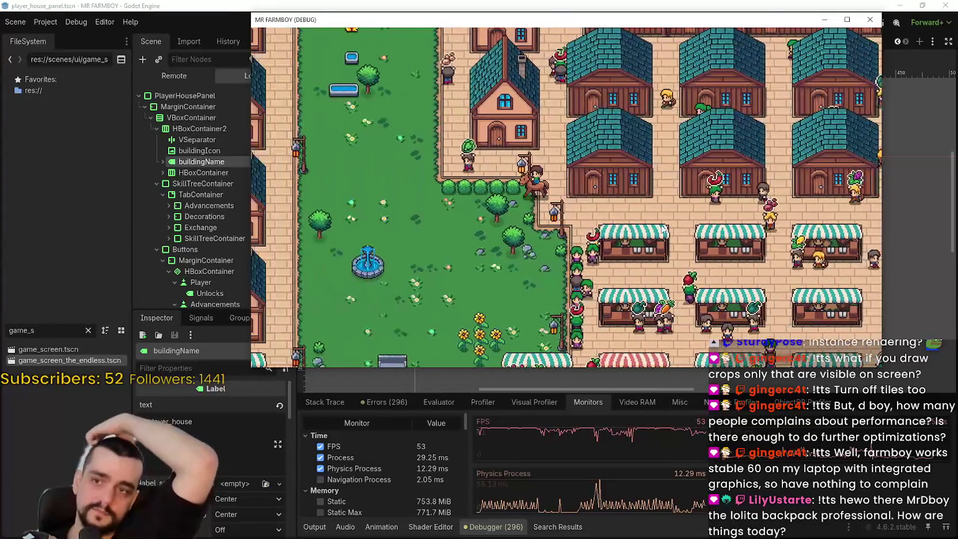
# Step: Zoom the game camera out over the fully planted farm, then back in
pyautogui.scroll(-5, 662, 229)
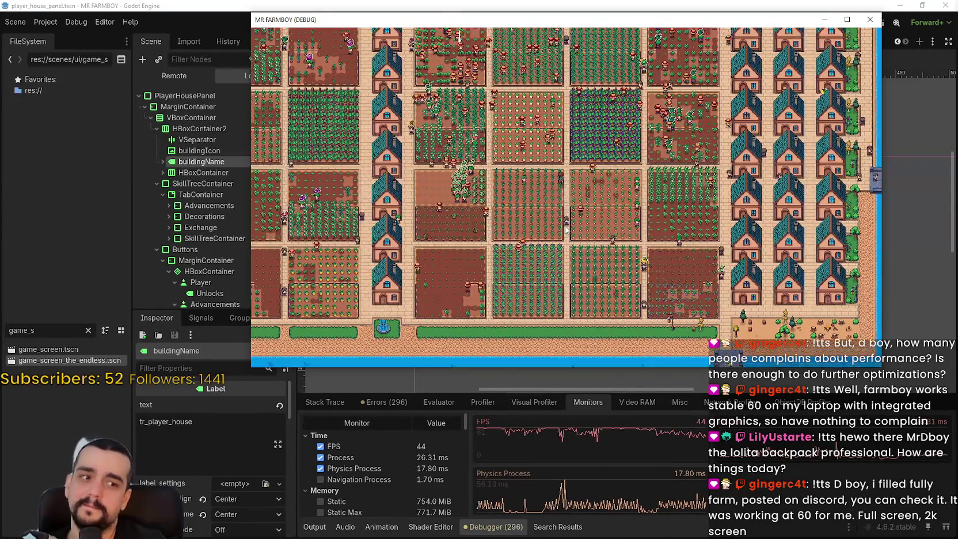
pyautogui.scroll(3, 567, 228)
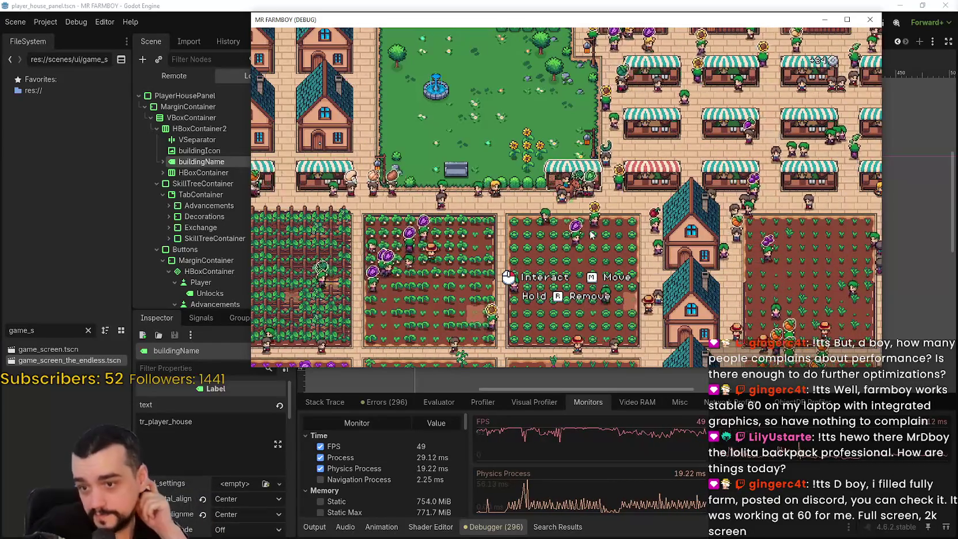
# Step: Zoom the game view out and in, then move the debug window slightly aside
pyautogui.scroll(-2, 613, 202)
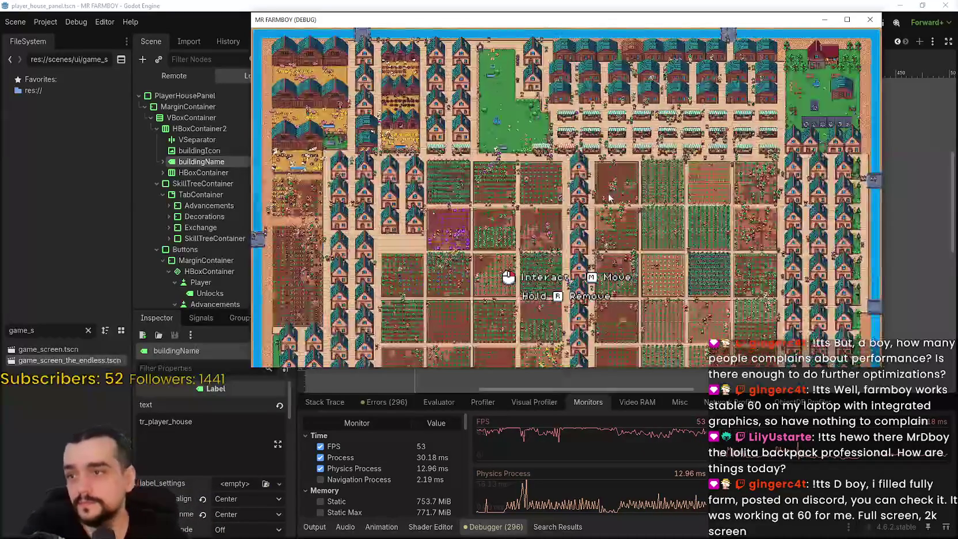
pyautogui.scroll(2, 612, 201)
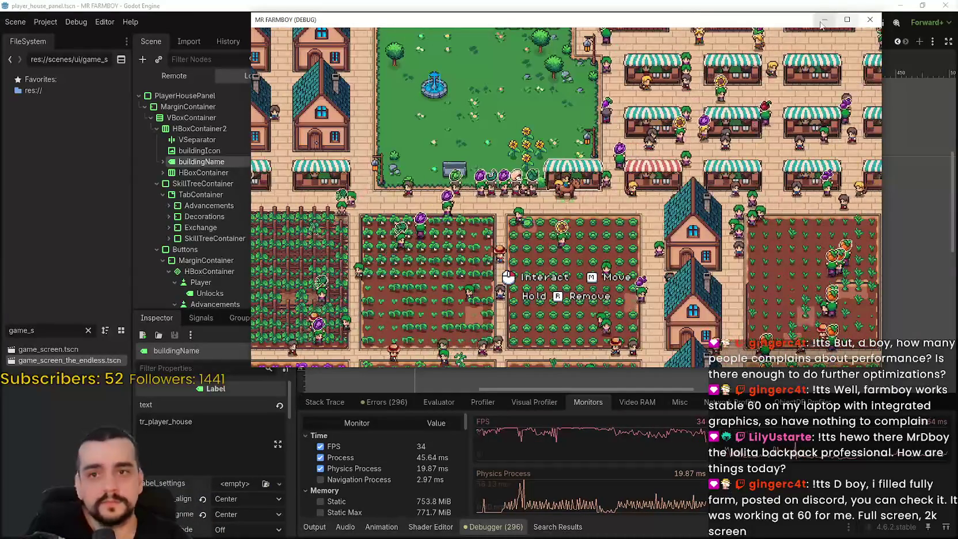
pyautogui.moveTo(864, 25); pyautogui.dragTo(797, 34)
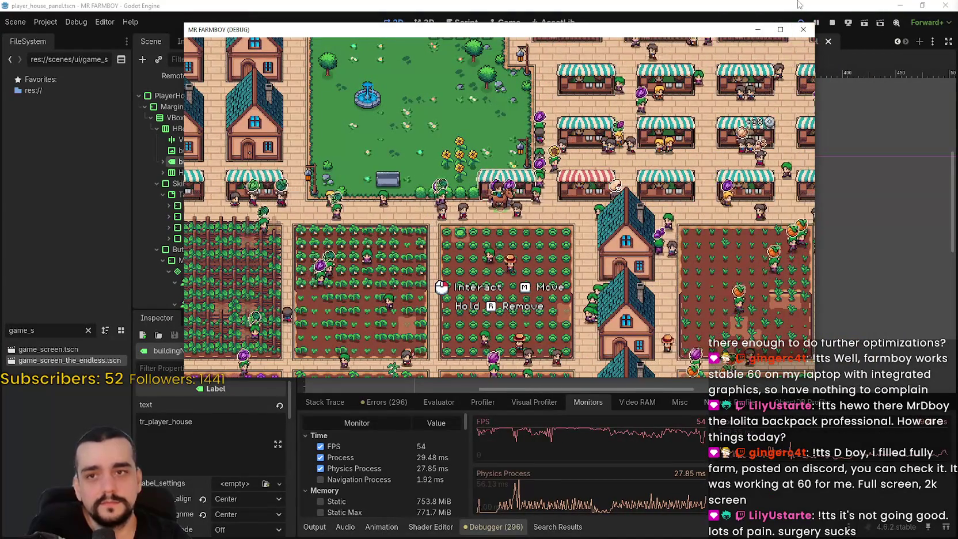
# Step: Stop the debug run, frame the house panel, and select its NinePatchRect background
pyautogui.click(800, 31)
pyautogui.scroll(-3, 751, 252)
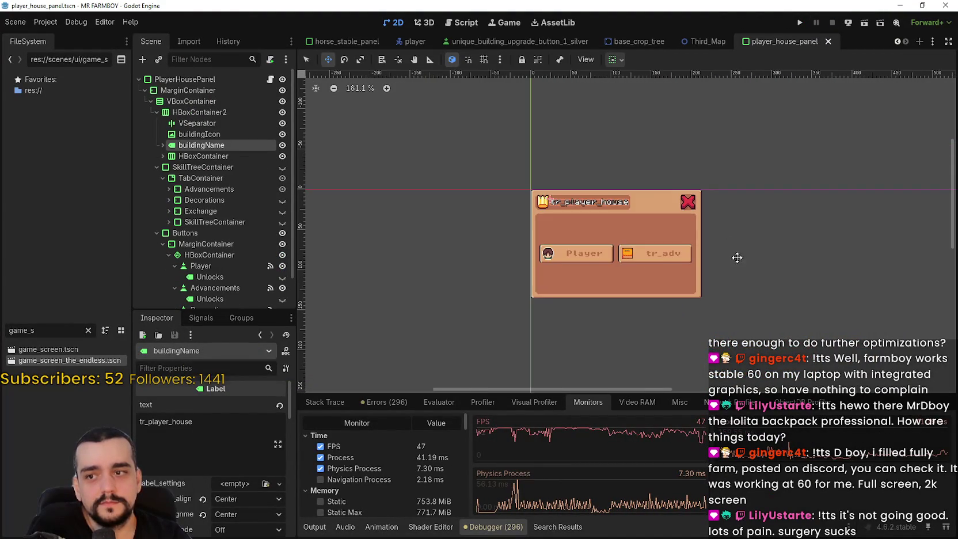
pyautogui.moveTo(738, 257); pyautogui.dragTo(829, 248)
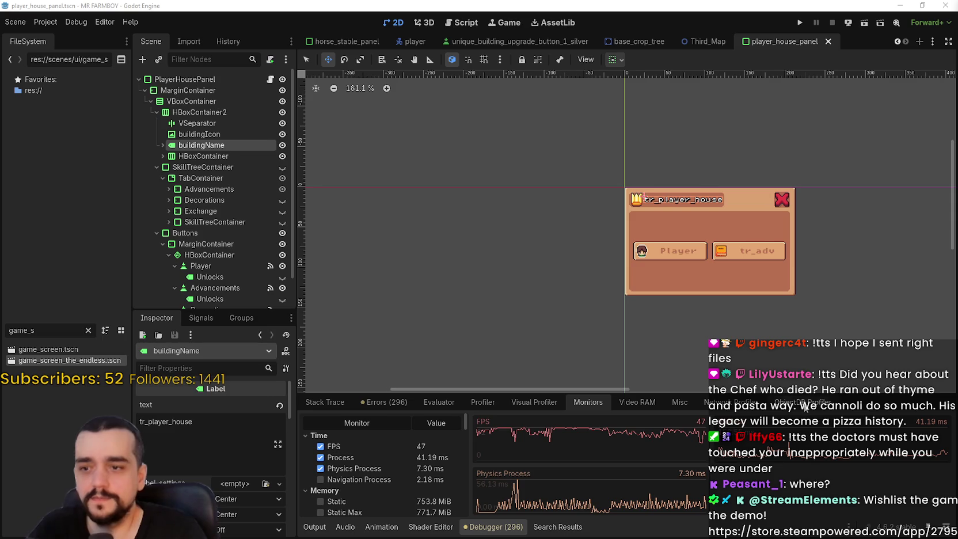
pyautogui.scroll(6, 736, 231)
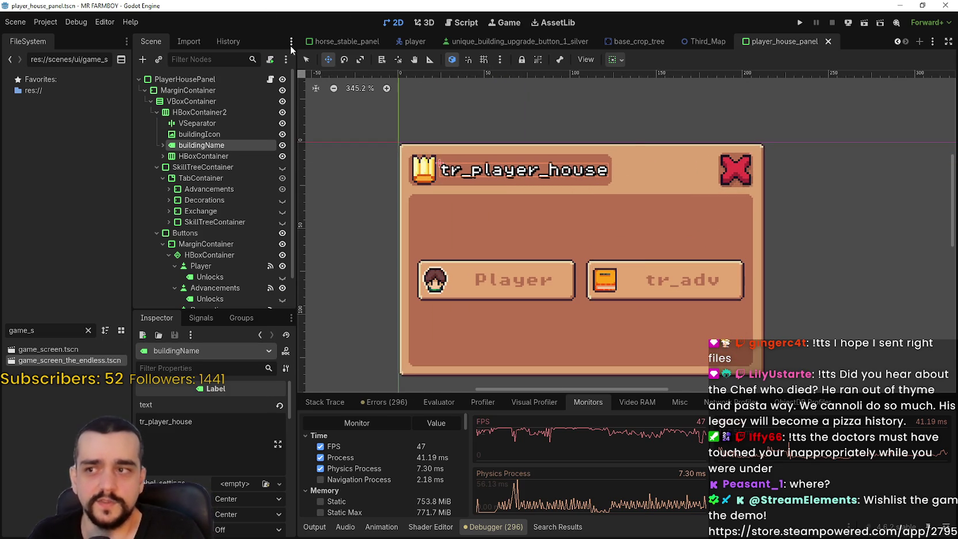
pyautogui.click(303, 62)
pyautogui.click(652, 174)
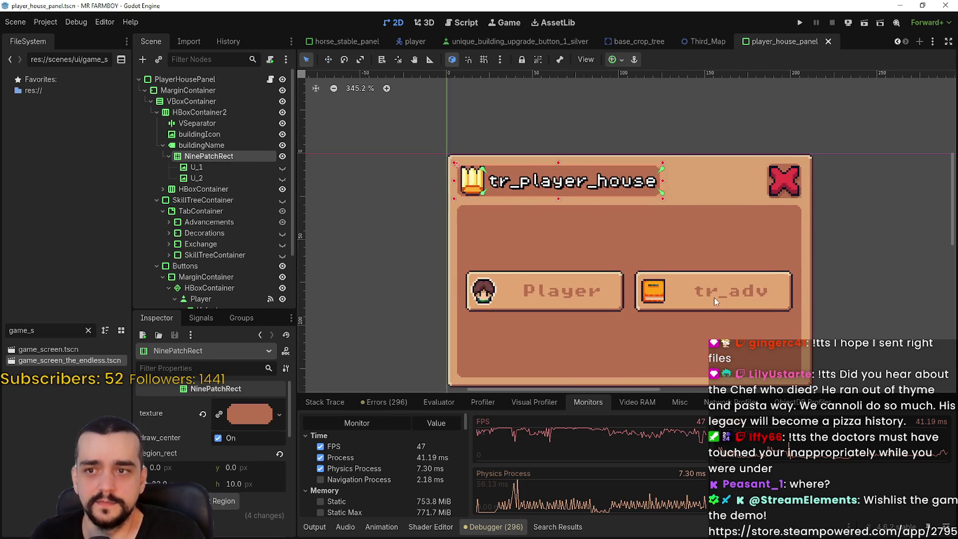
pyautogui.scroll(-4, 714, 297)
pyautogui.scroll(1, 658, 297)
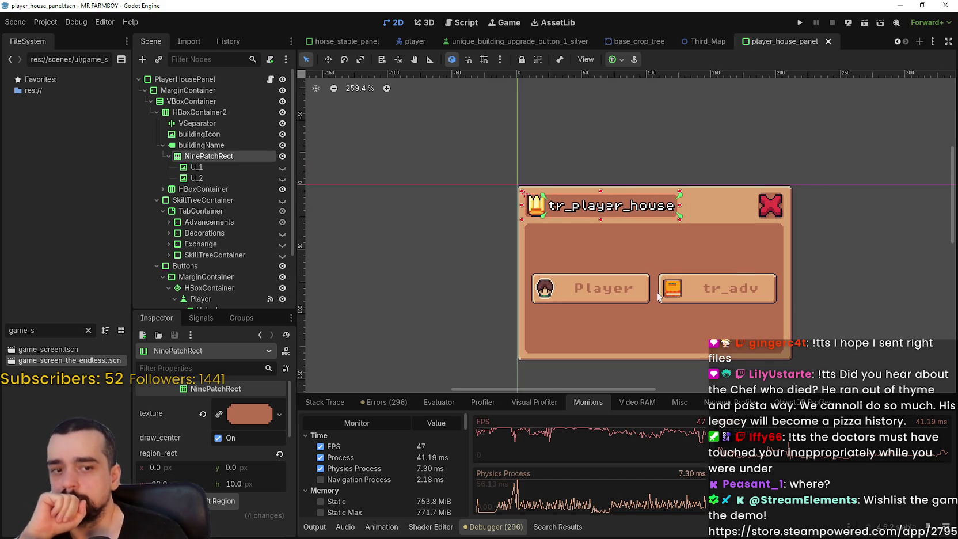
pyautogui.scroll(-4, 658, 296)
pyautogui.press('Escape')
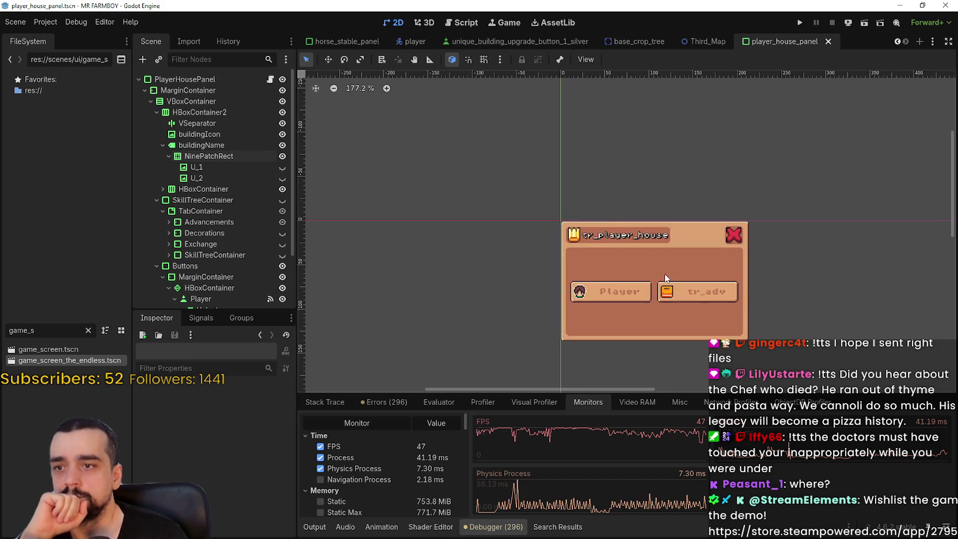
pyautogui.scroll(4, 664, 258)
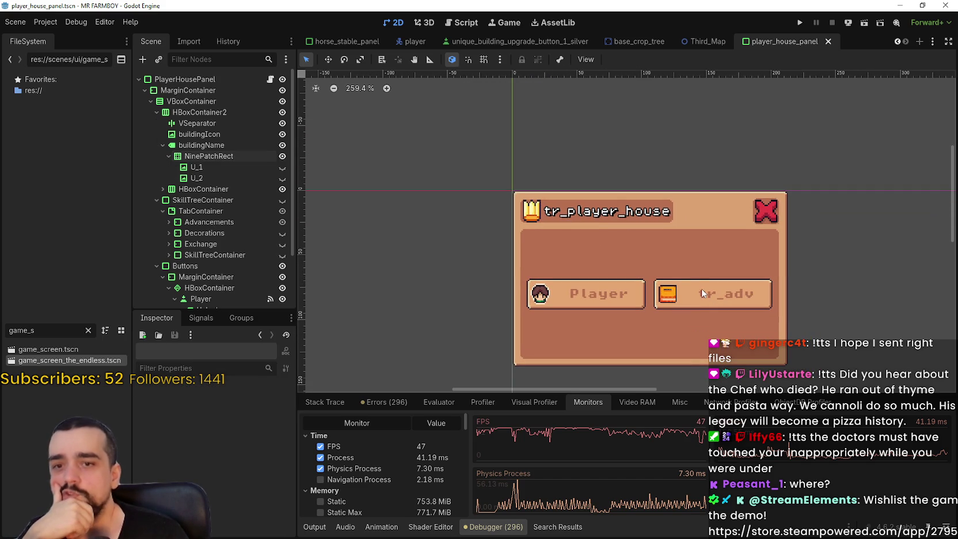
pyautogui.moveTo(683, 268); pyautogui.dragTo(659, 243)
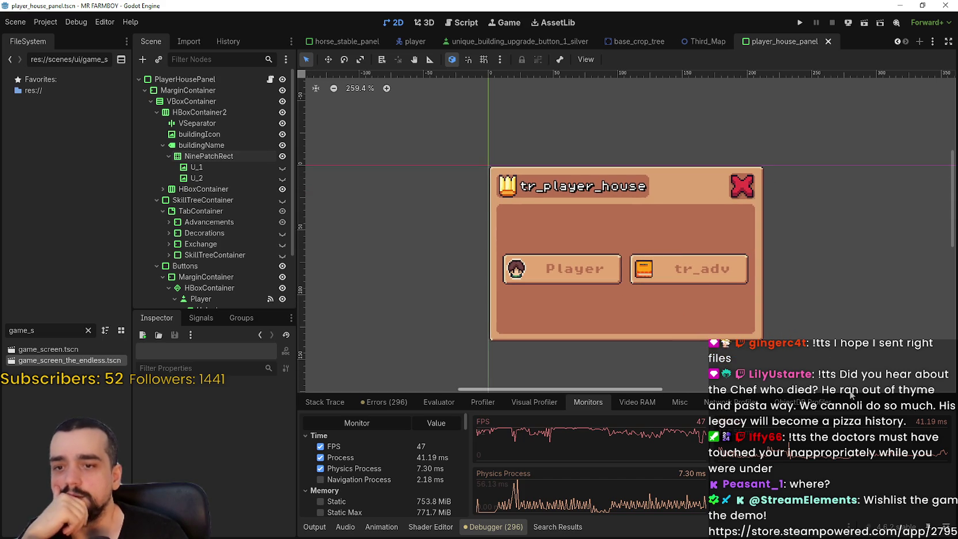
pyautogui.moveTo(724, 292); pyautogui.dragTo(699, 281)
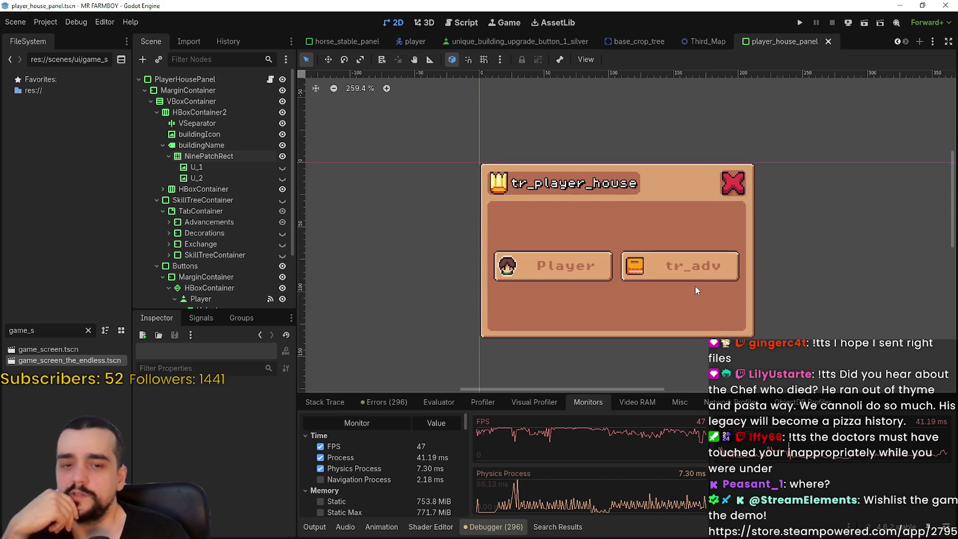
pyautogui.scroll(2, 780, 345)
pyautogui.scroll(-5, 773, 319)
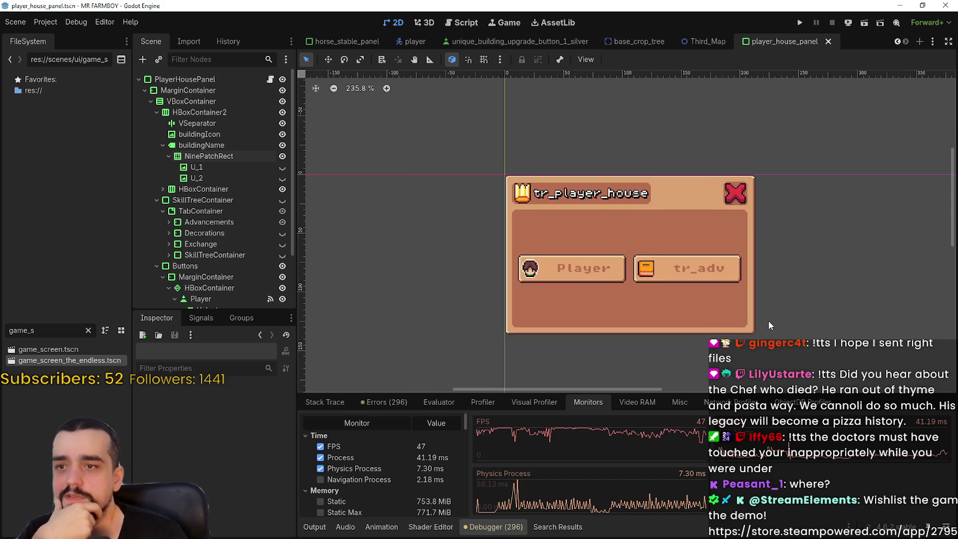
pyautogui.moveTo(689, 296)
pyautogui.mouseDown()
pyautogui.moveTo(745, 305)
pyautogui.moveTo(896, 287)
pyautogui.moveTo(688, 265)
pyautogui.moveTo(649, 305)
pyautogui.moveTo(635, 284)
pyautogui.mouseUp()
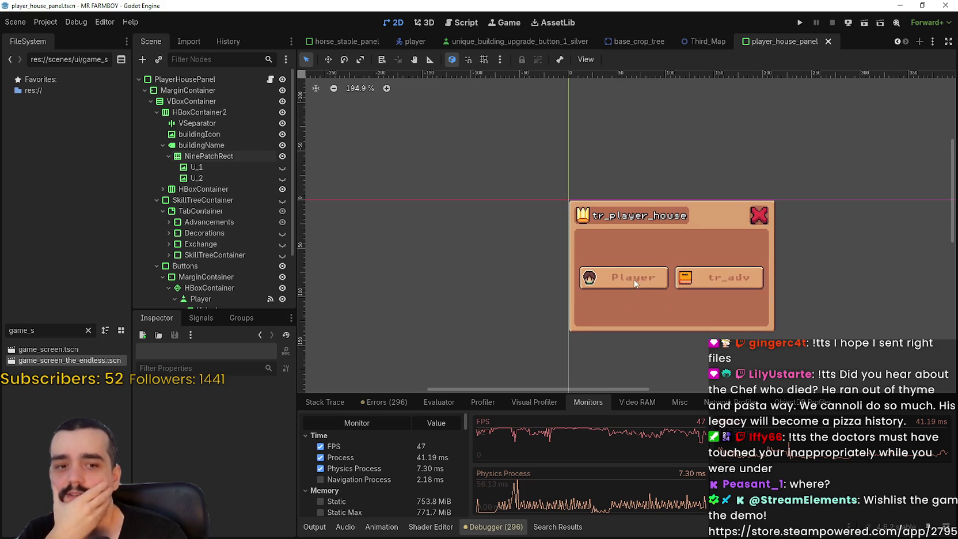
pyautogui.scroll(3, 668, 288)
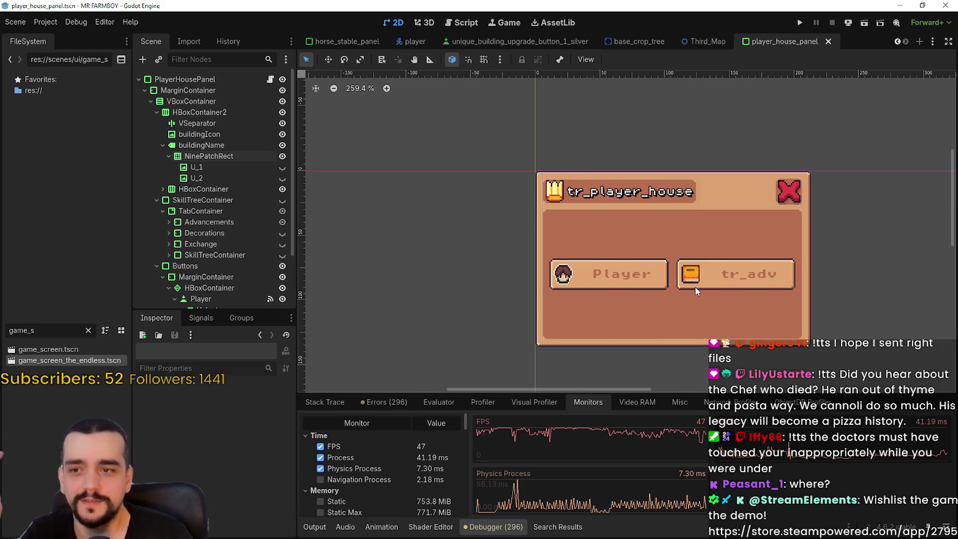
pyautogui.scroll(4, 741, 316)
pyautogui.scroll(-4, 741, 313)
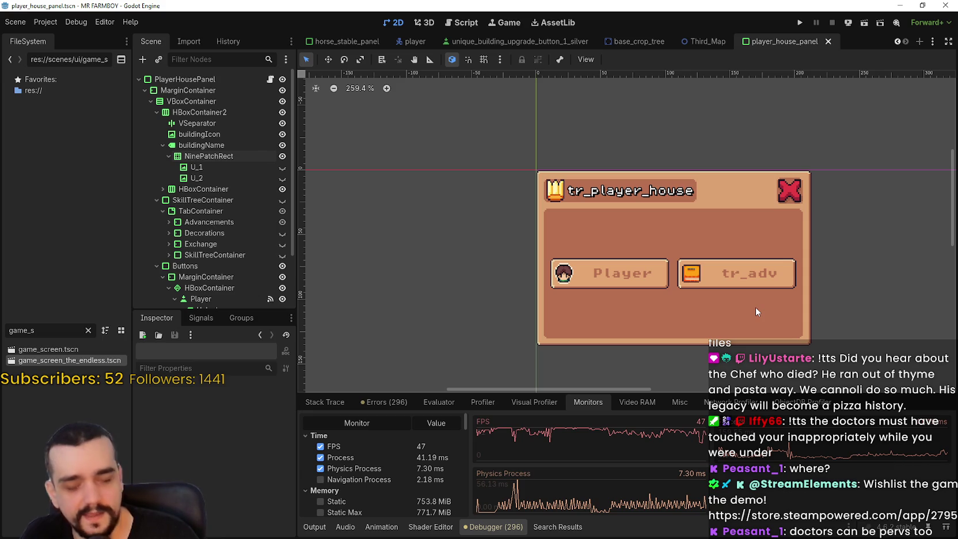
pyautogui.scroll(2, 749, 310)
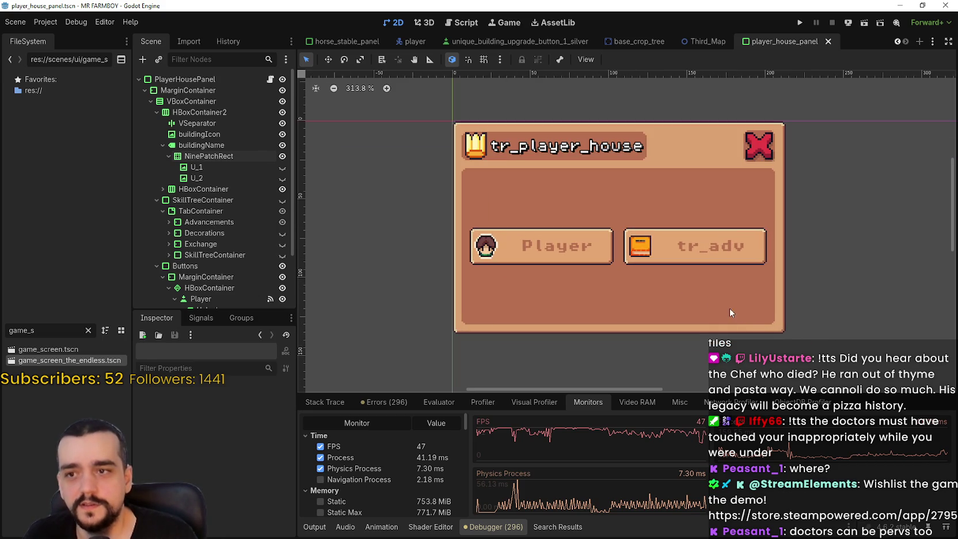
pyautogui.click(716, 311)
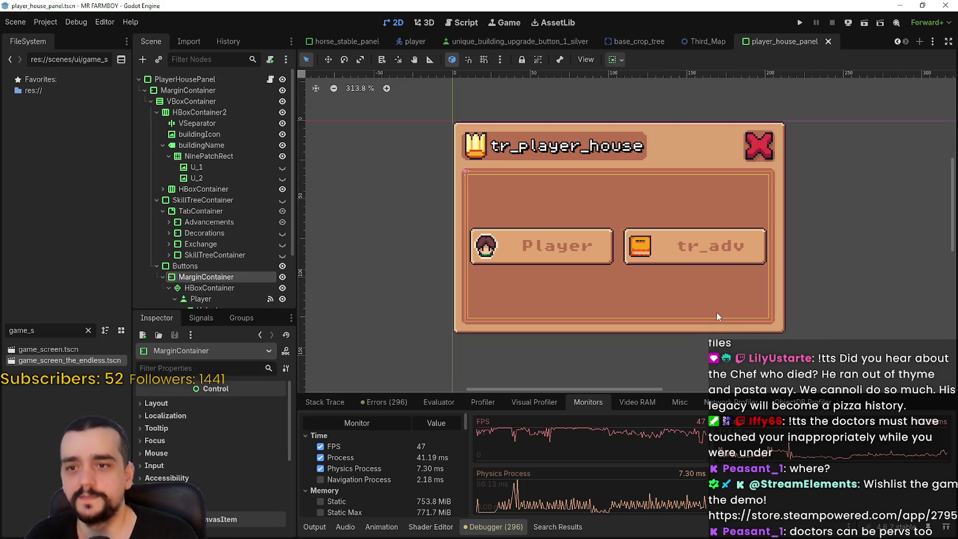
pyautogui.click(772, 307)
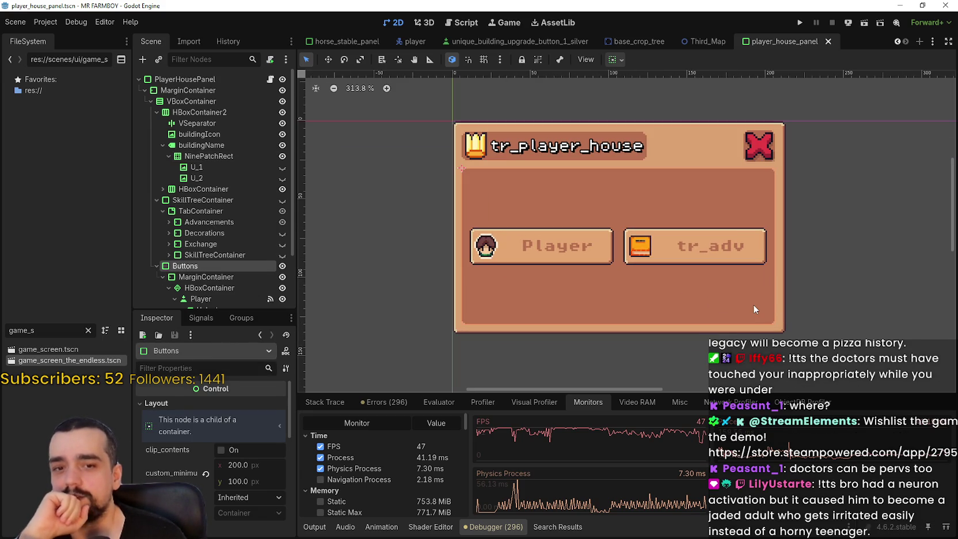
pyautogui.scroll(-2, 753, 303)
pyautogui.click(753, 303)
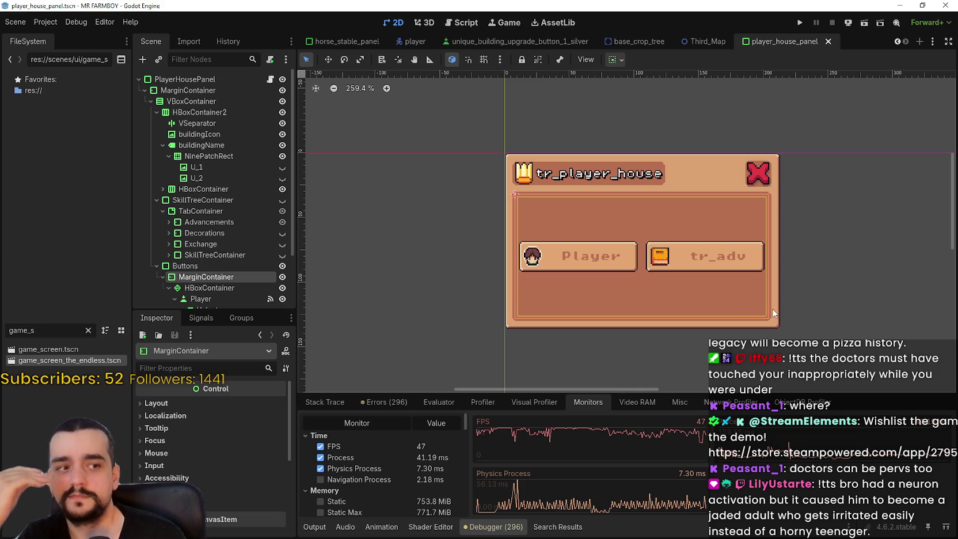
pyautogui.scroll(1, 770, 309)
pyautogui.scroll(-2, 767, 308)
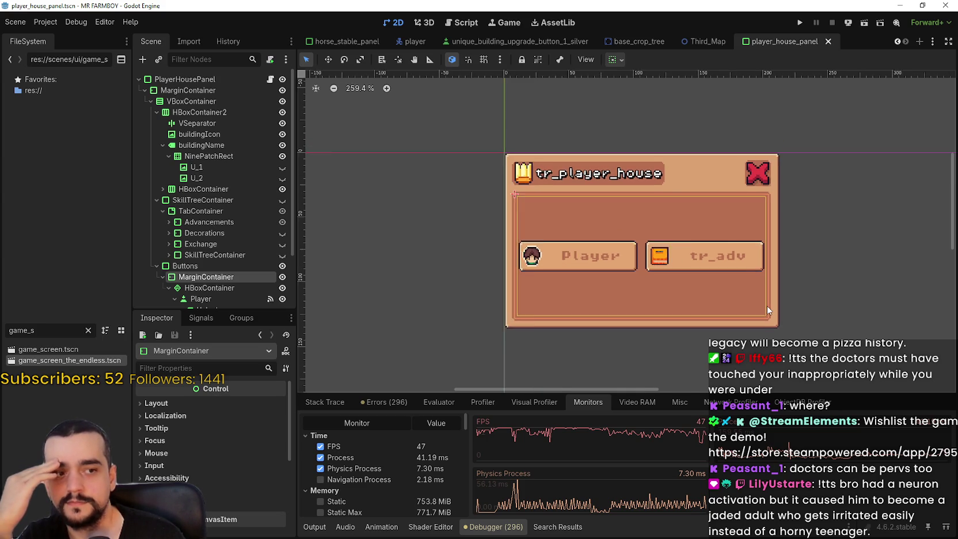
pyautogui.scroll(3, 767, 308)
pyautogui.scroll(1, 767, 307)
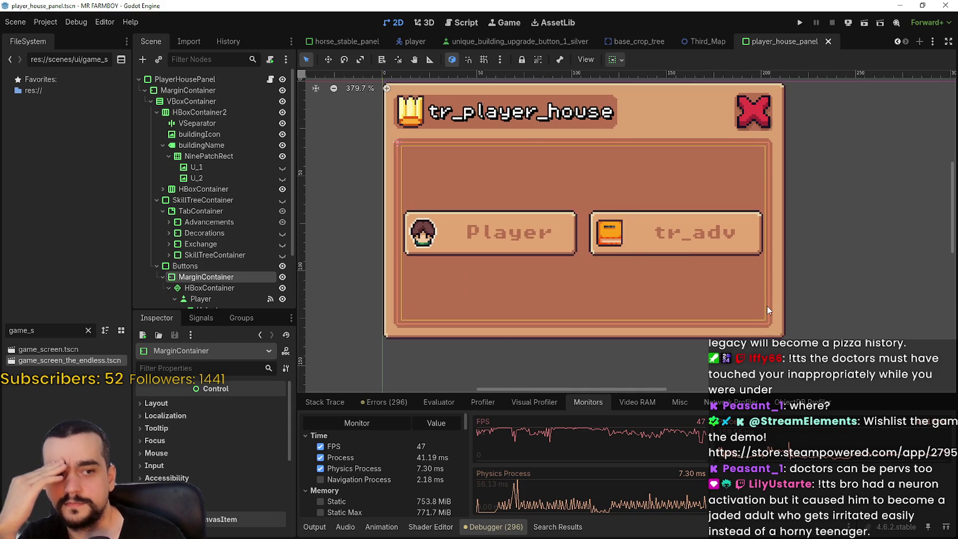
pyautogui.scroll(-1, 767, 306)
pyautogui.scroll(-1, 763, 303)
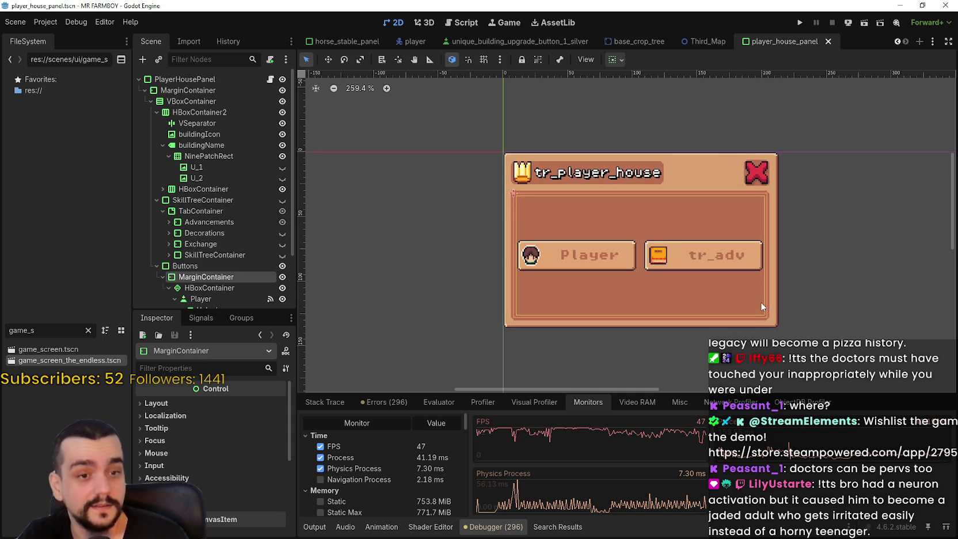
pyautogui.scroll(2, 761, 302)
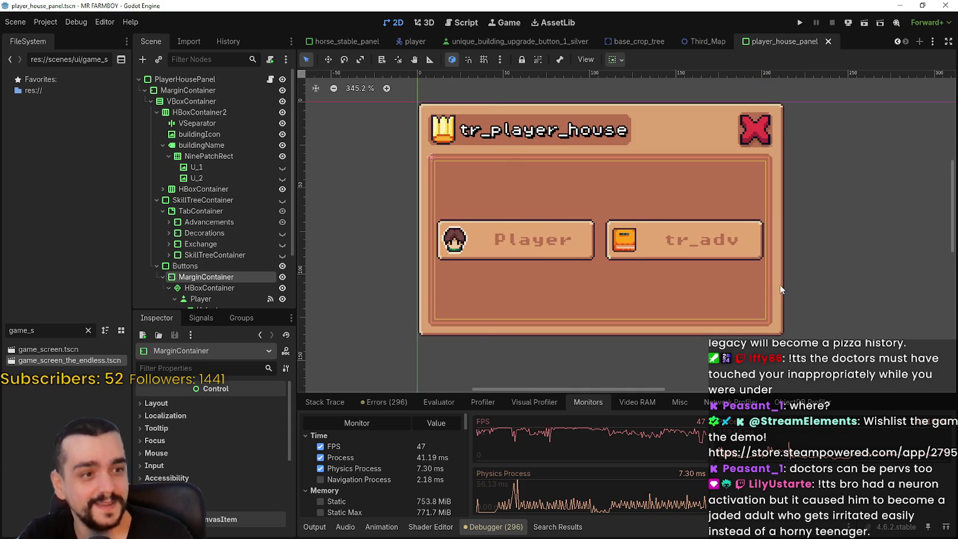
pyautogui.scroll(-2, 760, 293)
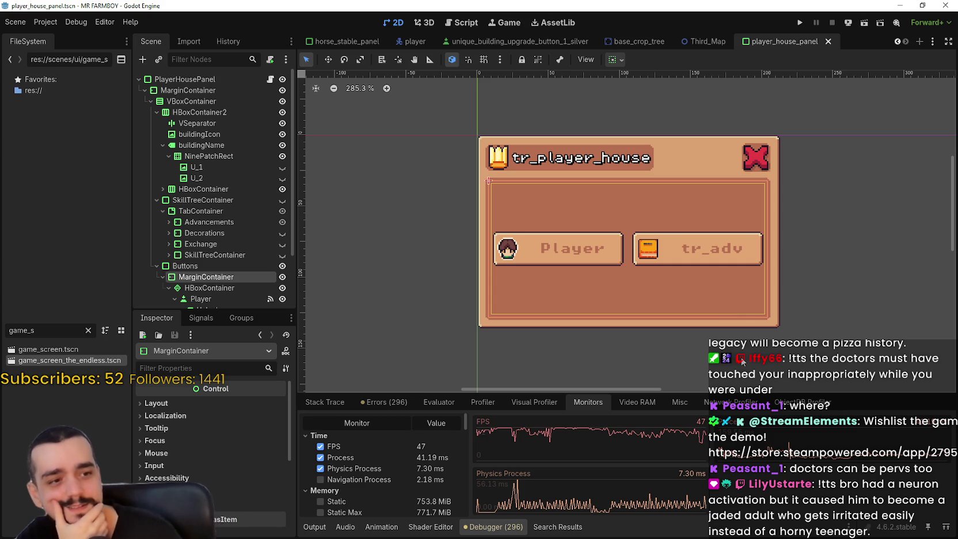
pyautogui.scroll(1, 645, 300)
pyautogui.scroll(-4, 644, 298)
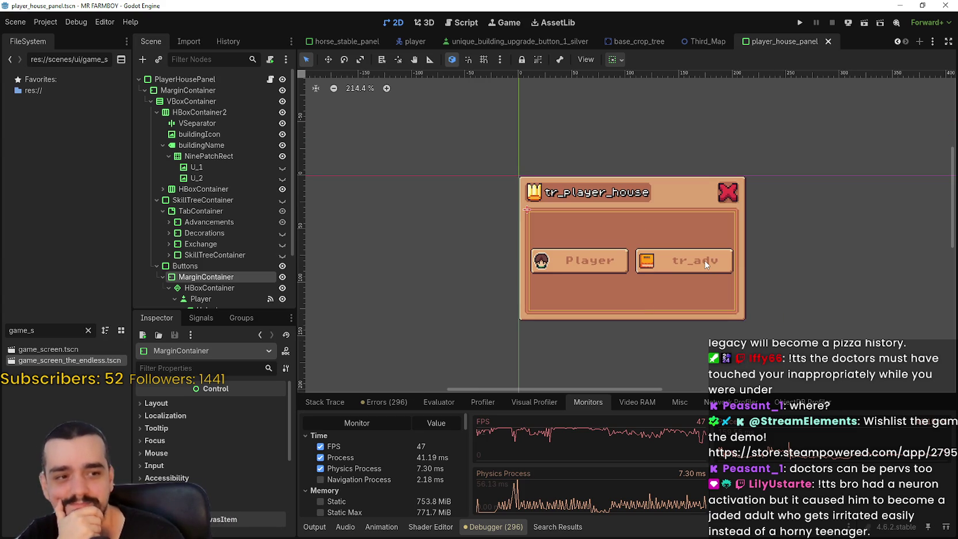
pyautogui.click(702, 265)
# Step: Box-select the panel's controls, including the HBoxContainer with Player and Advancements buttons, then deselect
pyautogui.scroll(3, 696, 265)
pyautogui.scroll(-2, 696, 265)
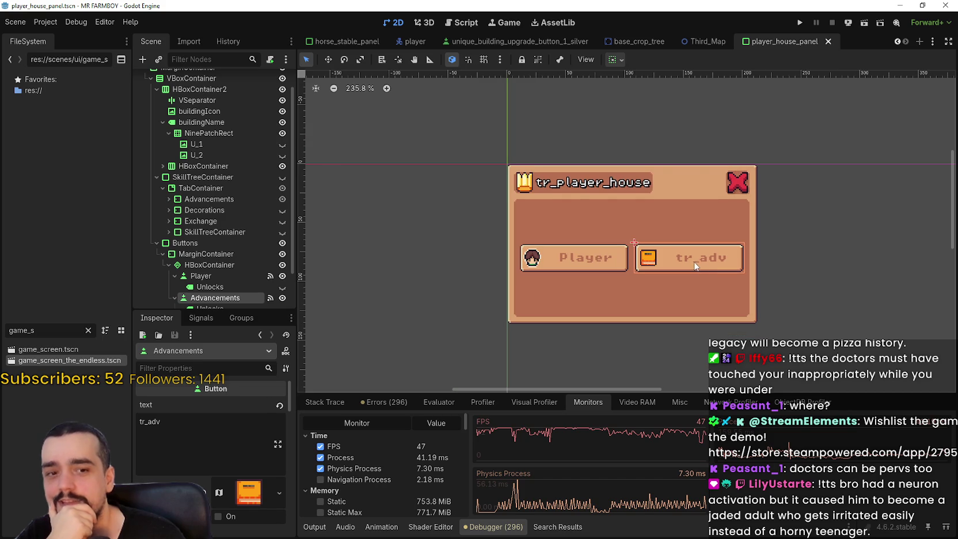
pyautogui.click(801, 276)
pyautogui.moveTo(695, 225)
pyautogui.mouseDown()
pyautogui.moveTo(446, 343)
pyautogui.moveTo(455, 362)
pyautogui.moveTo(581, 201)
pyautogui.moveTo(782, 158)
pyautogui.moveTo(771, 173)
pyautogui.mouseUp()
pyautogui.click(791, 194)
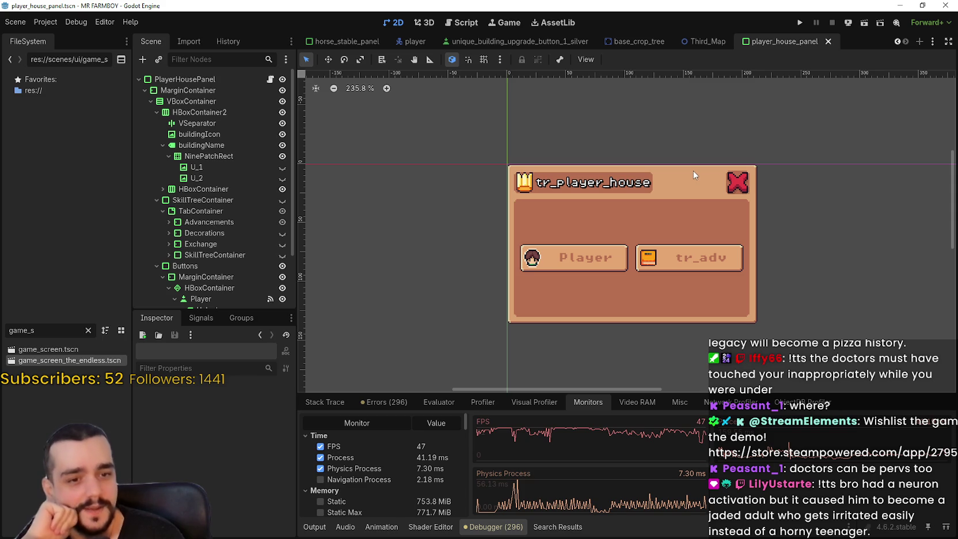
pyautogui.scroll(3, 760, 223)
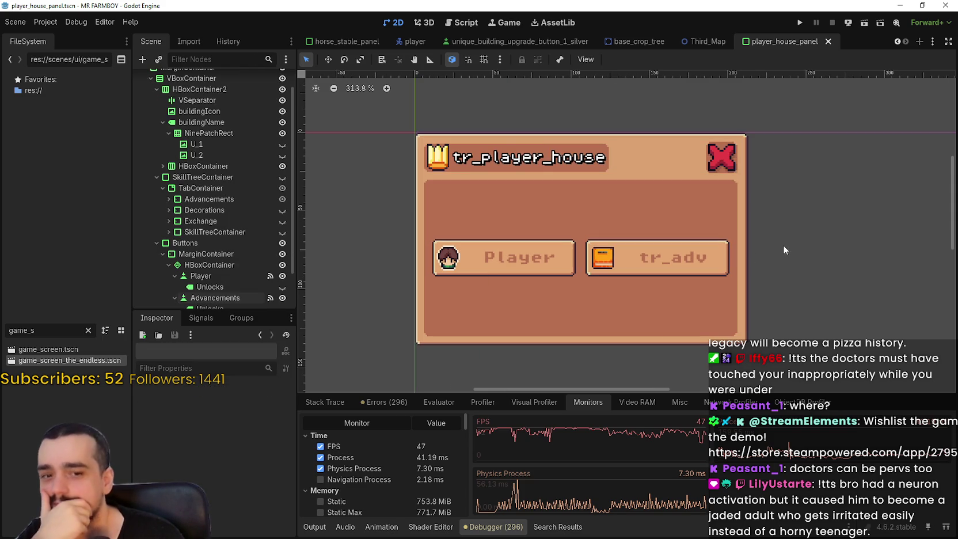
pyautogui.moveTo(805, 215)
pyautogui.mouseDown()
pyautogui.moveTo(466, 281)
pyautogui.moveTo(384, 317)
pyautogui.mouseUp()
pyautogui.click(399, 307)
pyautogui.scroll(-2, 708, 285)
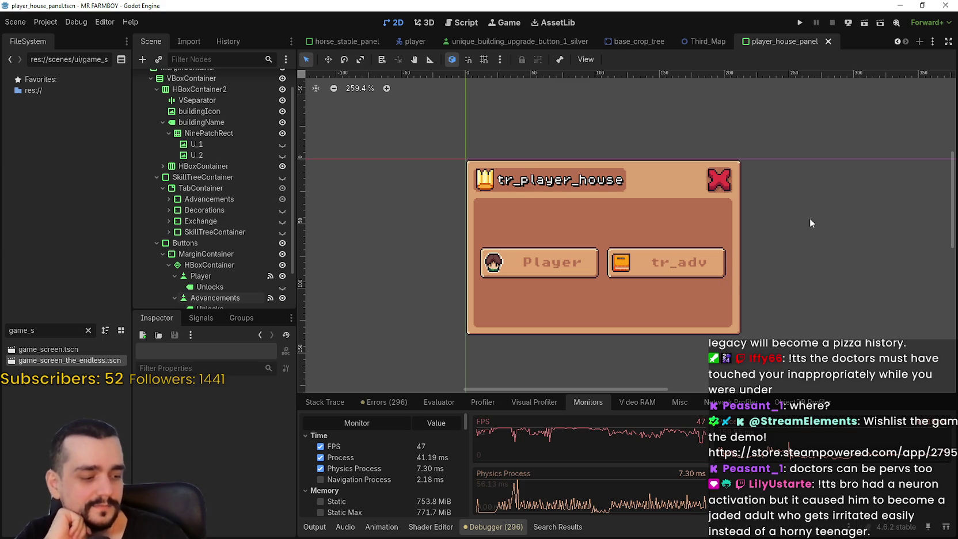
pyautogui.scroll(-2, 698, 204)
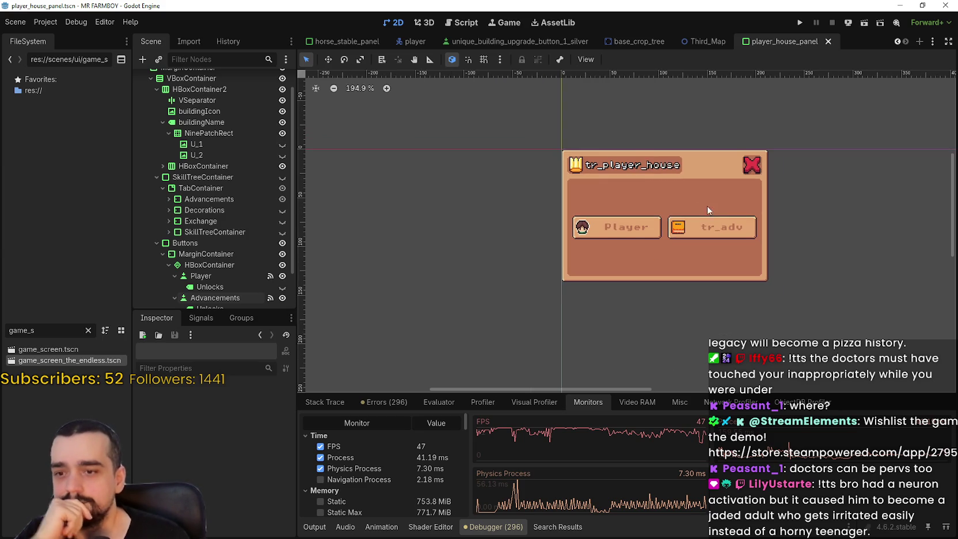
# Step: Save the player_house_panel scene with Ctrl+S and switch to the Third_Map scene
pyautogui.hotkey('ctrl', 's')
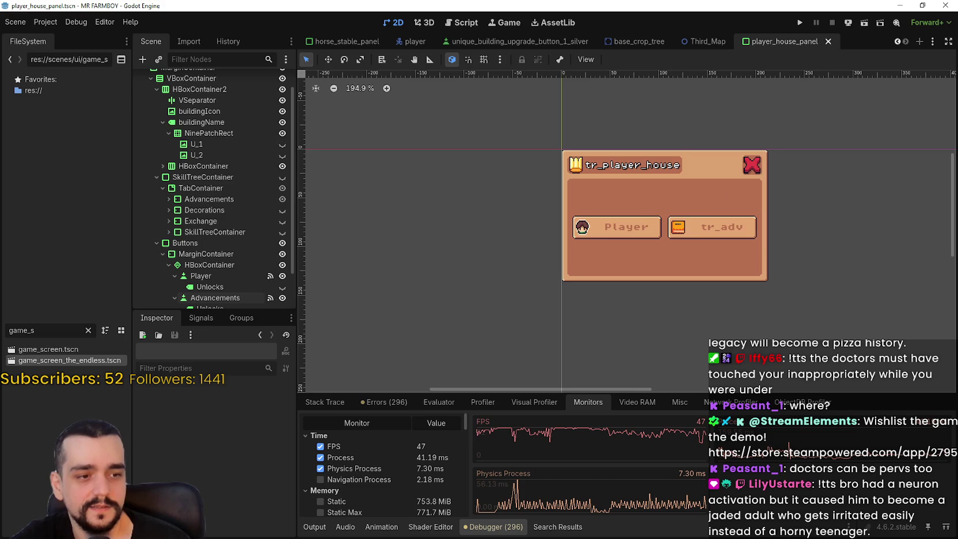
pyautogui.scroll(2, 676, 219)
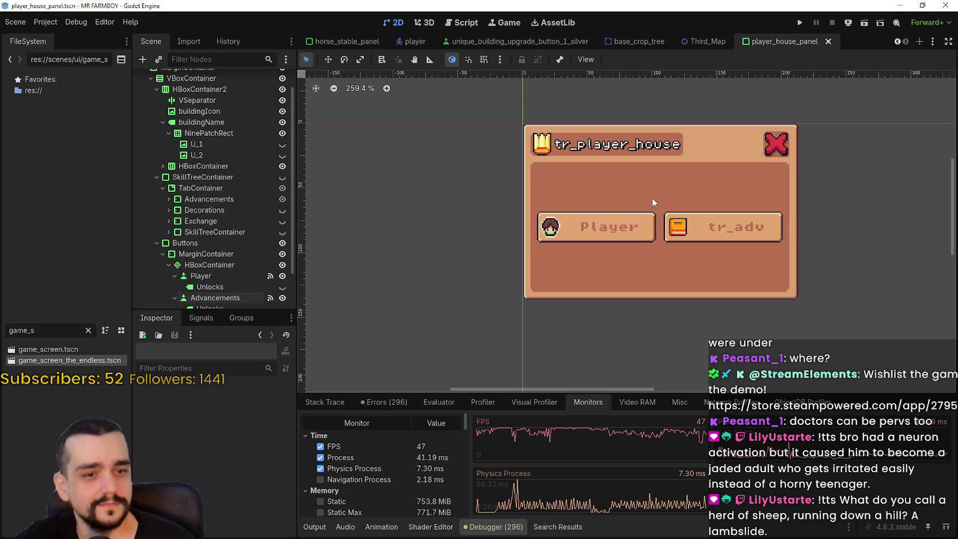
pyautogui.scroll(-3, 650, 209)
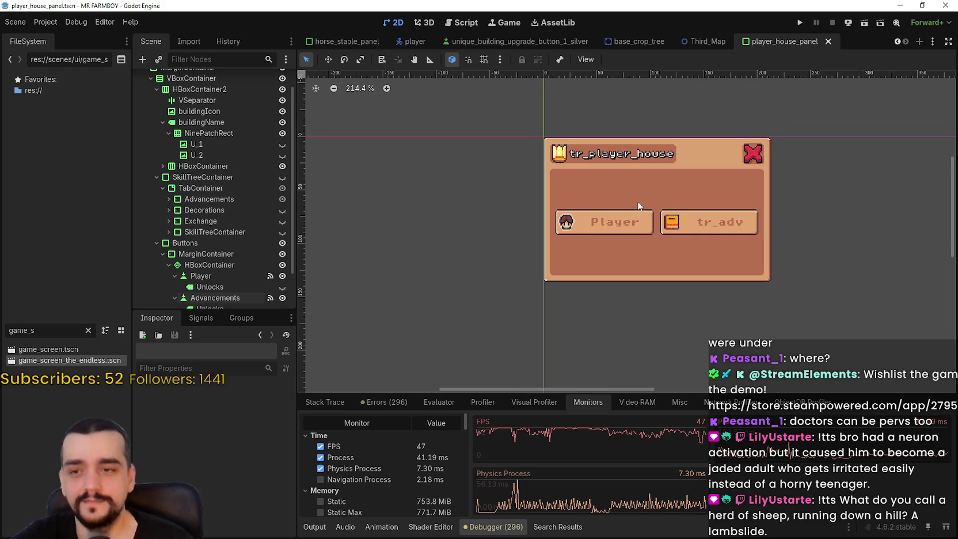
pyautogui.hotkey('ctrl', 's')
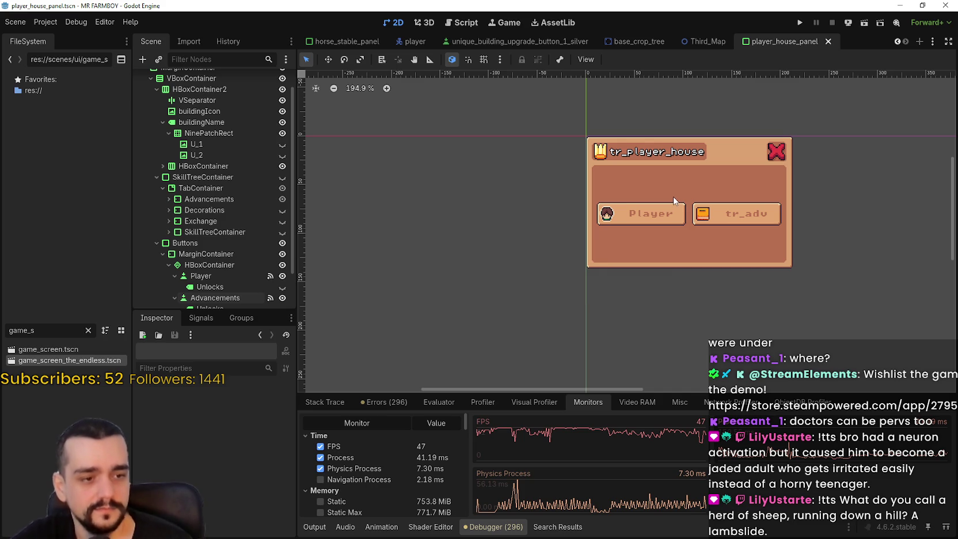
pyautogui.press('Down')
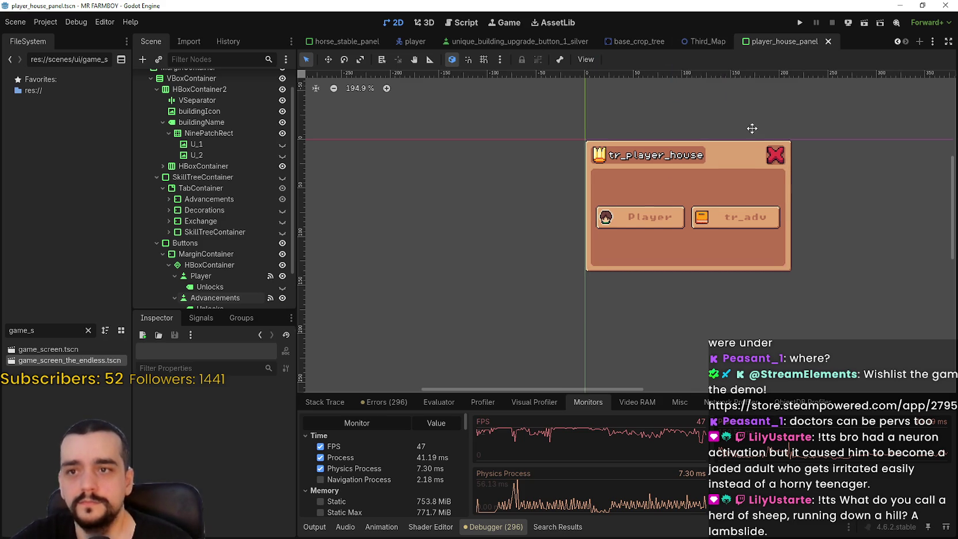
pyautogui.scroll(1, 754, 122)
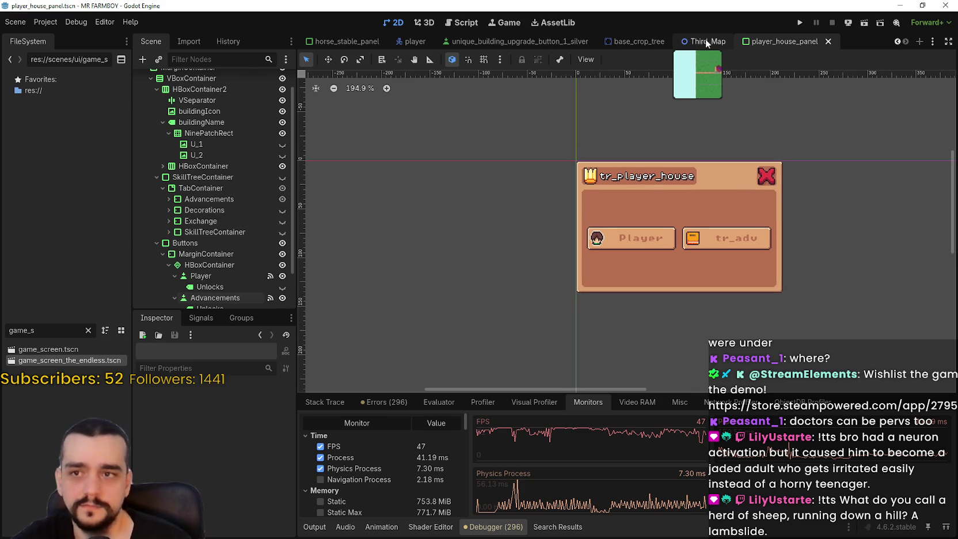
pyautogui.click(707, 42)
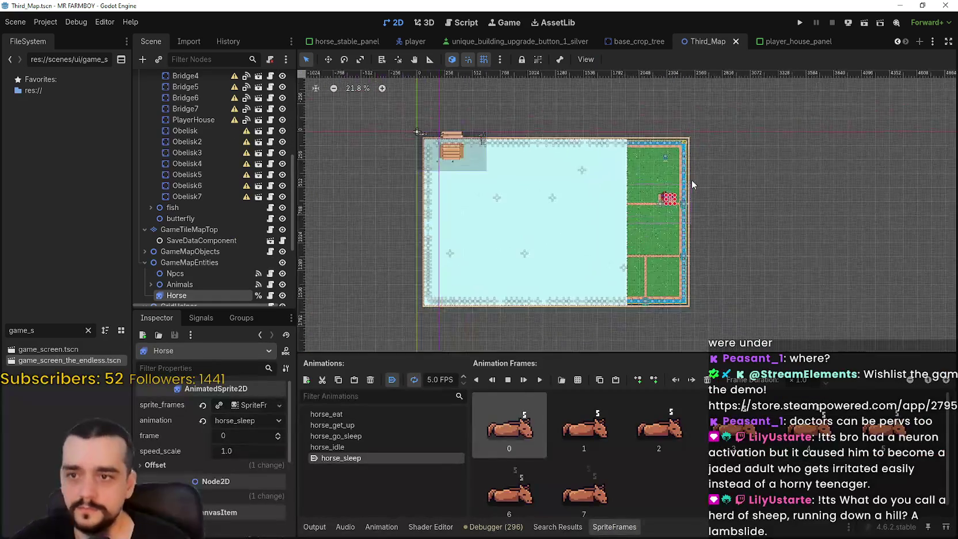
# Step: Run the project from Third_Map and move the game window over the editor
pyautogui.scroll(8, 692, 182)
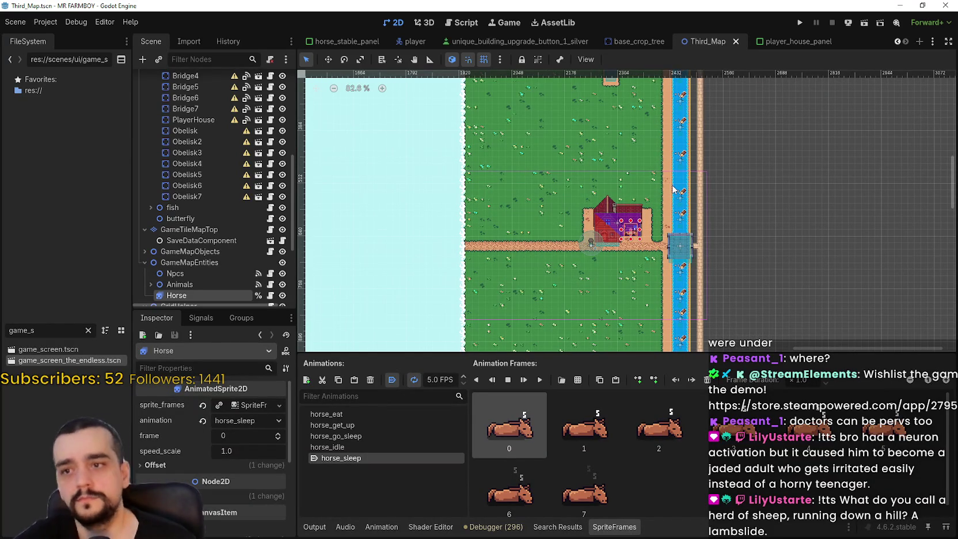
pyautogui.click(799, 23)
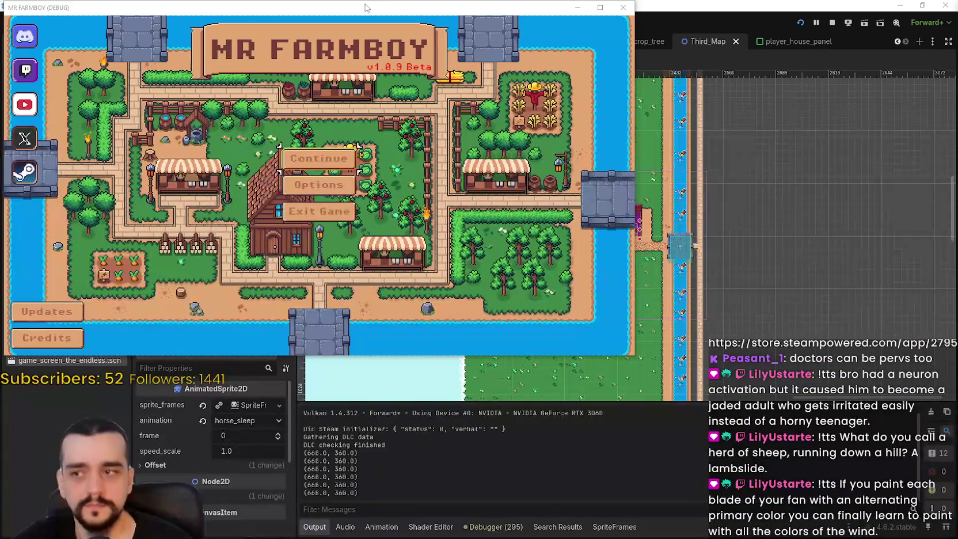
pyautogui.moveTo(369, 11); pyautogui.dragTo(606, 91)
# Step: Continue to the save list and load Save 2
pyautogui.click(564, 235)
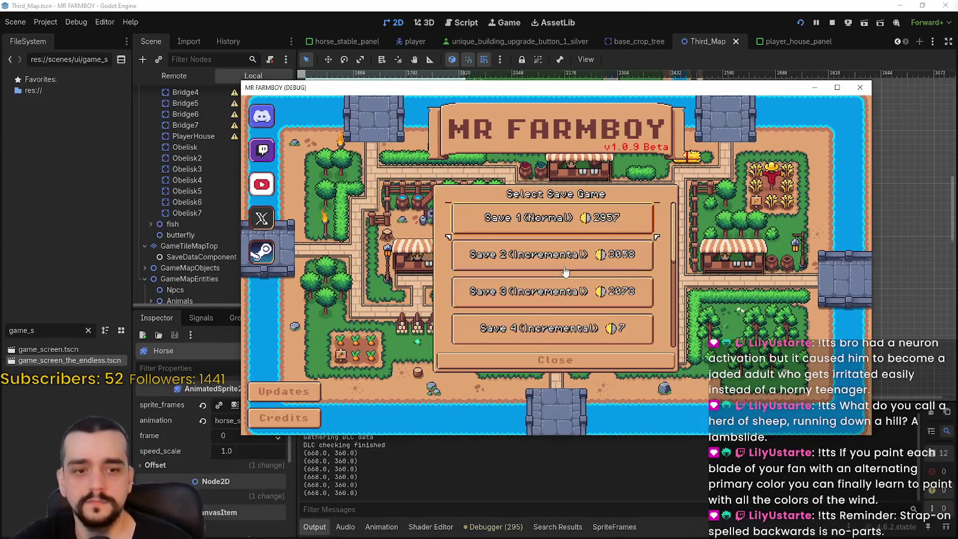
pyautogui.click(566, 236)
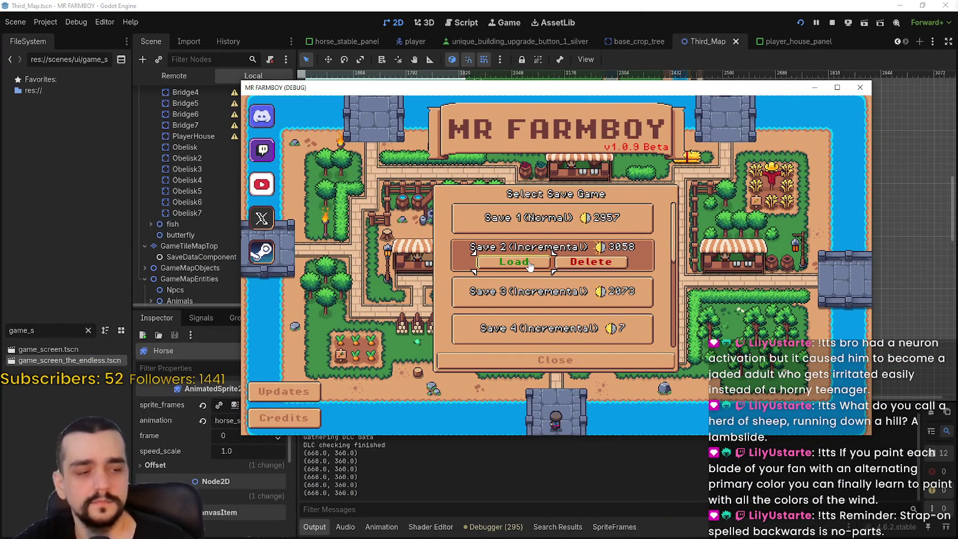
pyautogui.click(529, 264)
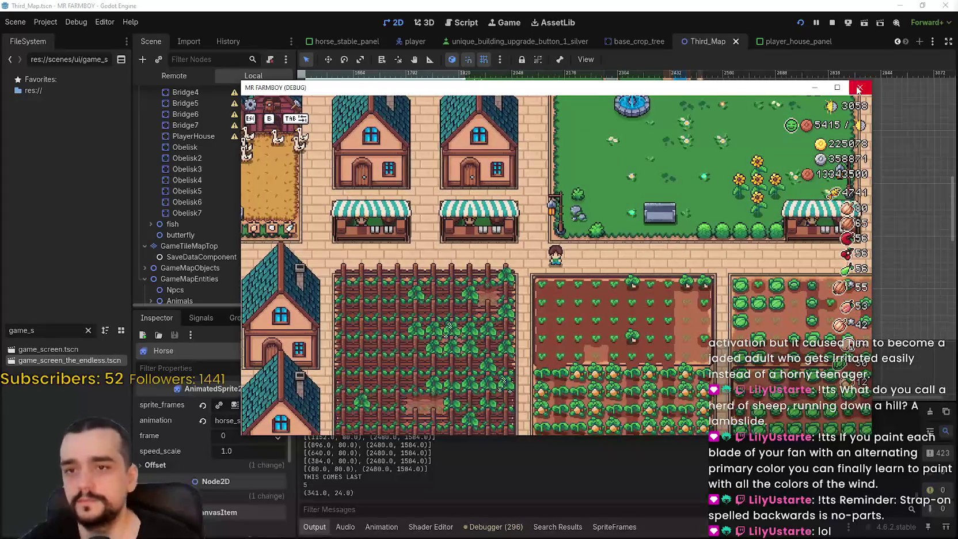
# Step: Maximize the game window, walk the farmer right, and zoom the camera around town
pyautogui.click(837, 88)
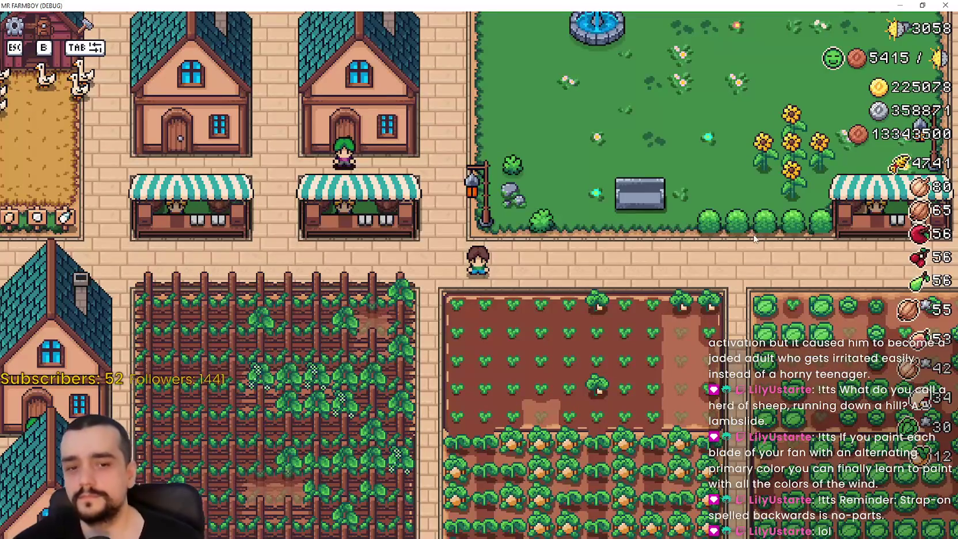
pyautogui.press('d')
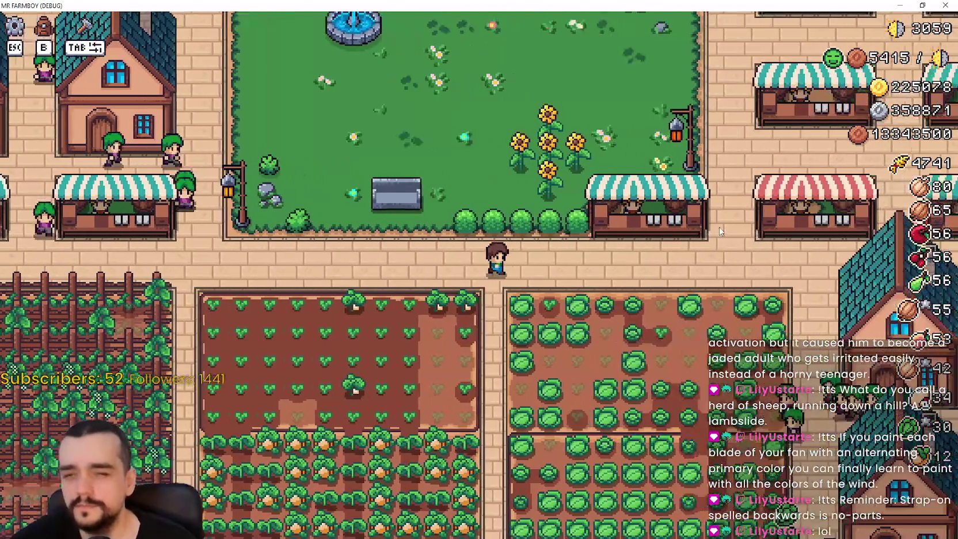
pyautogui.scroll(-5, 720, 230)
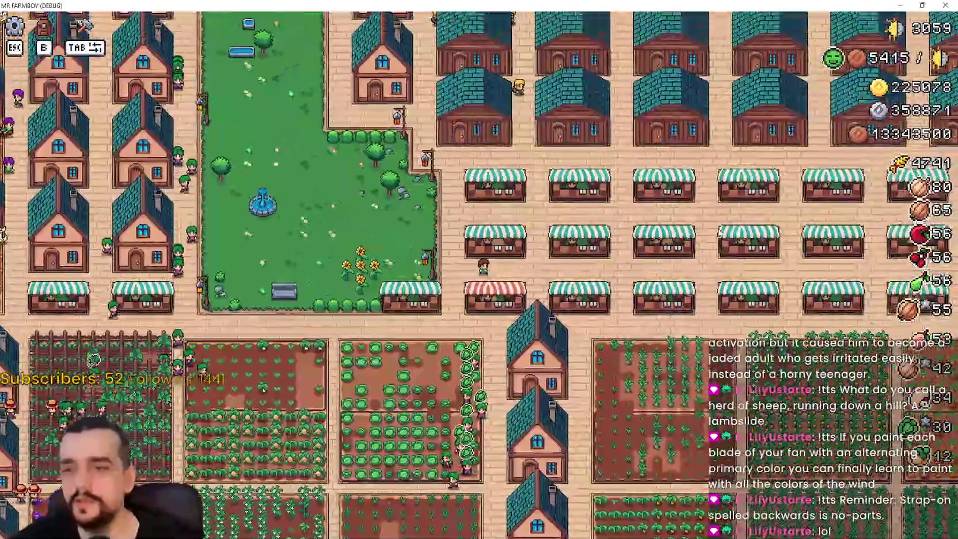
pyautogui.scroll(-3, 720, 233)
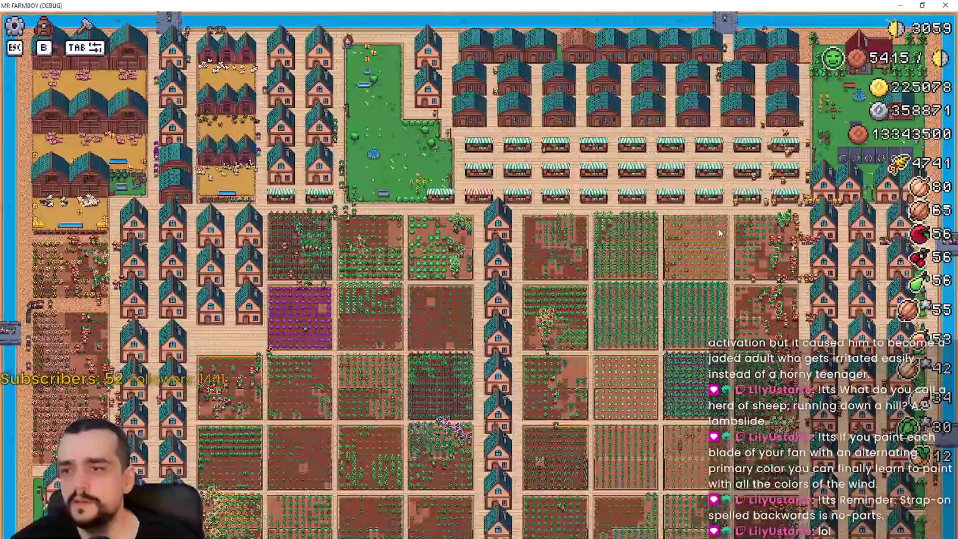
pyautogui.scroll(5, 720, 233)
pyautogui.scroll(-5, 718, 228)
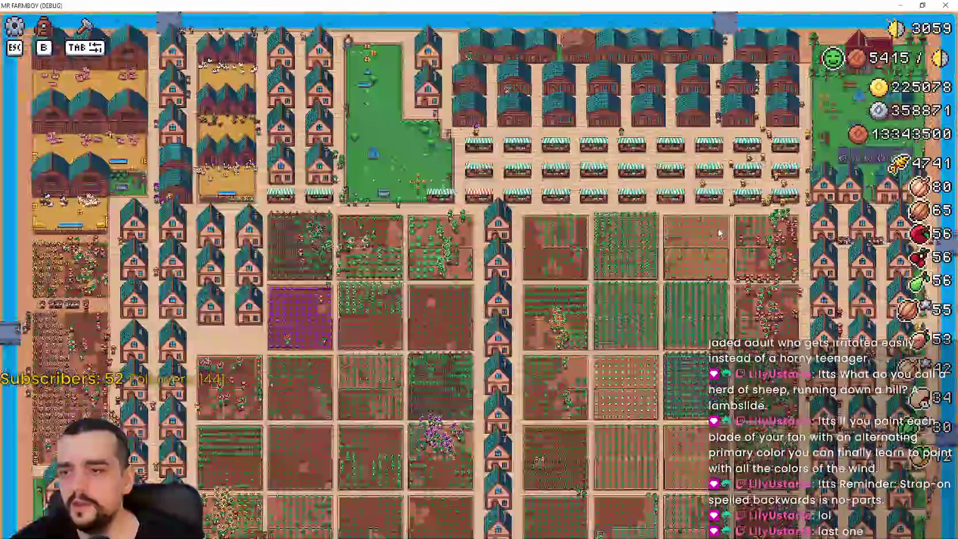
pyautogui.scroll(5, 782, 167)
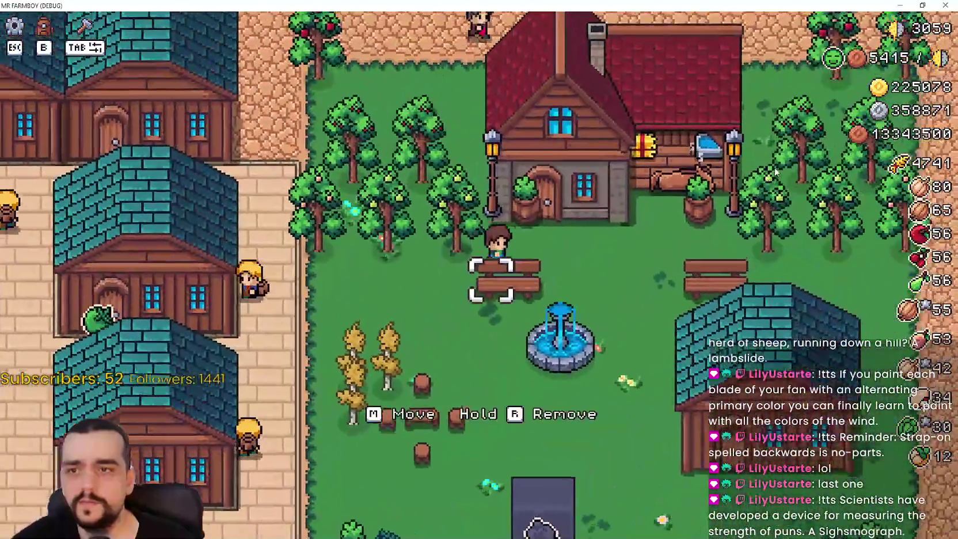
# Step: Open the Player House advancements and unlock Horse Mount plus the Basic Tools farm-tool upgrades
pyautogui.click(505, 275)
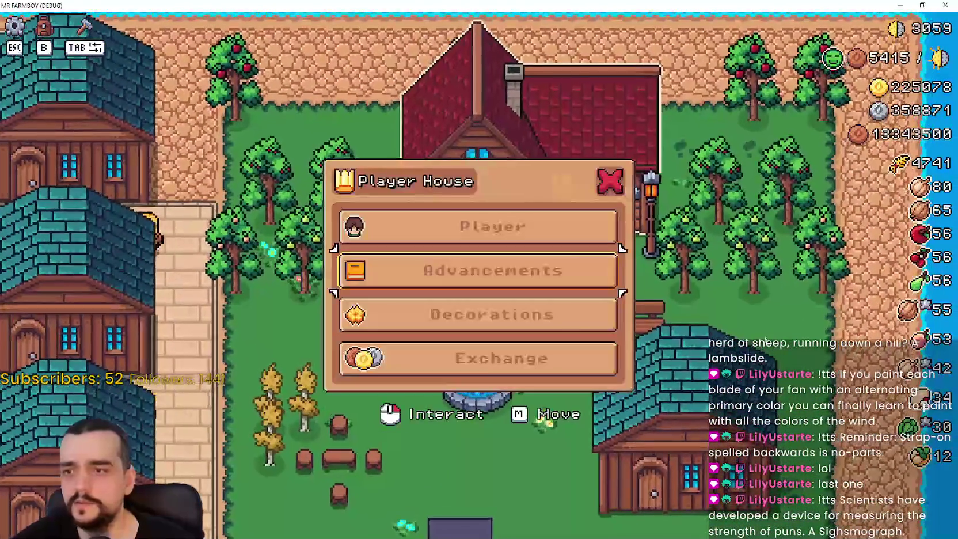
pyautogui.click(501, 271)
pyautogui.moveTo(378, 226)
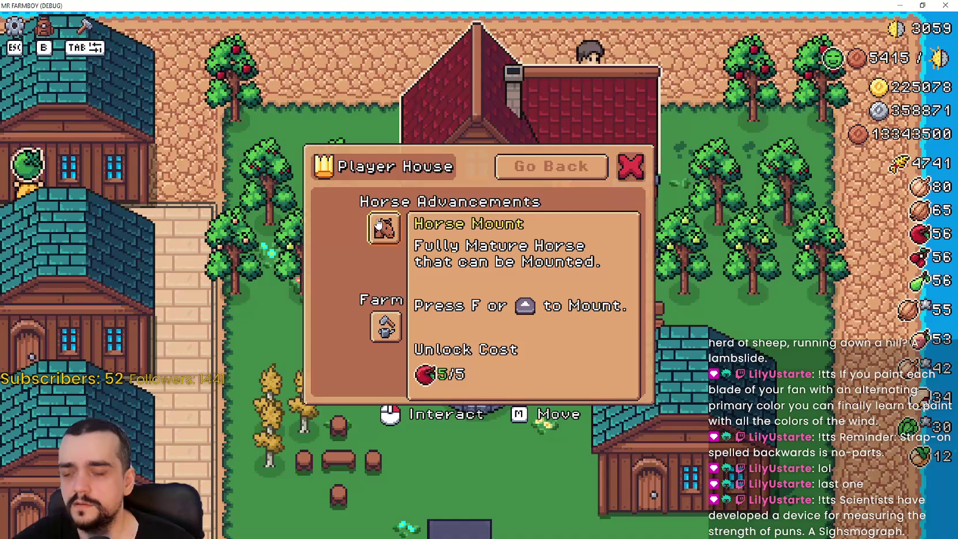
pyautogui.click(382, 228)
pyautogui.click(385, 327)
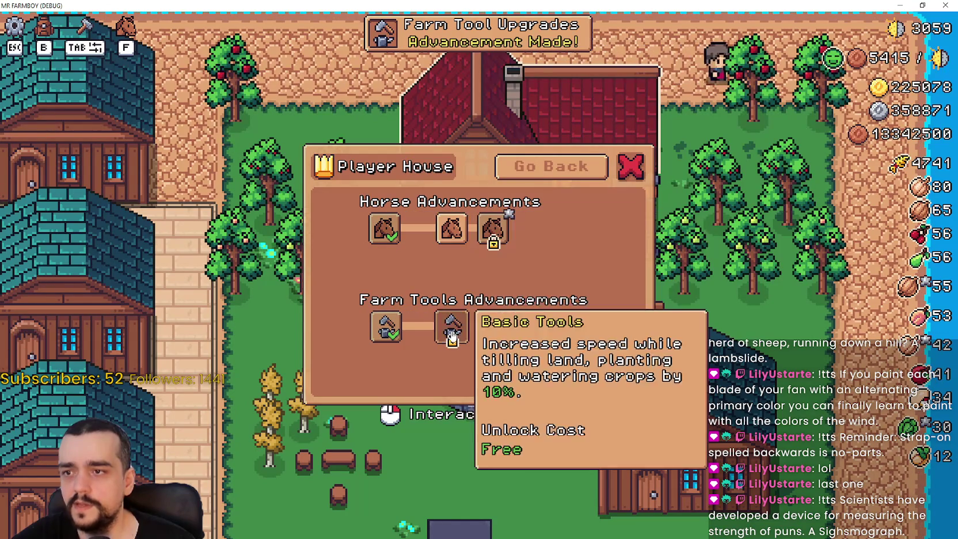
pyautogui.click(450, 333)
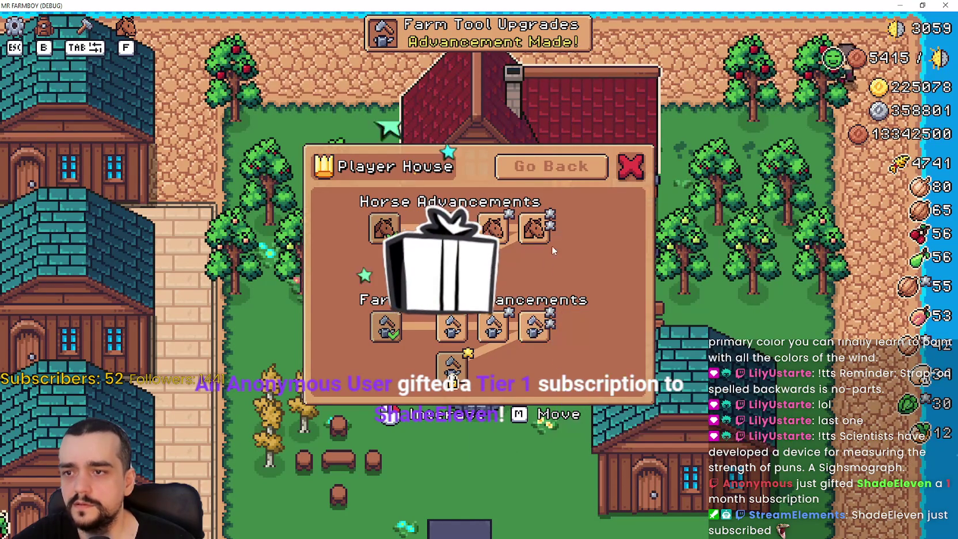
pyautogui.click(452, 363)
pyautogui.click(493, 364)
pyautogui.click(535, 362)
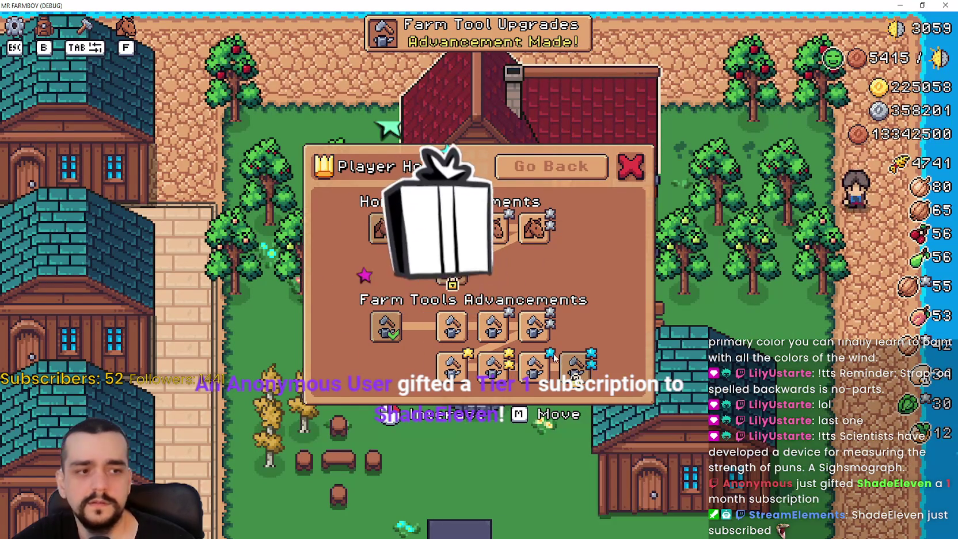
# Step: Unlock Heroic Saddle, switch on Heroic Tools and Heroic Saddle, and close the panel
pyautogui.moveTo(504, 275)
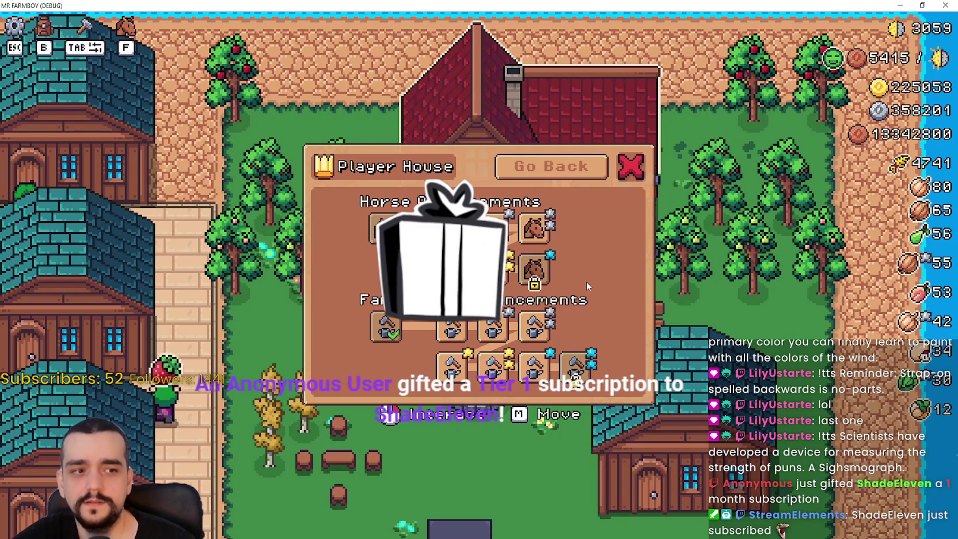
pyautogui.click(535, 270)
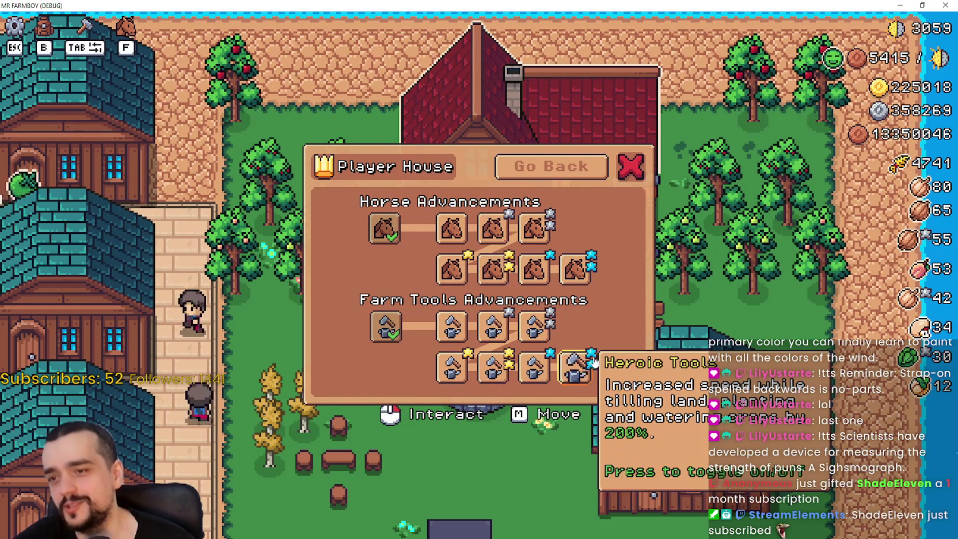
pyautogui.click(575, 368)
pyautogui.click(575, 269)
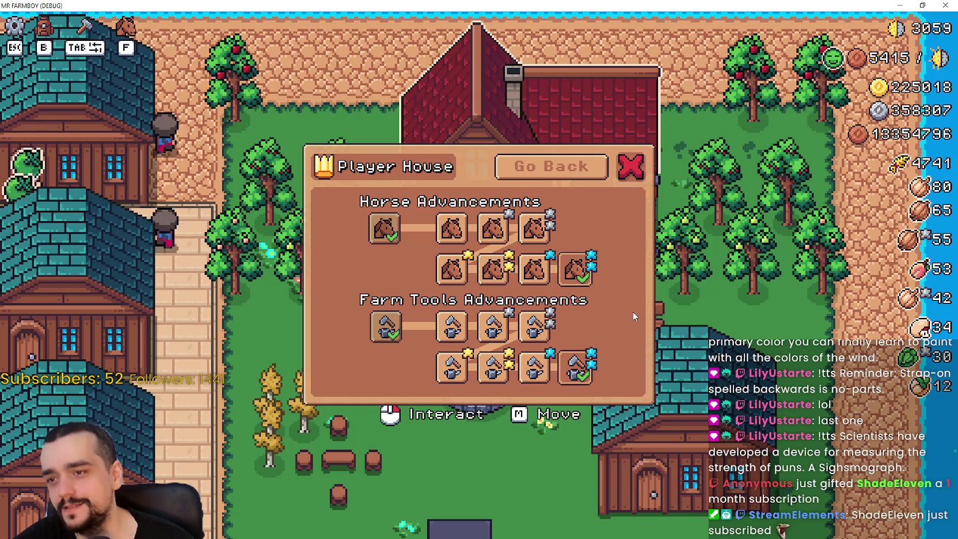
pyautogui.press('Escape')
# Step: Ride the horse briefly, quit the game from the pause menu, and relaunch the project
pyautogui.press('s')
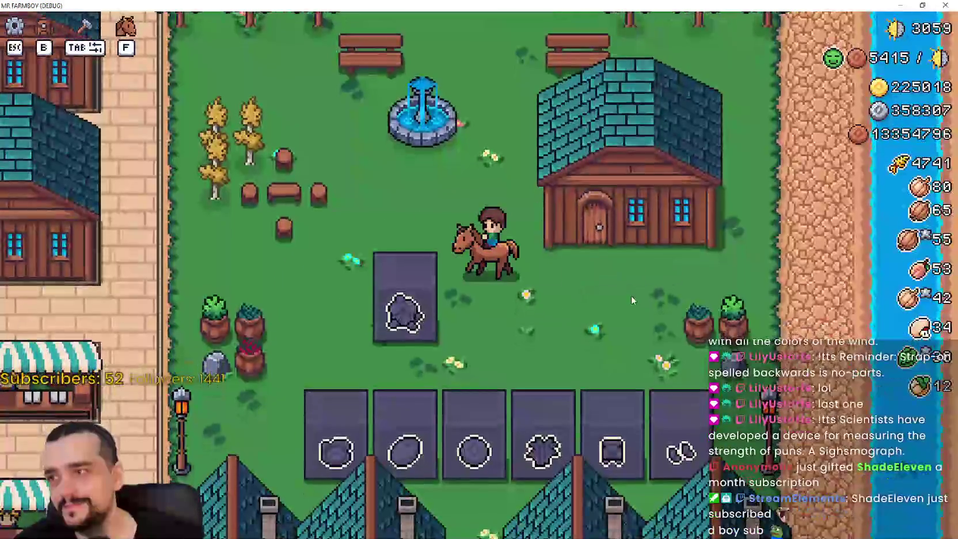
pyautogui.press('w')
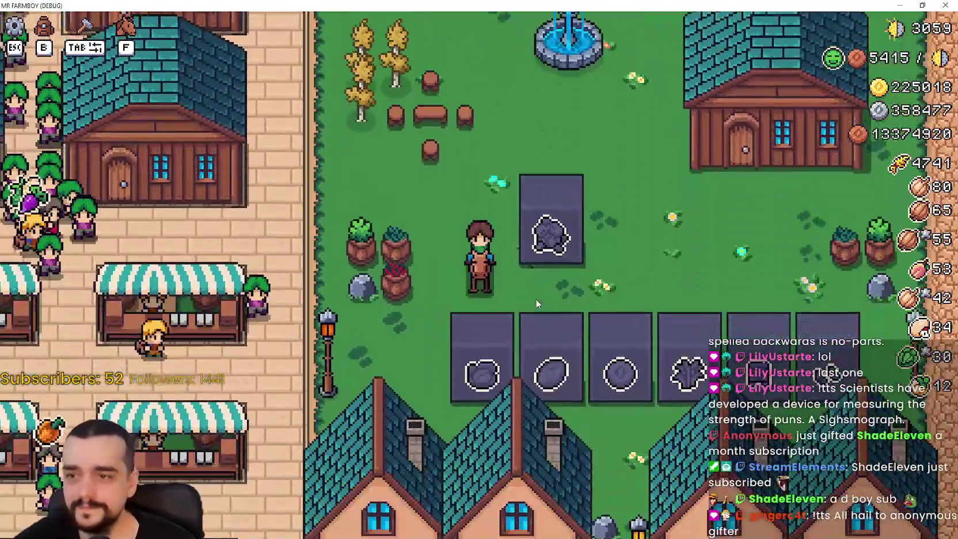
pyautogui.press('Escape')
pyautogui.click(462, 377)
pyautogui.press('Escape')
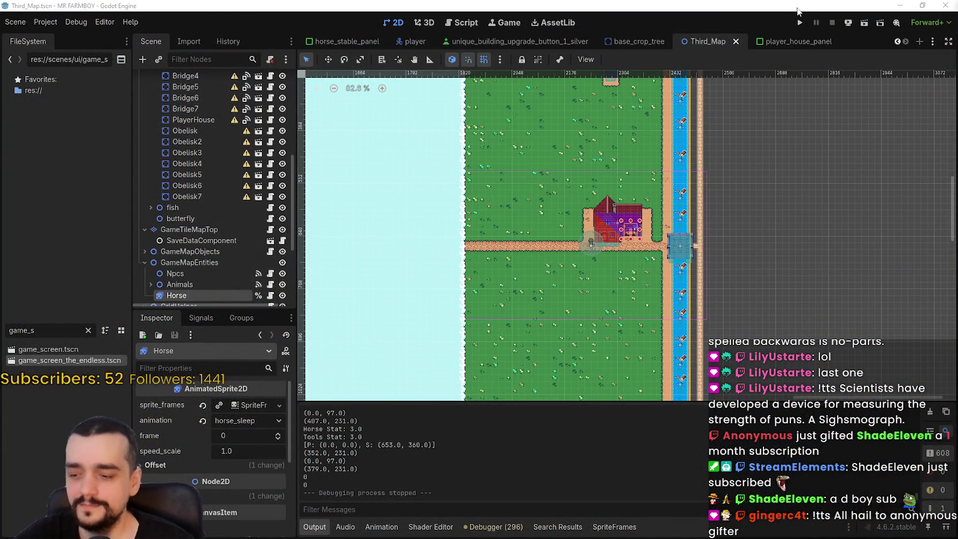
pyautogui.click(799, 24)
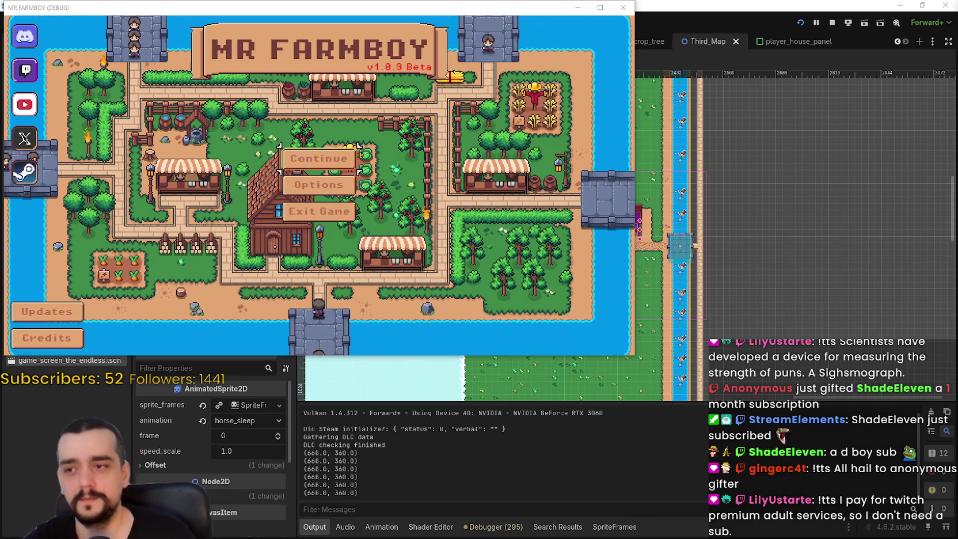
# Step: Open the save list and load Save 2
pyautogui.click(325, 162)
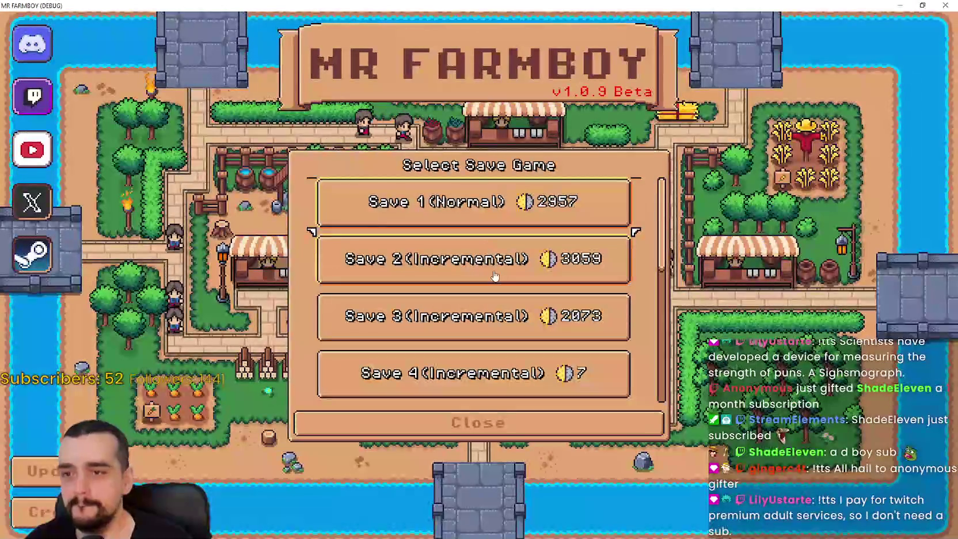
pyautogui.click(494, 275)
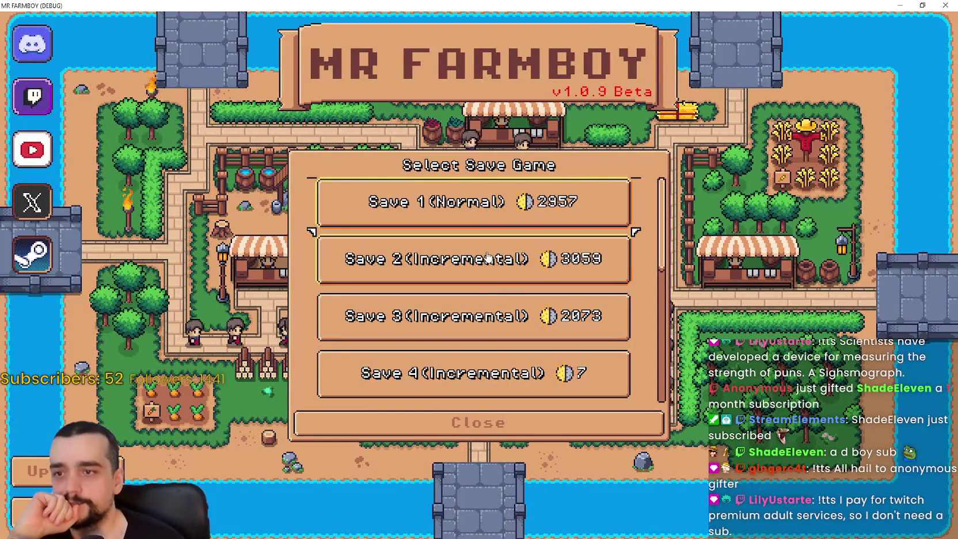
pyautogui.click(414, 276)
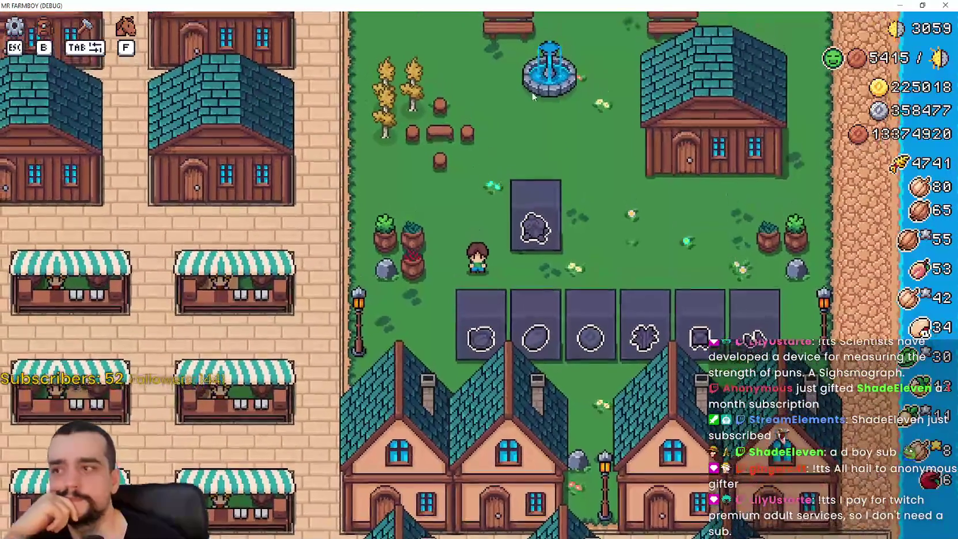
# Step: Walk to the Player House, view its Horse and Farm Tools advancements, then stop the game with F8
pyautogui.press('w')
pyautogui.press('w')
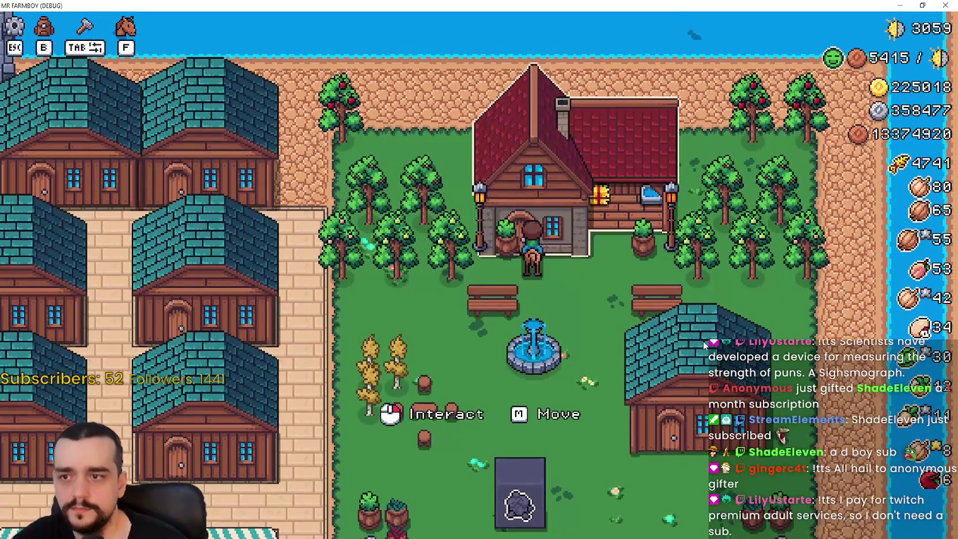
pyautogui.click(704, 345)
pyautogui.click(550, 269)
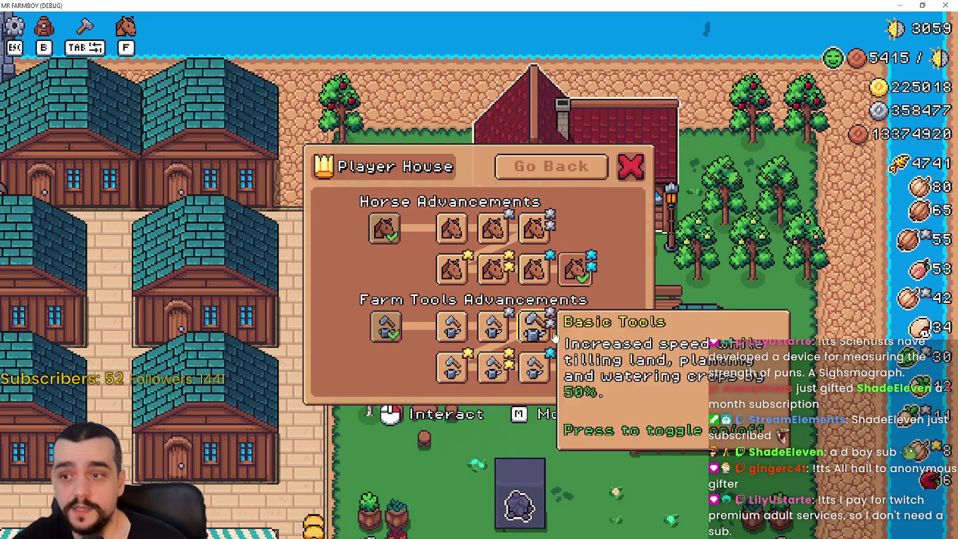
pyautogui.press('s')
pyautogui.press('a')
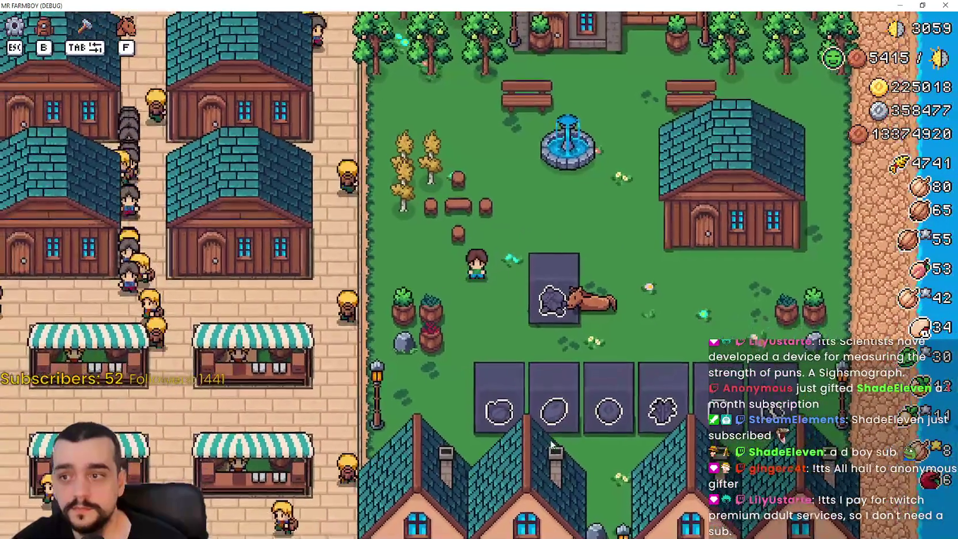
pyautogui.press('Escape')
pyautogui.press('Escape')
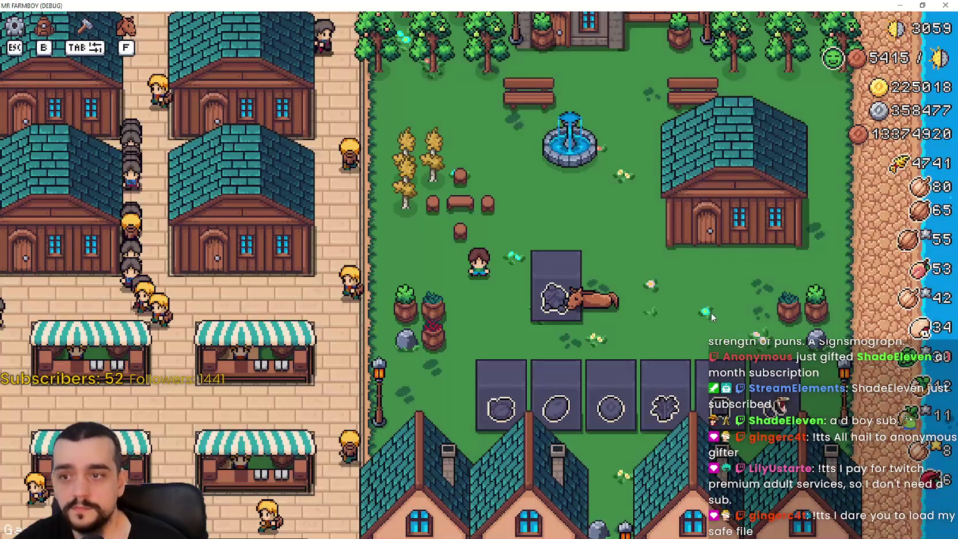
pyautogui.press('F8')
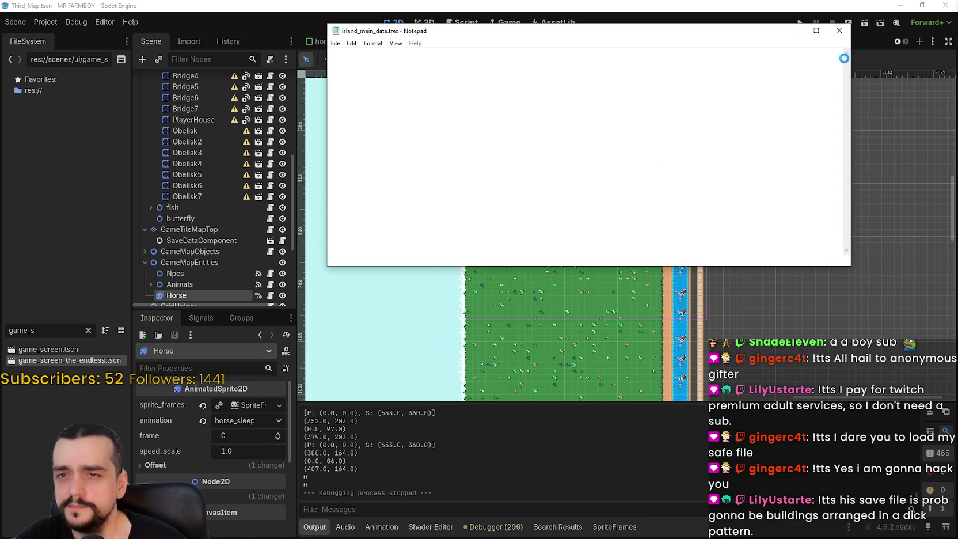
# Step: Review island_main_data.tres and player_data.tres in Notepad, then close both
pyautogui.moveTo(844, 64)
pyautogui.mouseDown()
pyautogui.moveTo(838, 235)
pyautogui.moveTo(843, 58)
pyautogui.mouseUp()
pyautogui.click(849, 32)
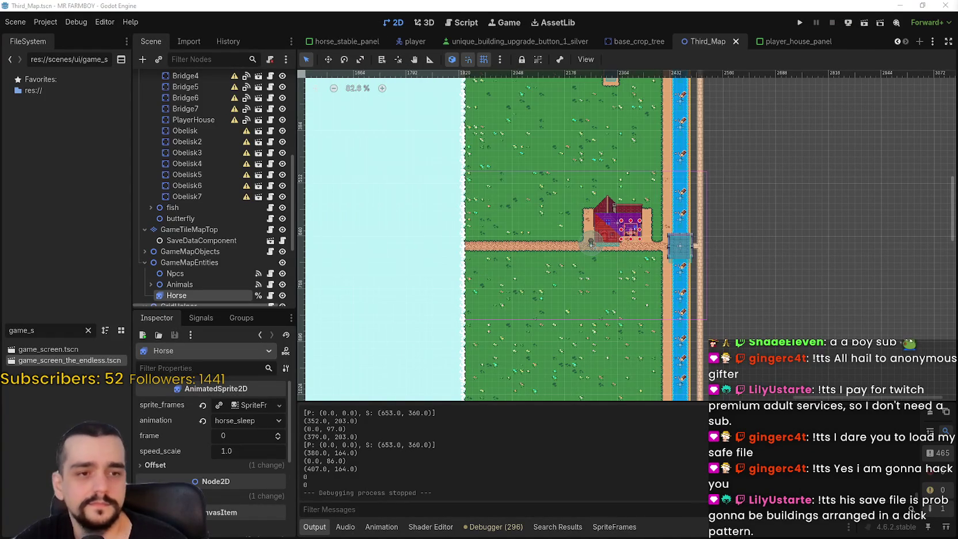
pyautogui.hotkey('alt', 'Tab')
pyautogui.moveTo(845, 61); pyautogui.dragTo(850, 247)
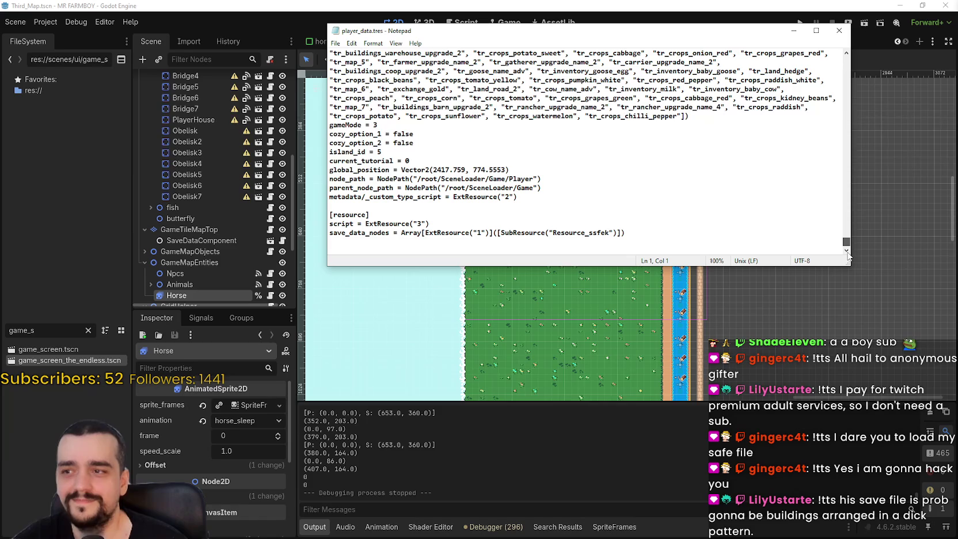
pyautogui.click(847, 30)
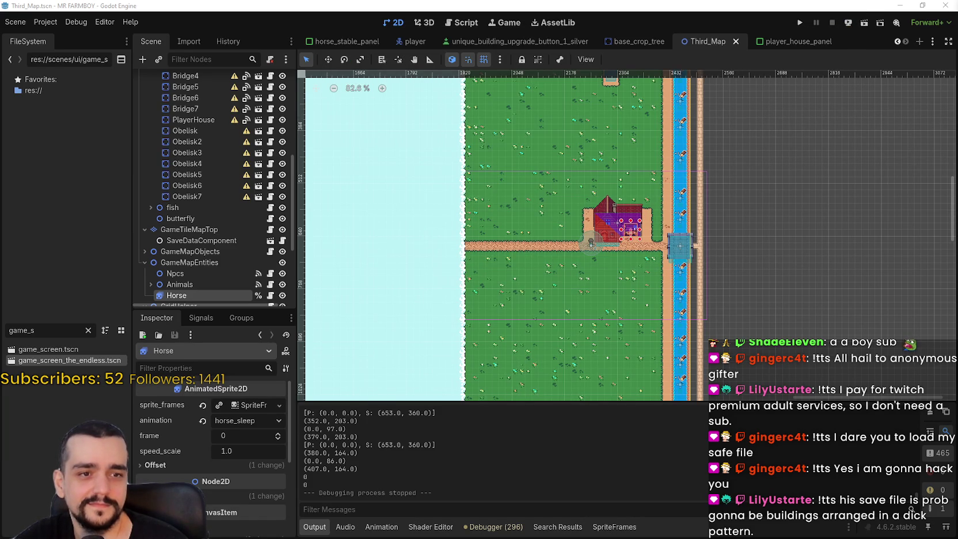
# Step: Open the user data folder and back up save_10 as 'save_10 - Copy'
pyautogui.click(36, 23)
pyautogui.click(92, 117)
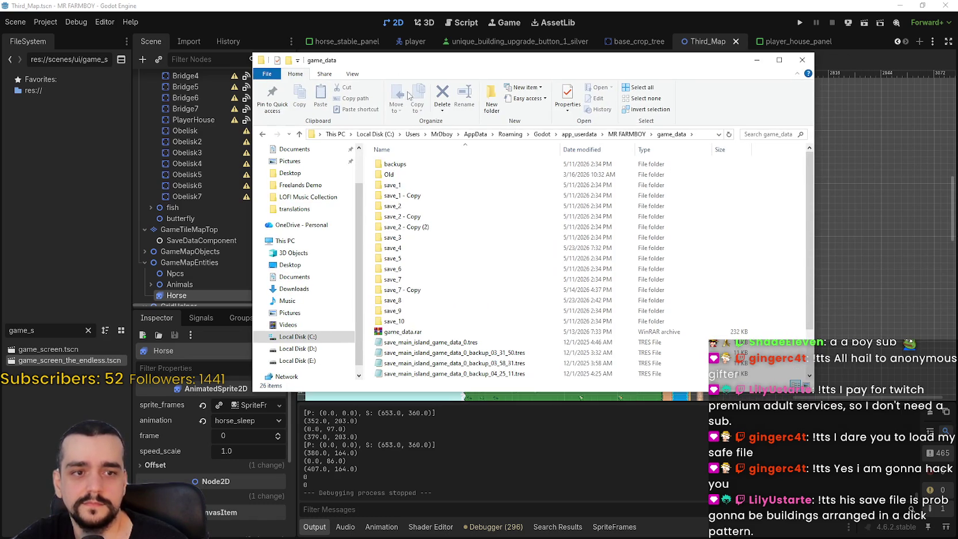
pyautogui.doubleClick(397, 323)
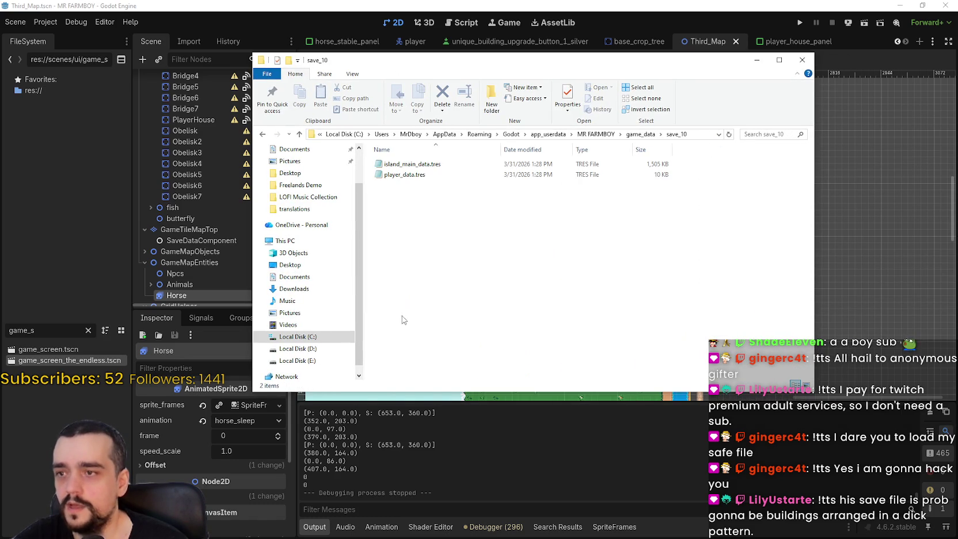
pyautogui.click(638, 134)
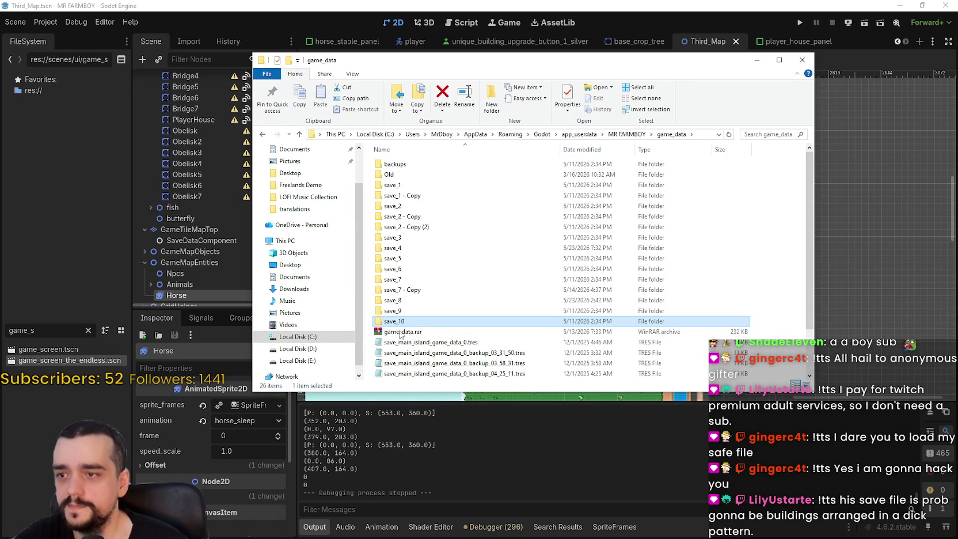
pyautogui.rightClick(400, 321)
pyautogui.click(424, 479)
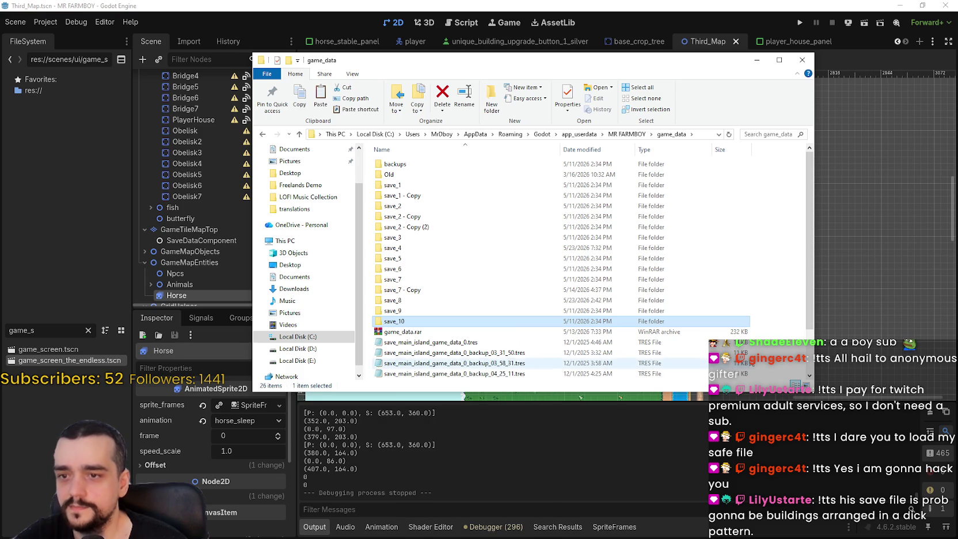
pyautogui.rightClick(798, 339)
pyautogui.click(834, 405)
# Step: Replace the two save files inside save_10 with the replacement copies
pyautogui.click(435, 322)
pyautogui.doubleClick(435, 322)
pyautogui.moveTo(631, 218)
pyautogui.mouseDown()
pyautogui.moveTo(457, 157)
pyautogui.moveTo(440, 161)
pyautogui.mouseUp()
pyautogui.rightClick(440, 162)
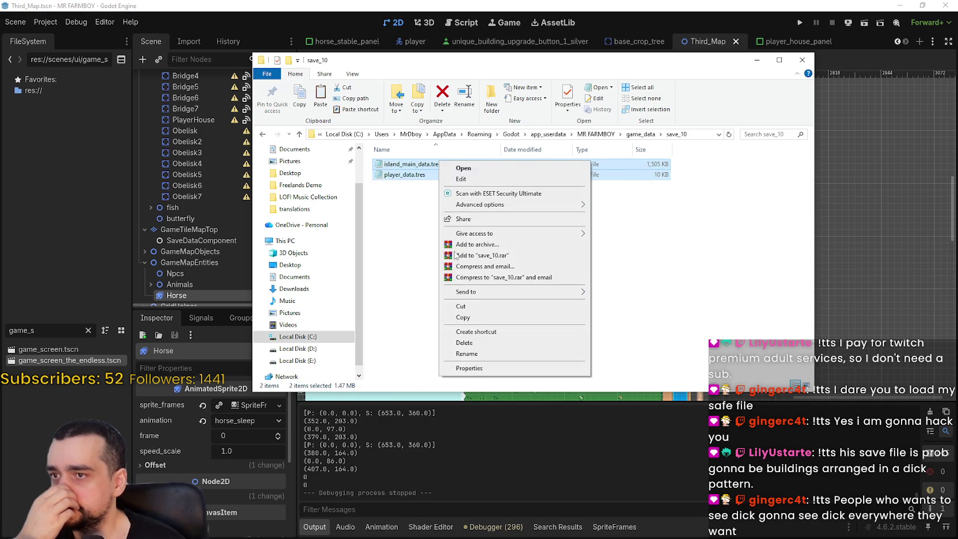
pyautogui.click(464, 342)
pyautogui.moveTo(896, 253)
pyautogui.mouseDown()
pyautogui.moveTo(494, 227)
pyautogui.moveTo(634, 251)
pyautogui.mouseUp()
pyautogui.click(637, 249)
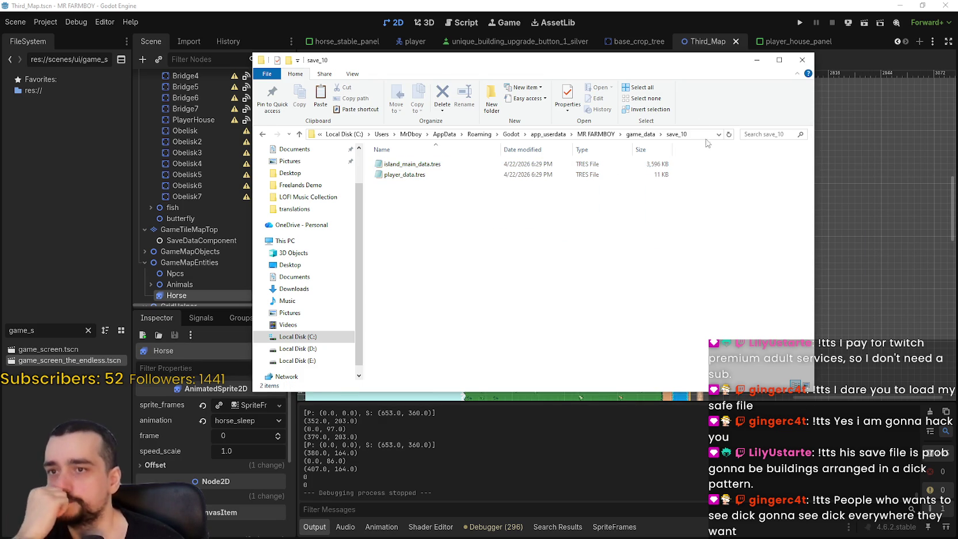
# Step: Review the save list in settings.ini, then return to Godot and run the project
pyautogui.click(640, 134)
pyautogui.scroll(-2, 437, 322)
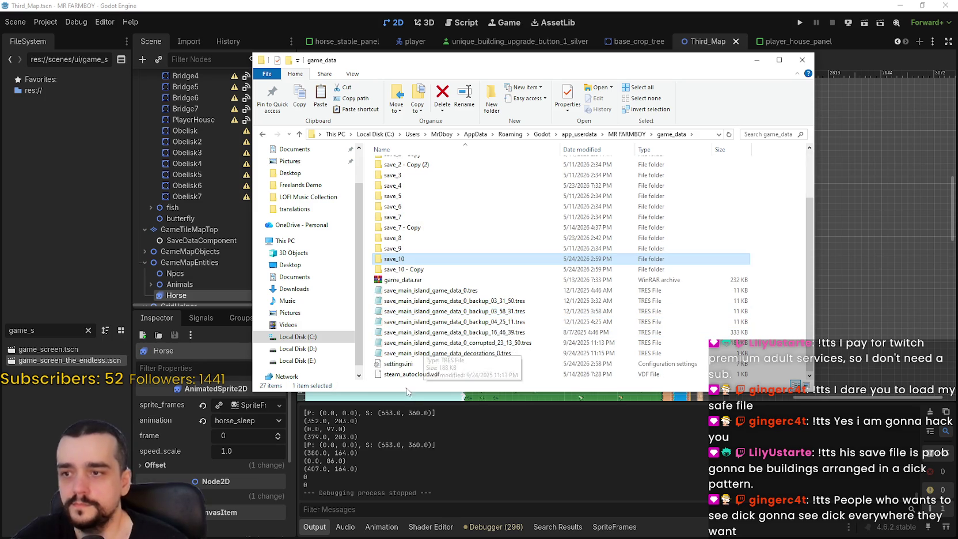
pyautogui.doubleClick(398, 363)
pyautogui.scroll(-8, 528, 193)
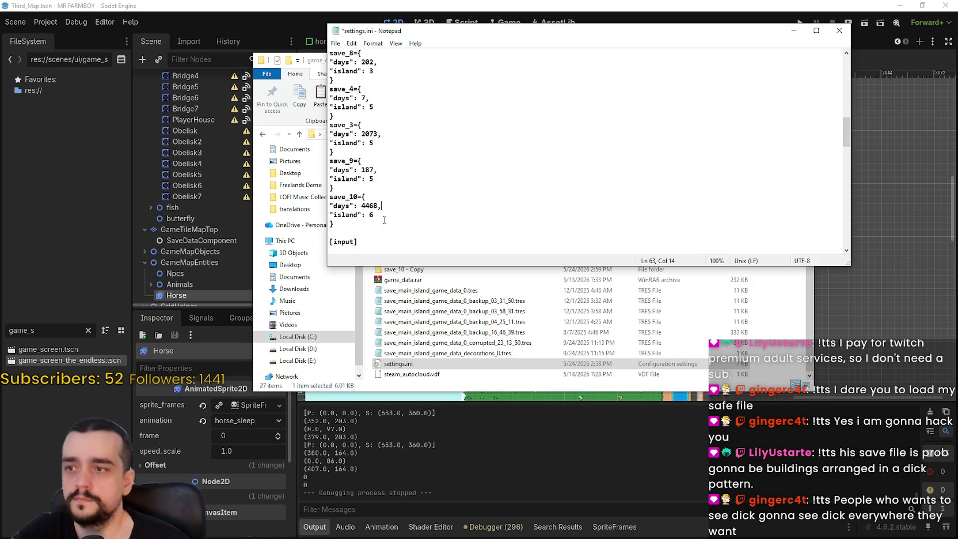
pyautogui.click(839, 31)
pyautogui.click(756, 22)
pyautogui.click(799, 23)
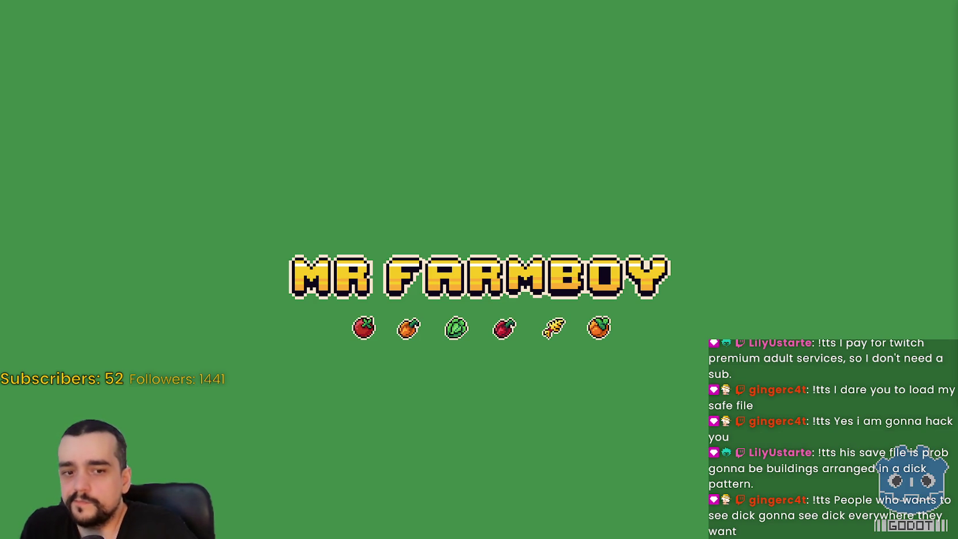
# Step: Put the game back in full screen and load Save 10 (4468 days) from the save list
pyautogui.press('F11')
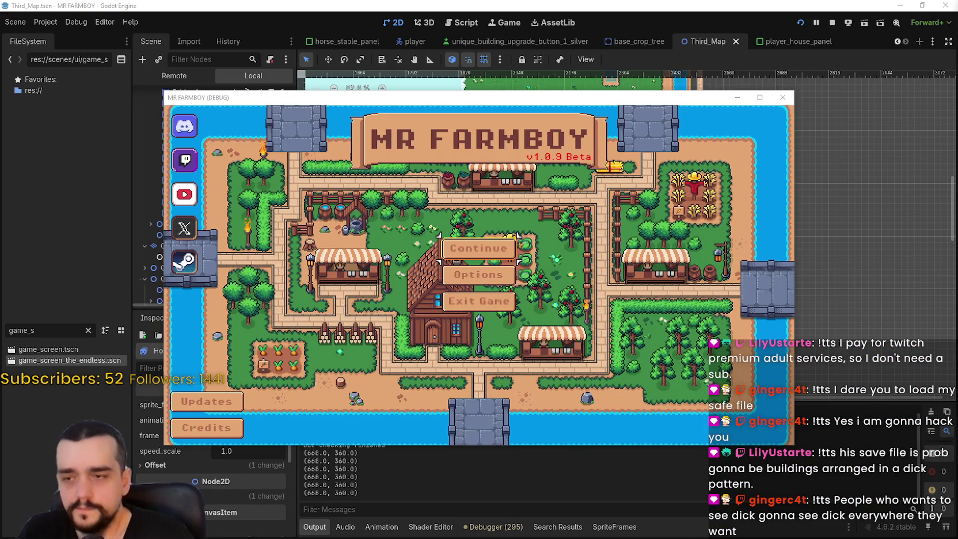
pyautogui.press('F11')
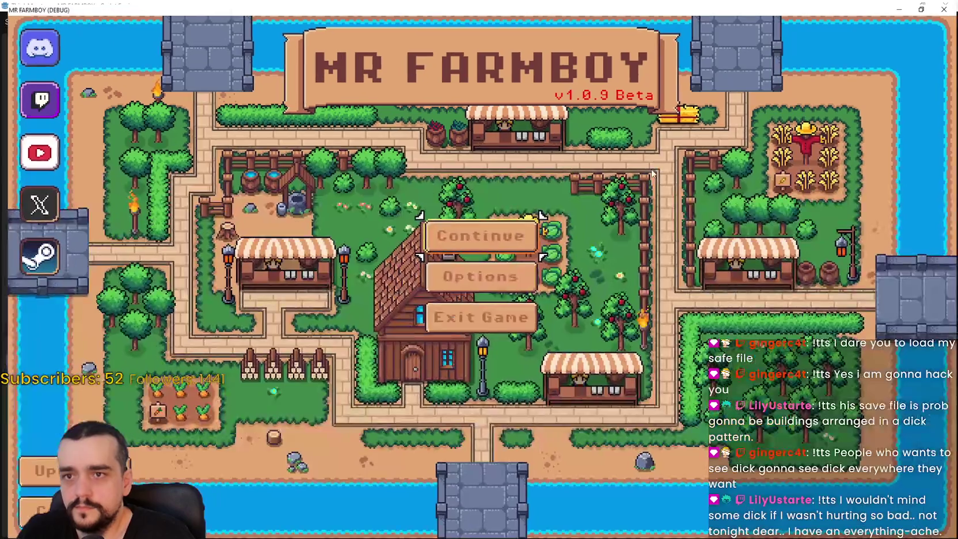
pyautogui.click(533, 238)
pyautogui.scroll(-6, 487, 264)
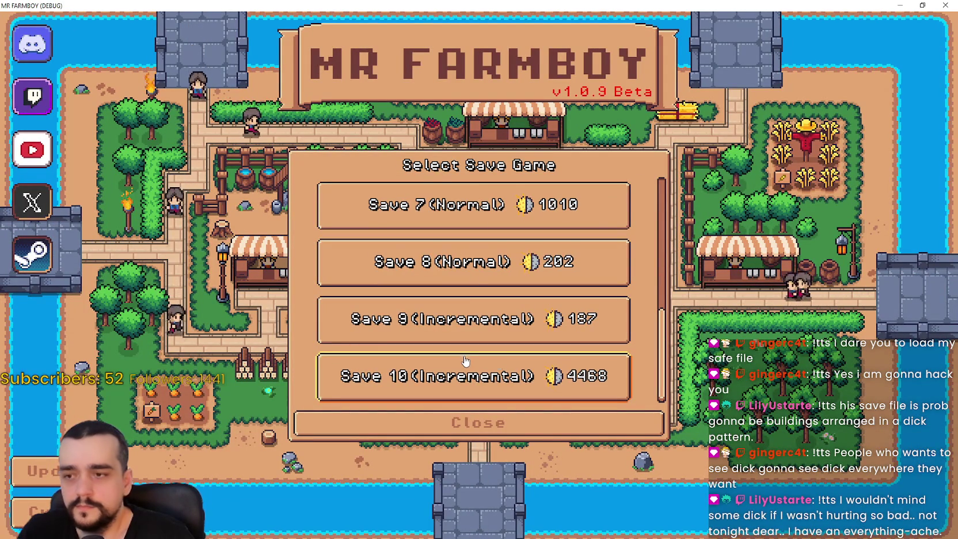
pyautogui.click(399, 383)
pyautogui.click(399, 383)
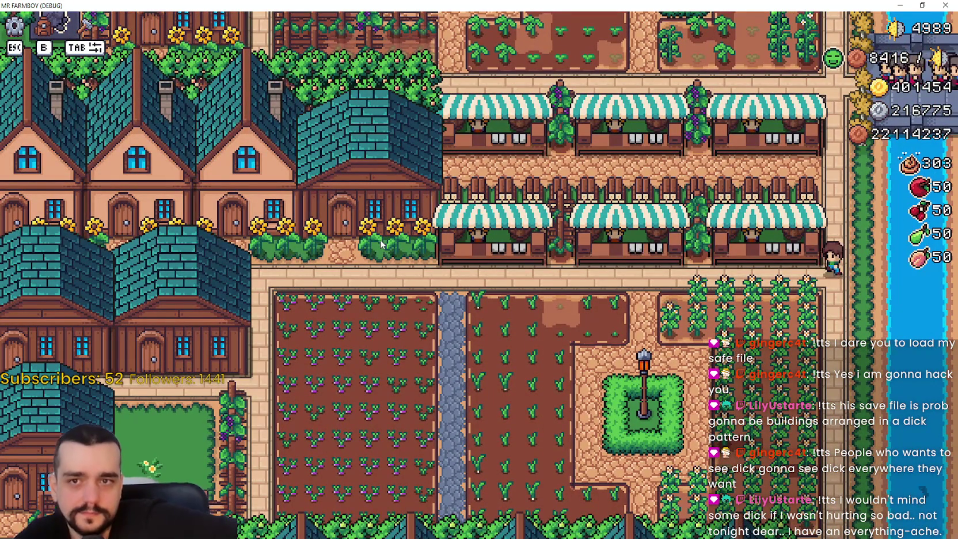
# Step: Walk the farmer left past the houses and down the map
pyautogui.press('a')
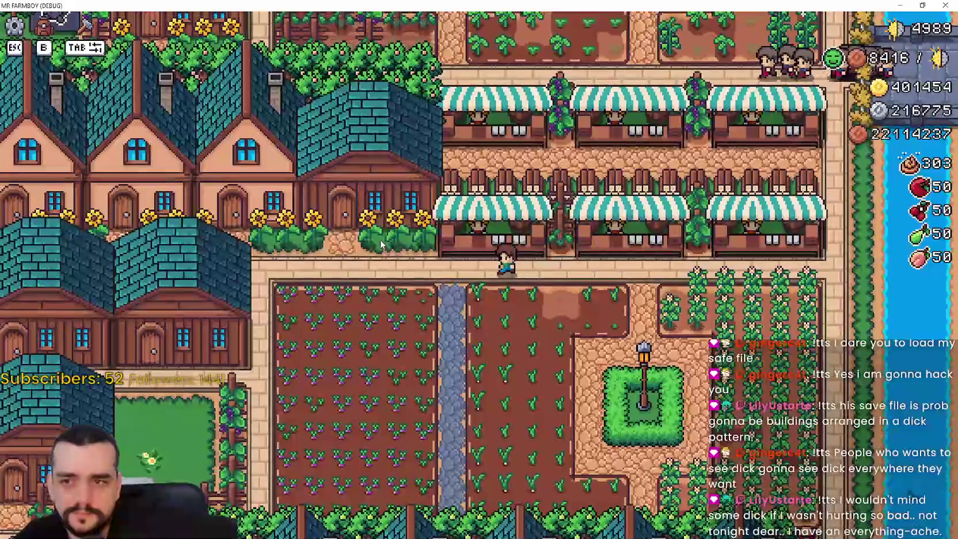
pyautogui.press('a')
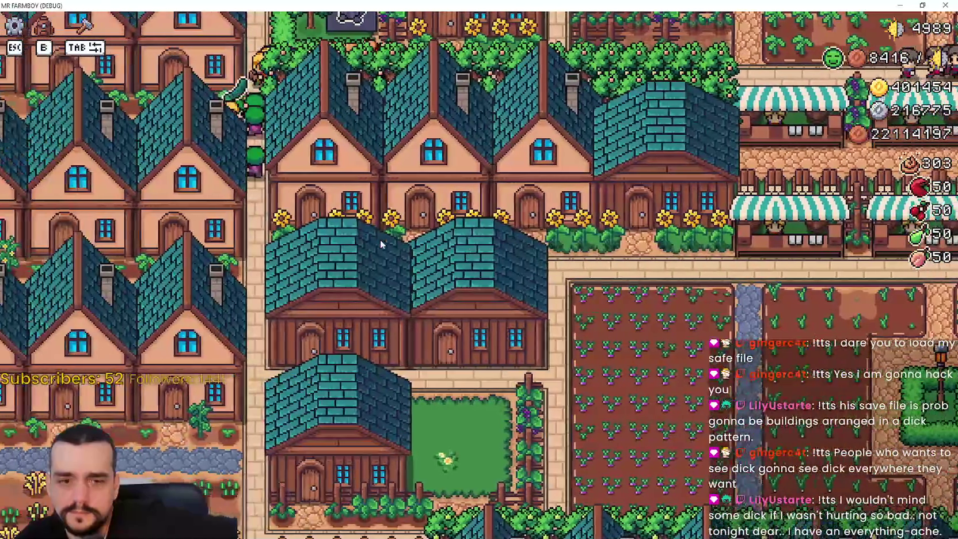
pyautogui.press('a')
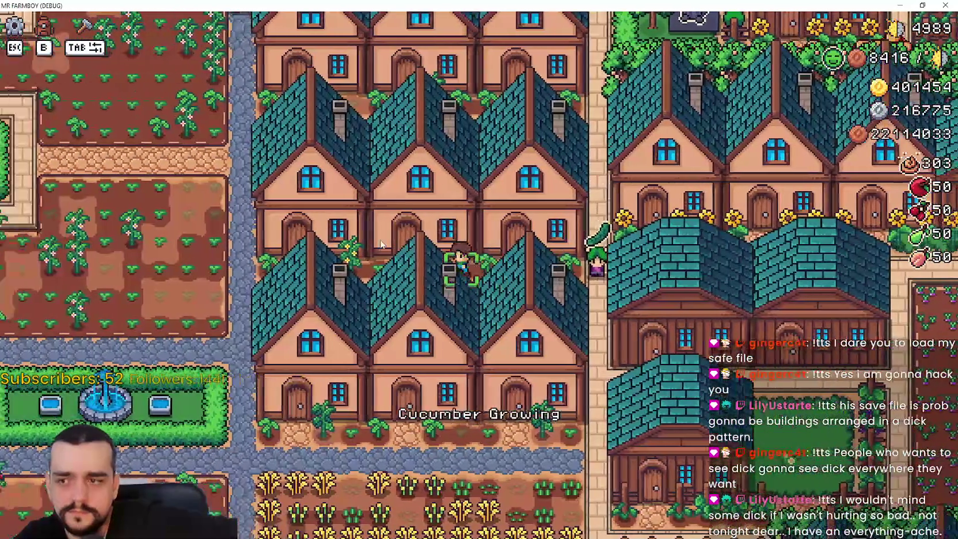
pyautogui.press('a')
pyautogui.scroll(-2, 372, 198)
pyautogui.scroll(-4, 212, 433)
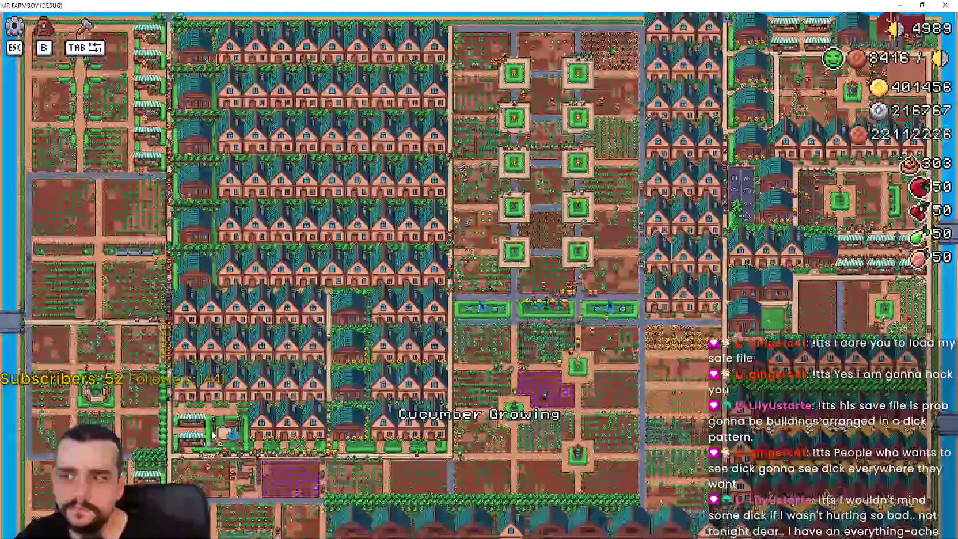
pyautogui.press('s')
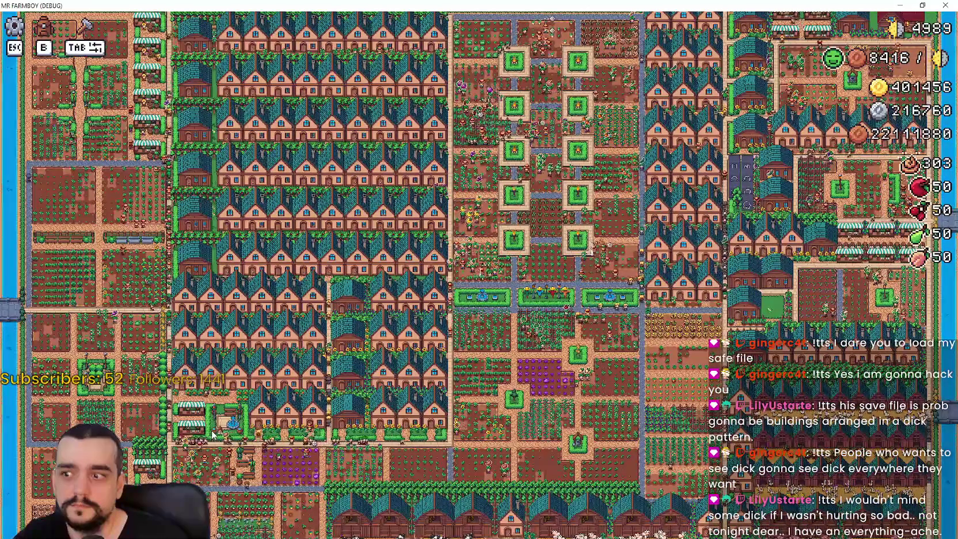
# Step: Zoom out to survey the farm, then zoom back in on the red-roofed player house
pyautogui.scroll(5, 213, 435)
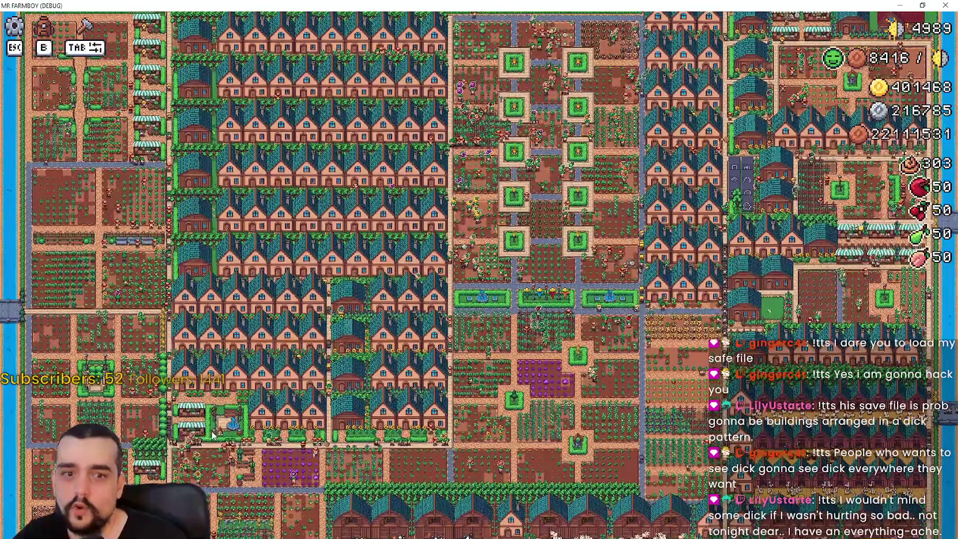
pyautogui.scroll(-3, 234, 327)
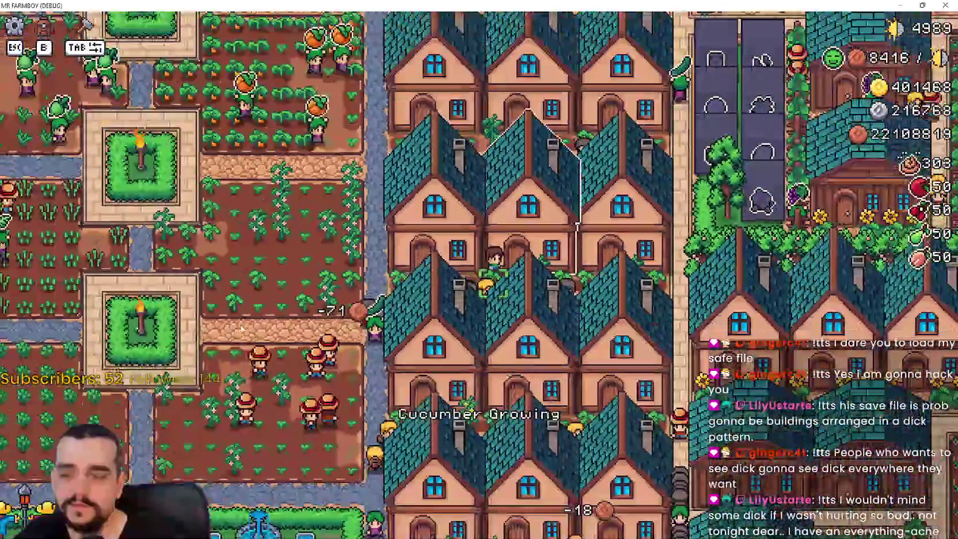
pyautogui.scroll(-4, 369, 291)
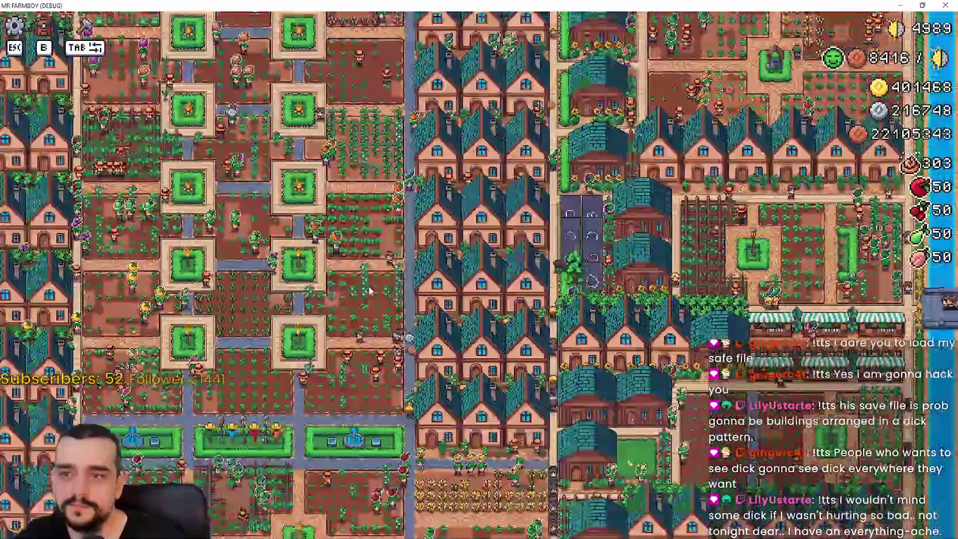
pyautogui.scroll(2, 417, 309)
pyautogui.scroll(-1, 417, 310)
pyautogui.scroll(2, 432, 277)
pyautogui.scroll(3, 444, 256)
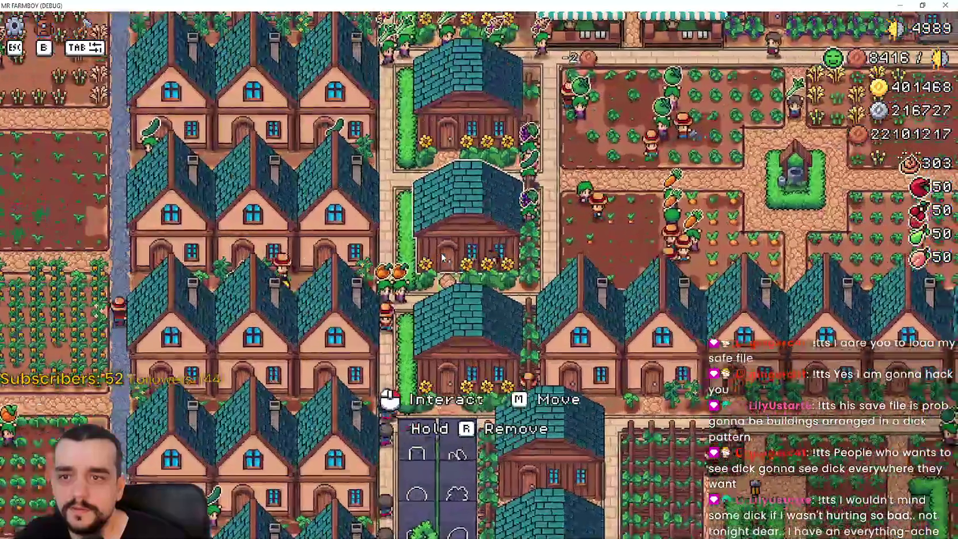
pyautogui.scroll(3, 440, 259)
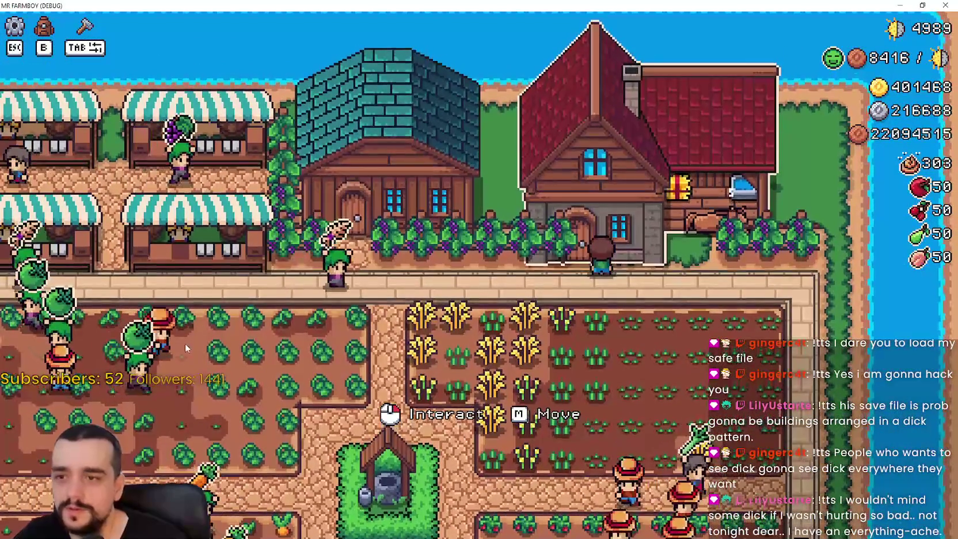
# Step: In the player house Advancements page, unlock the first Horse and Farm Tools advancements
pyautogui.click(397, 190)
pyautogui.click(438, 270)
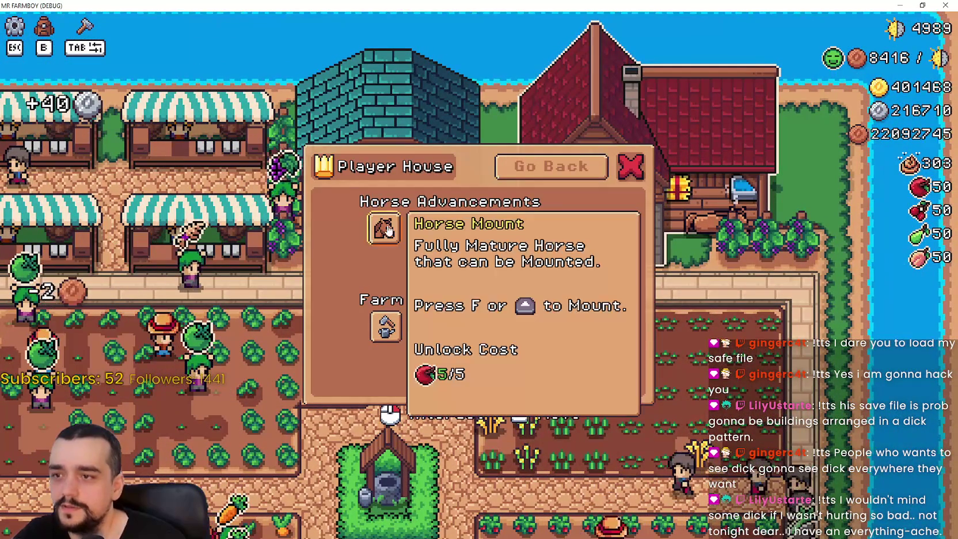
pyautogui.click(385, 228)
pyautogui.click(386, 327)
pyautogui.click(446, 325)
pyautogui.click(492, 226)
pyautogui.click(534, 225)
pyautogui.click(535, 322)
pyautogui.click(534, 227)
# Step: Unlock the remaining advancements through Heroic Saddle and Heroic Tools, then close the page
pyautogui.click(492, 267)
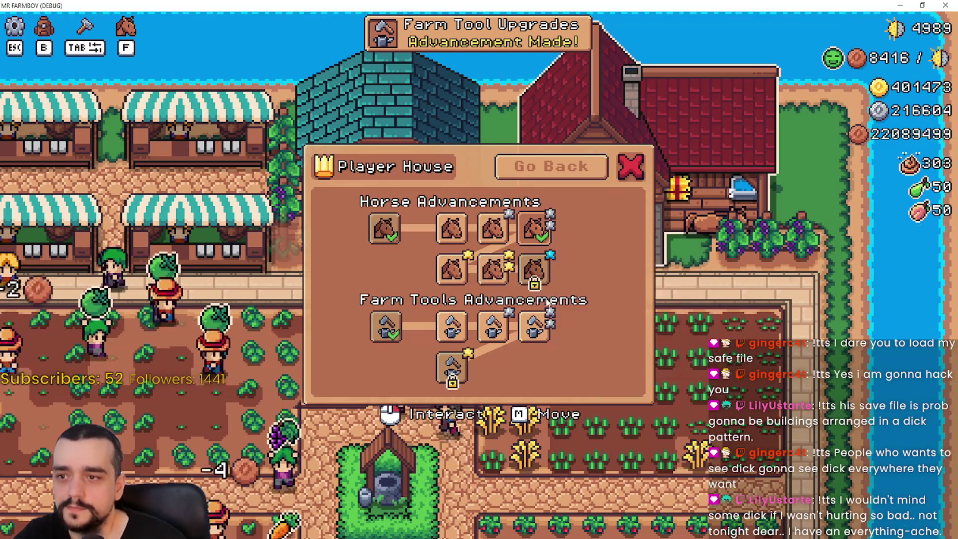
pyautogui.click(535, 268)
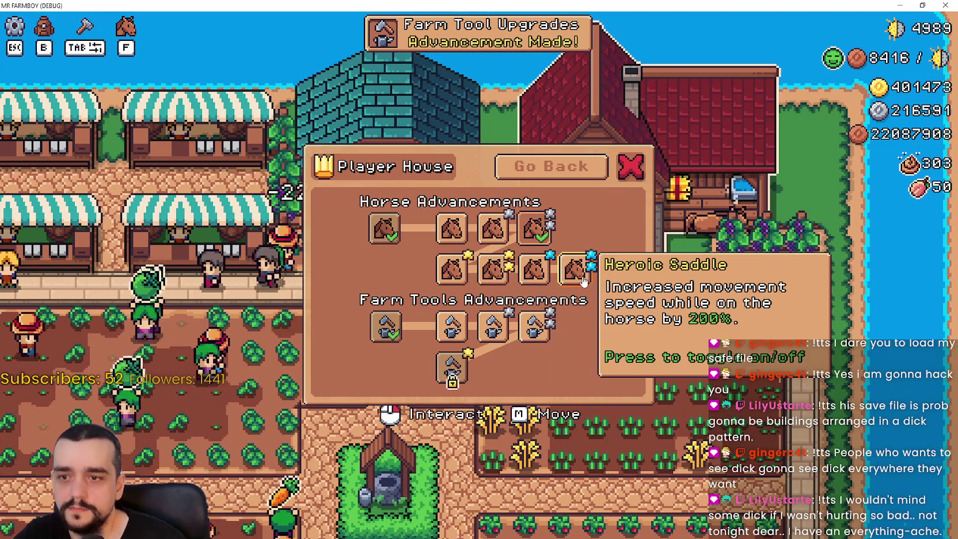
pyautogui.click(453, 327)
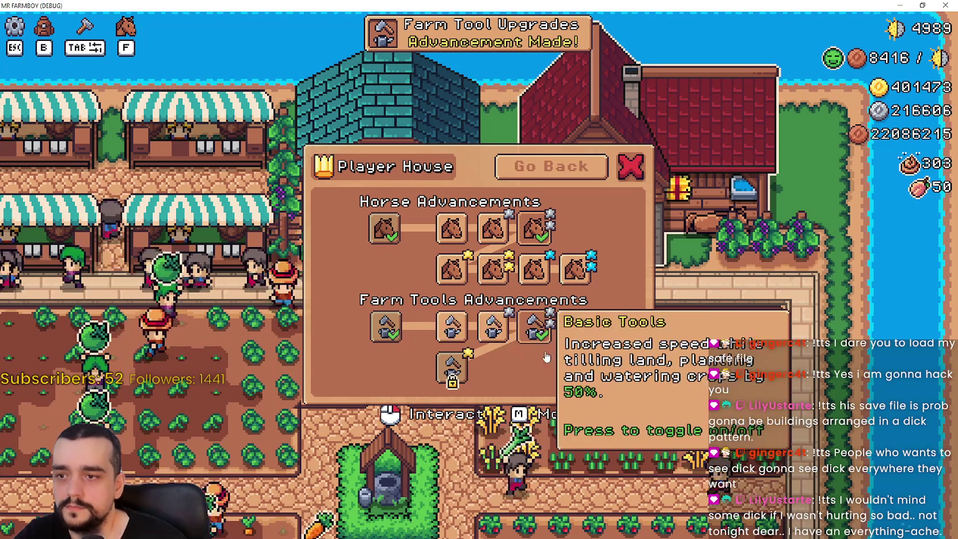
pyautogui.click(534, 327)
pyautogui.click(451, 368)
pyautogui.click(492, 368)
pyautogui.click(534, 369)
pyautogui.click(576, 368)
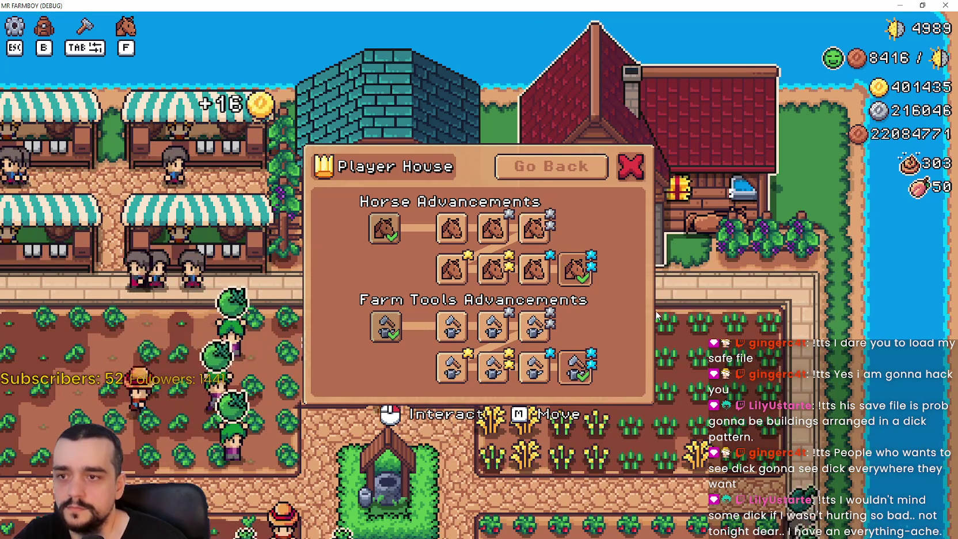
pyautogui.press('Escape')
# Step: Ride the horse east, back west, then south across town
pyautogui.press('d')
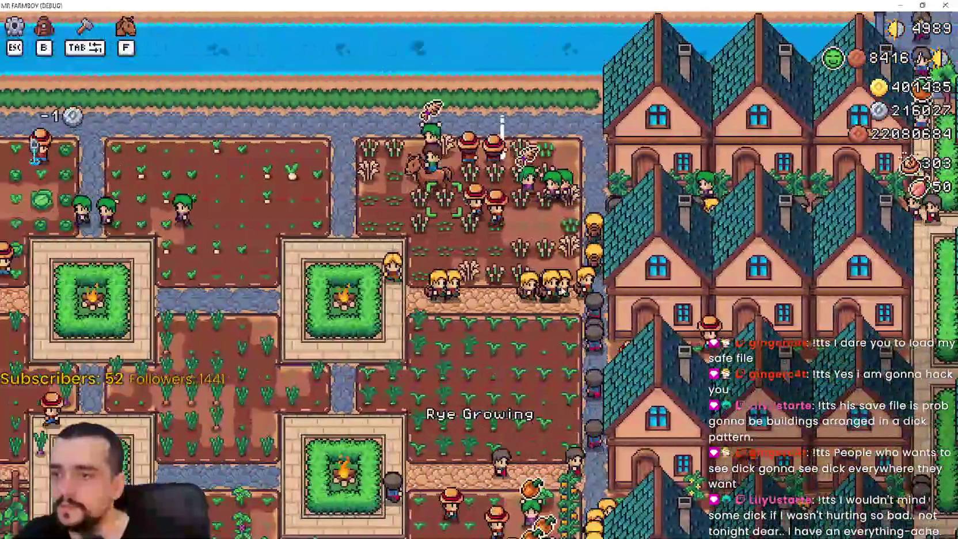
pyautogui.press('a')
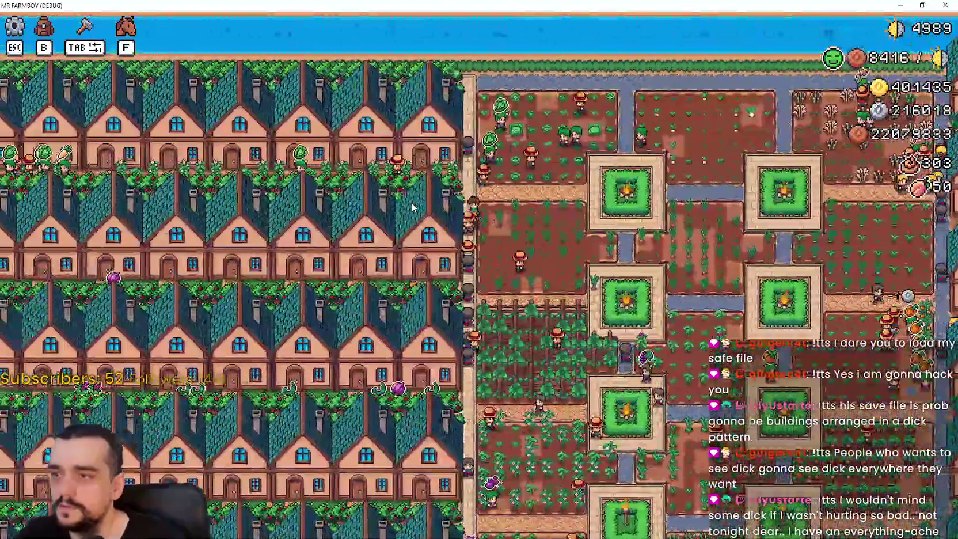
pyautogui.press('s')
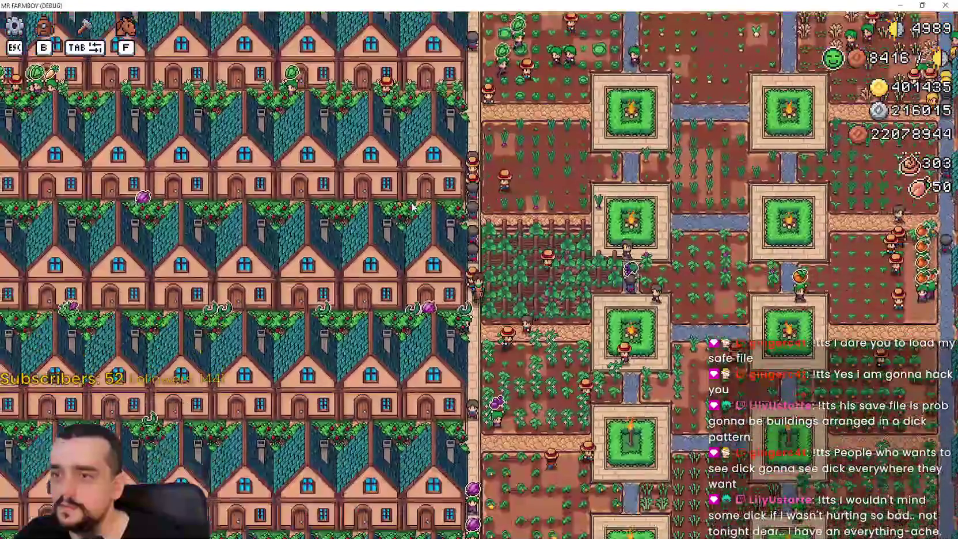
pyautogui.press('Escape')
pyautogui.press('Escape')
# Step: Review the Stats & Inventory panel, including the farm stats with buildings and workers
pyautogui.press('Tab')
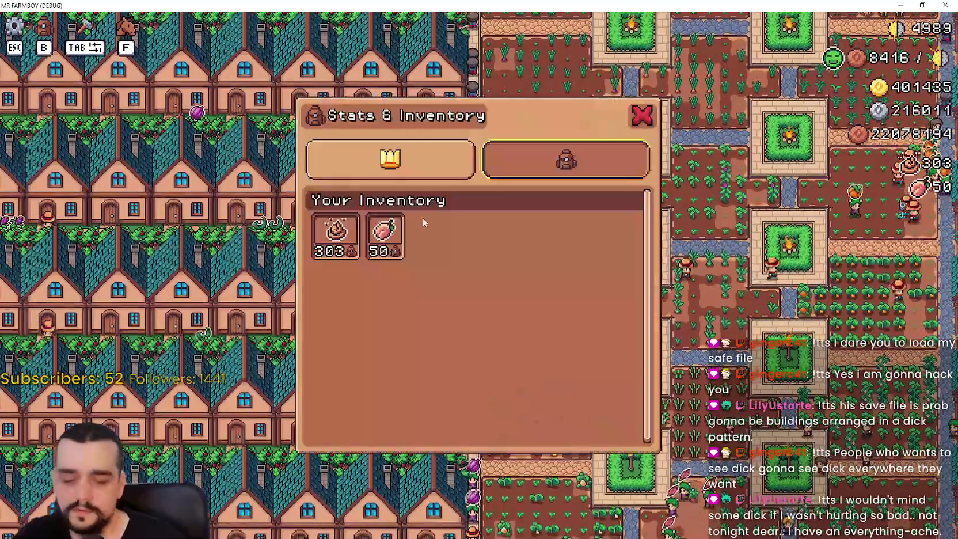
pyautogui.click(419, 171)
pyautogui.click(446, 174)
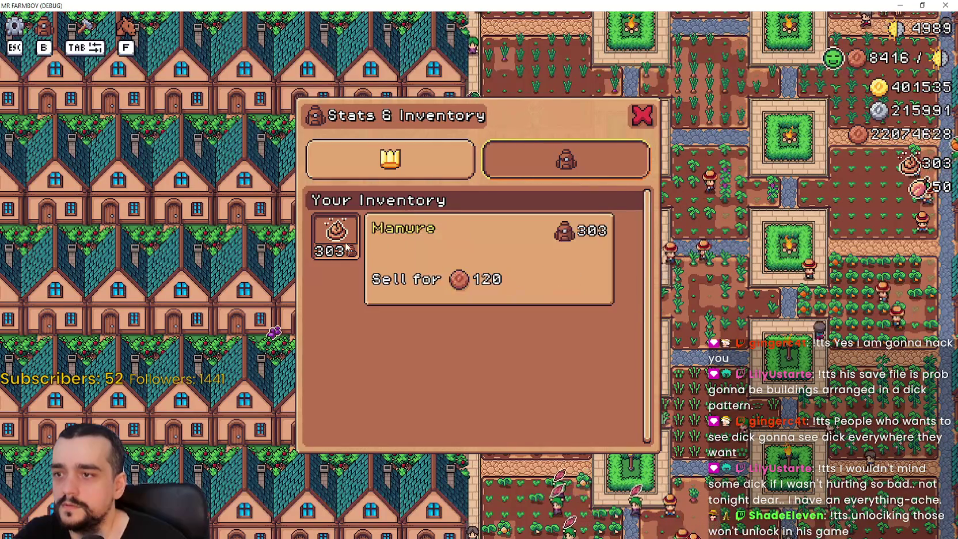
pyautogui.click(386, 161)
pyautogui.scroll(-1, 485, 280)
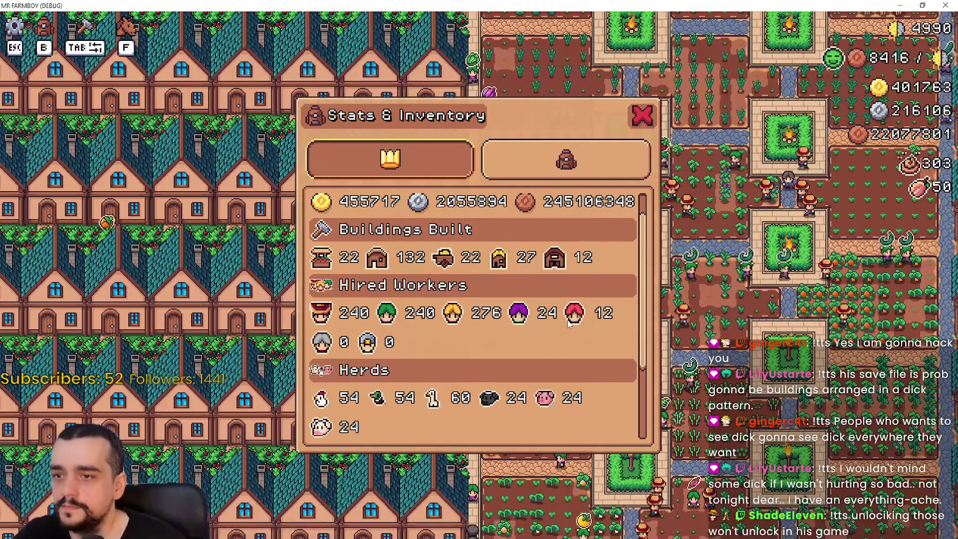
pyautogui.press('e')
# Step: Ride further left, then Alt+Tab to the Godot editor and back to the windowed game
pyautogui.press('s')
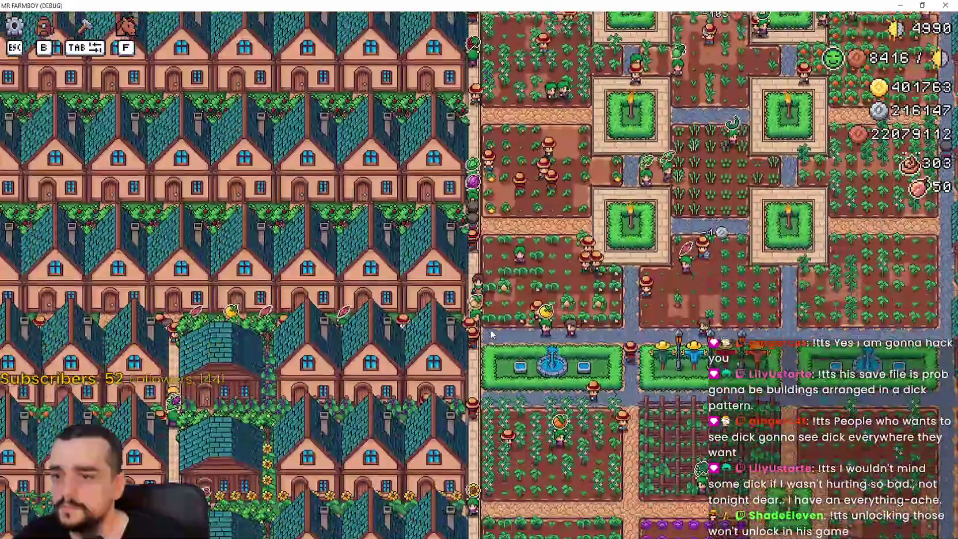
pyautogui.press('a')
pyautogui.hotkey('alt', 'Tab')
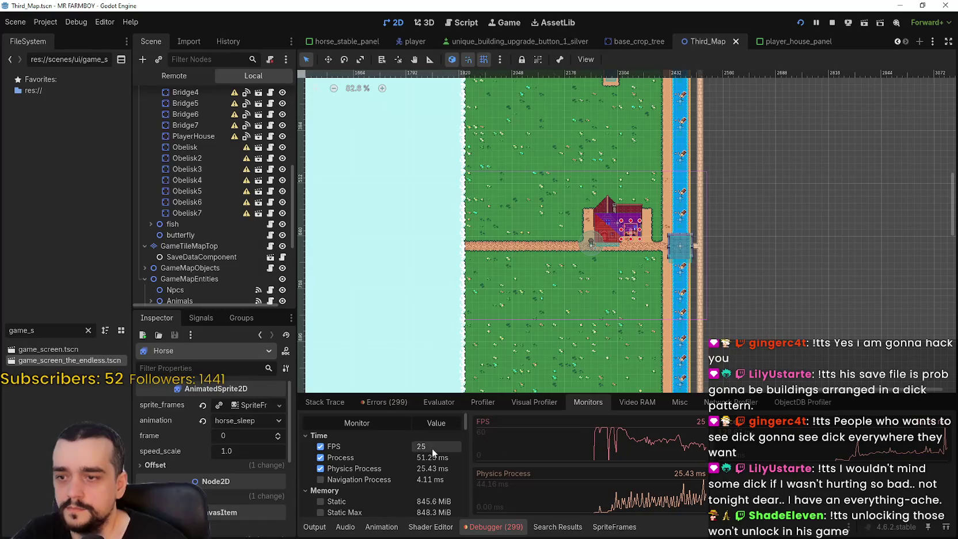
pyautogui.hotkey('alt', 'Tab')
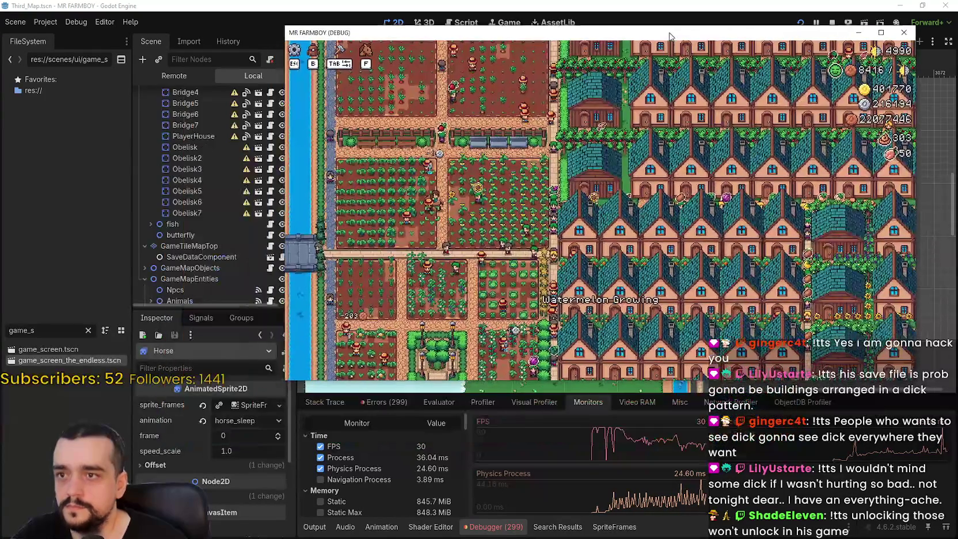
# Step: Ride north to the water, east past the market, south to the chicken coops, then west to the houses
pyautogui.moveTo(669, 37); pyautogui.dragTo(669, 34)
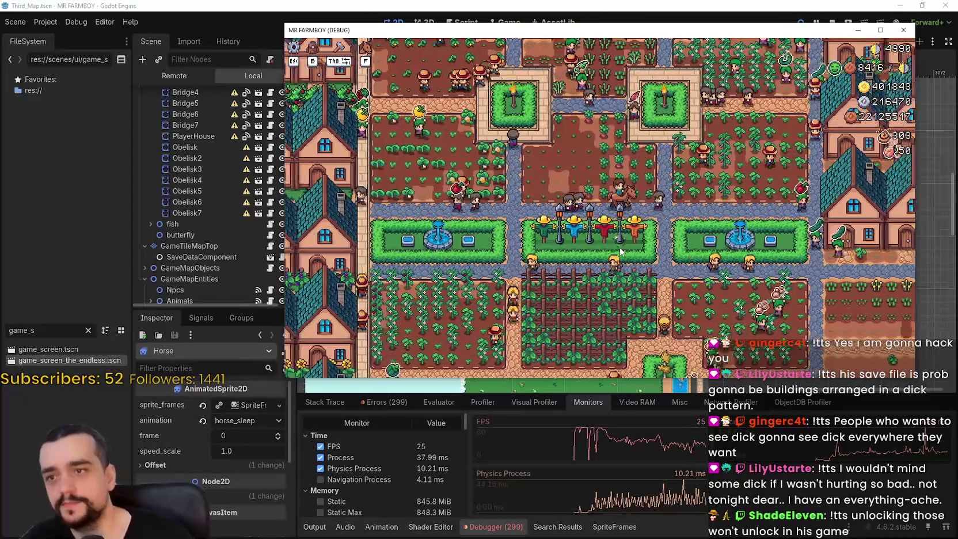
pyautogui.press('d')
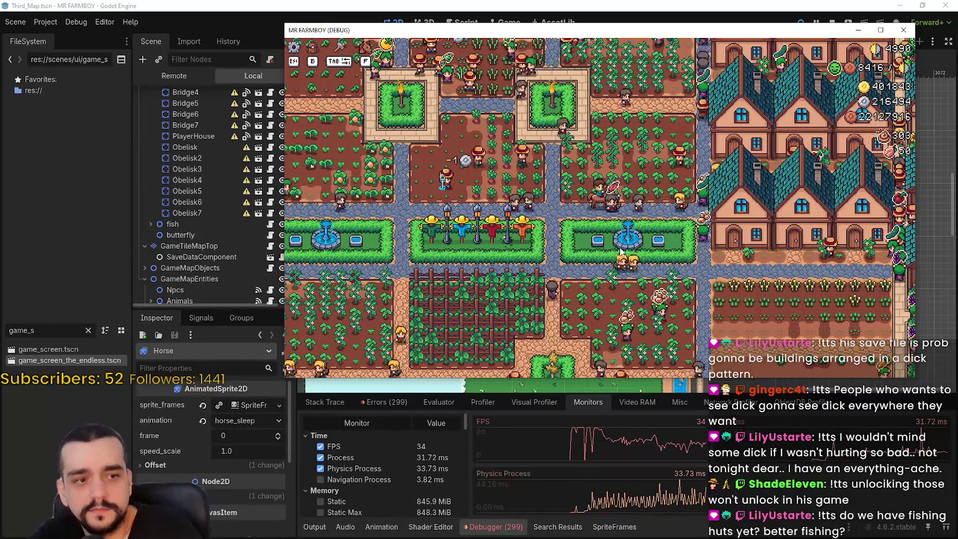
pyautogui.press('w')
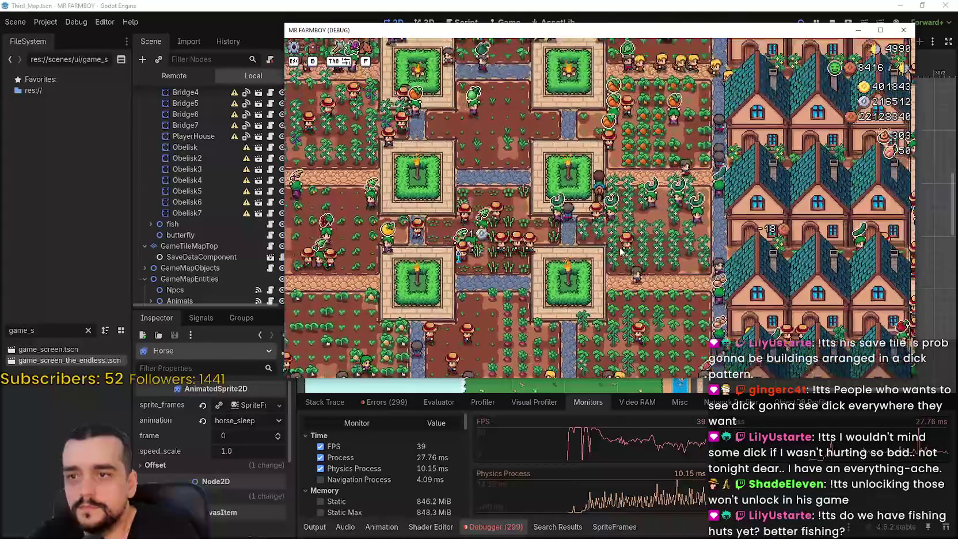
pyautogui.press('w')
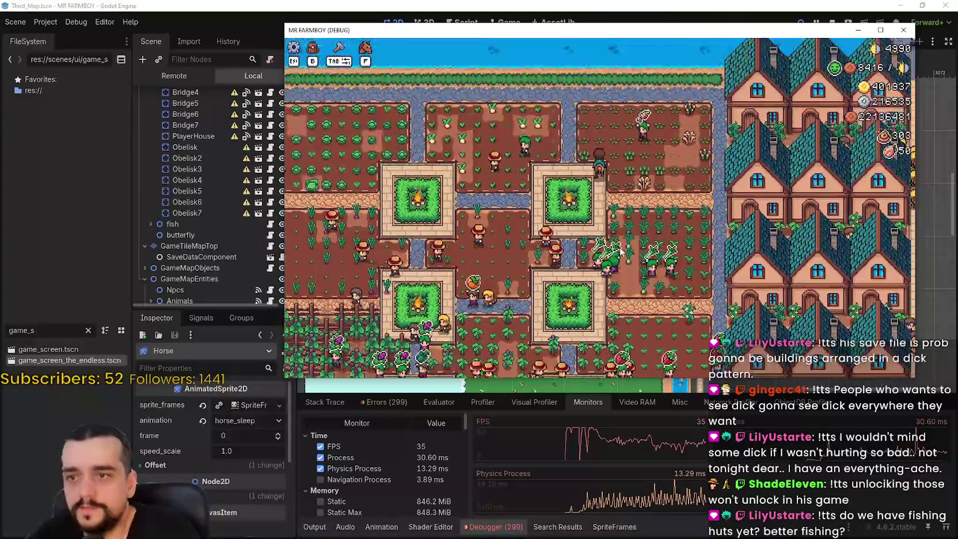
pyautogui.press('d')
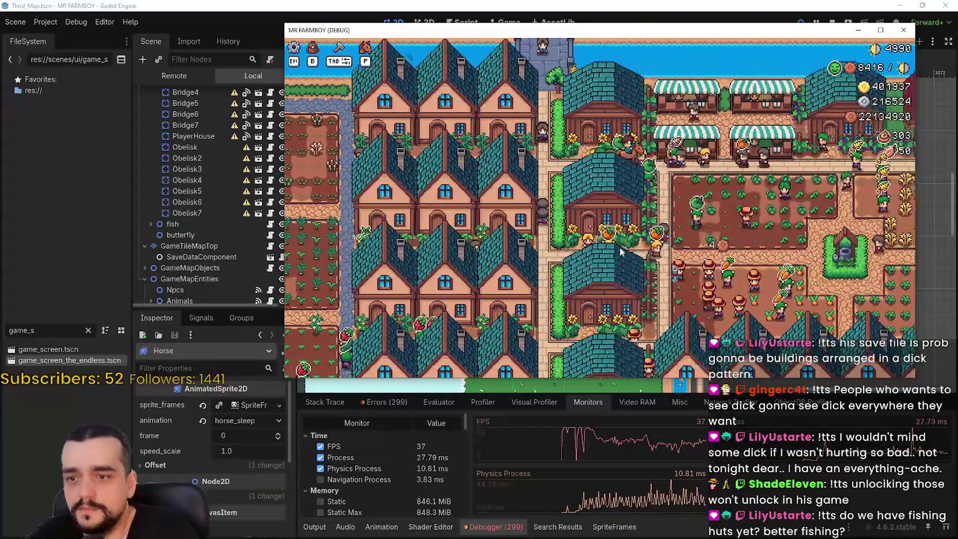
pyautogui.press('d')
pyautogui.press('s')
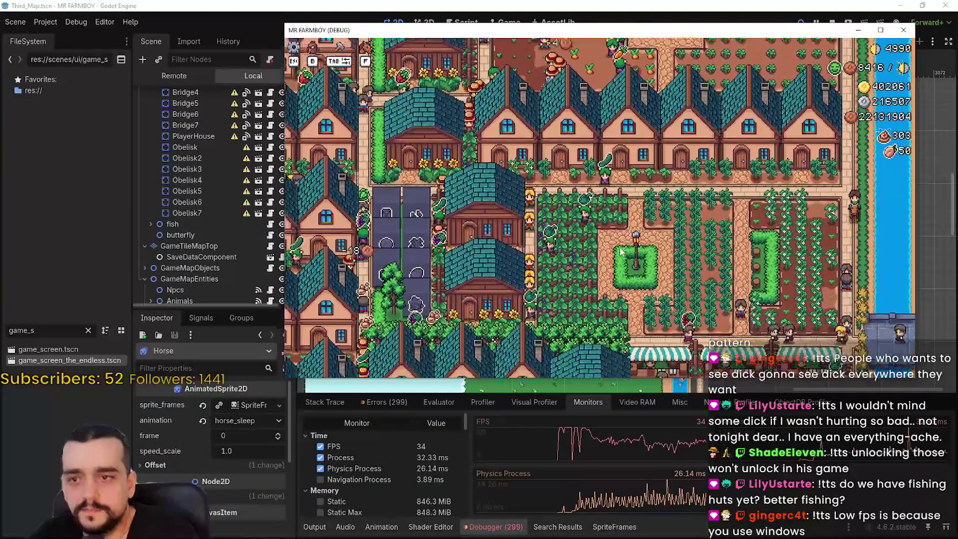
pyautogui.press('s')
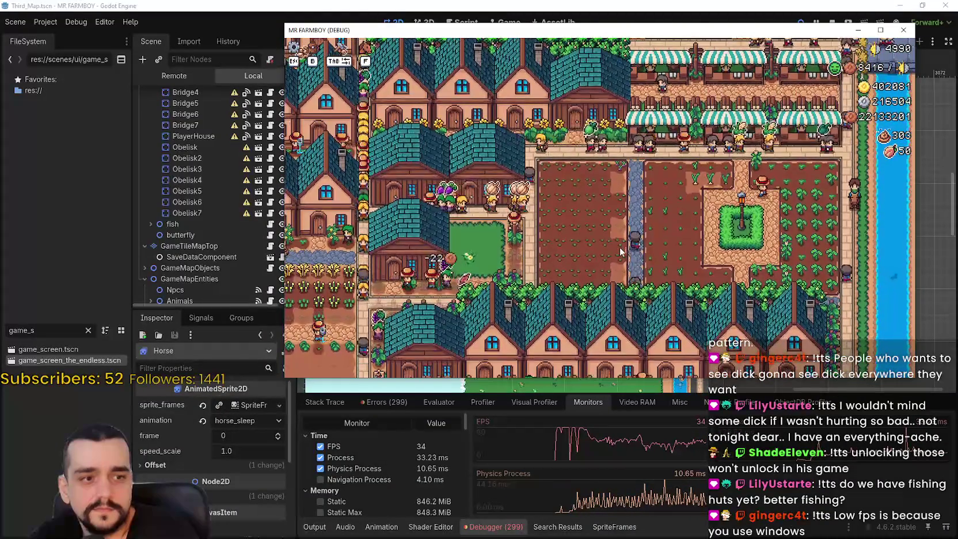
pyautogui.press('s')
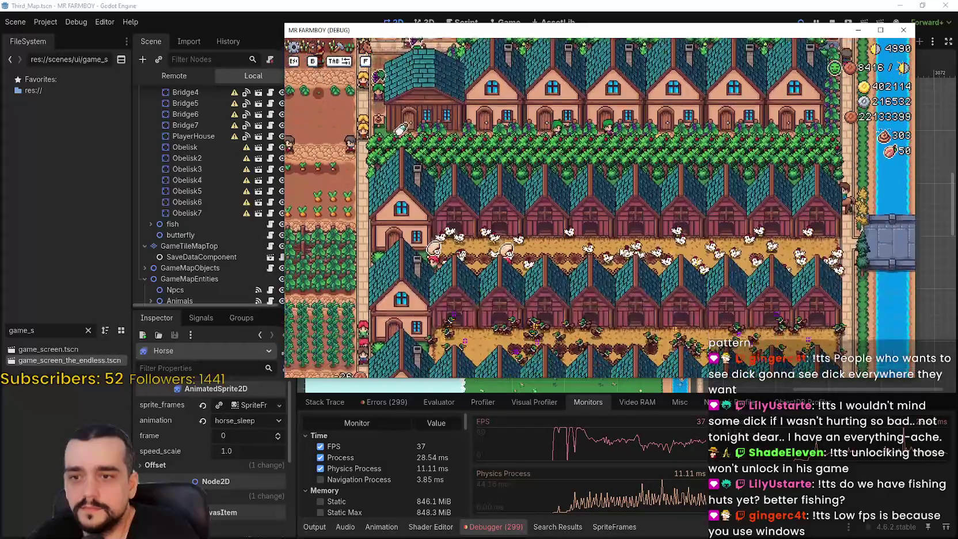
pyautogui.press('a')
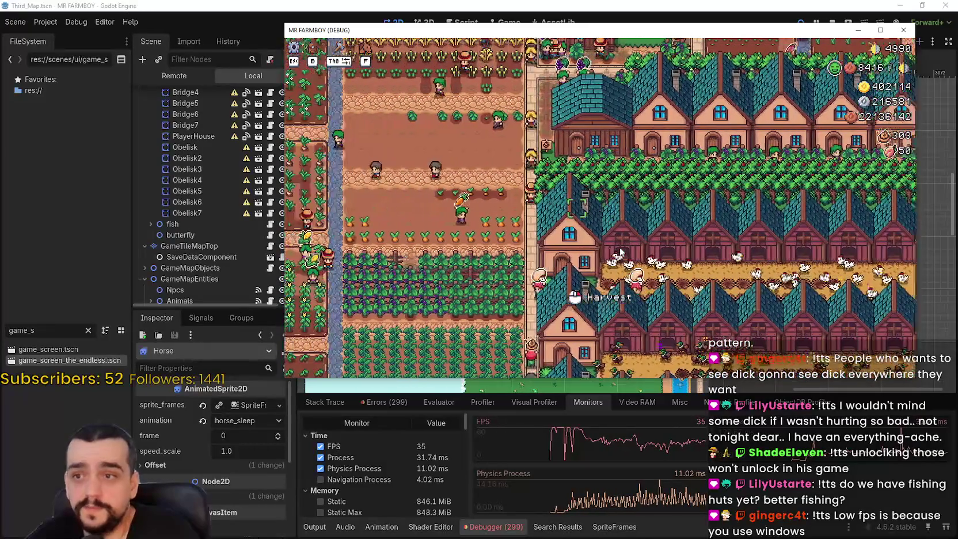
pyautogui.press('a')
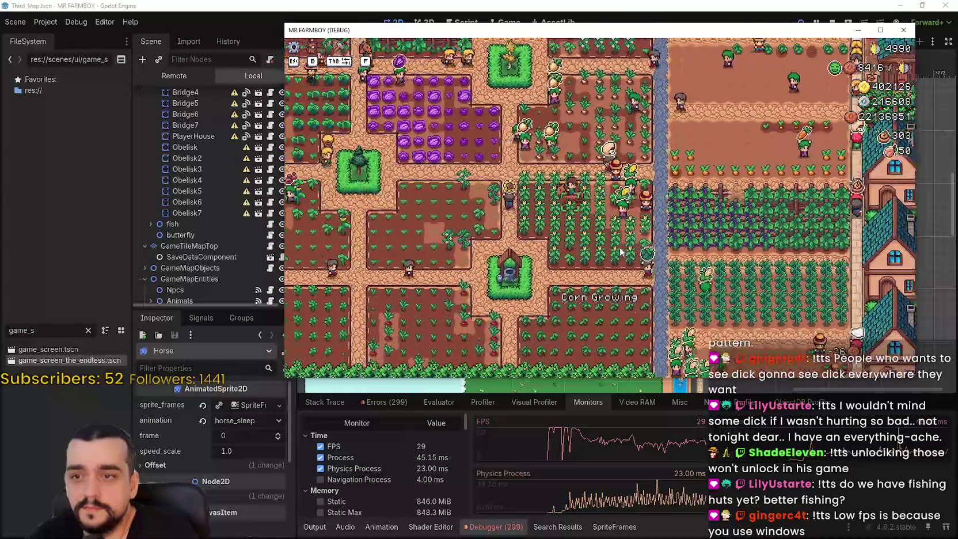
pyautogui.press('a')
pyautogui.press('w')
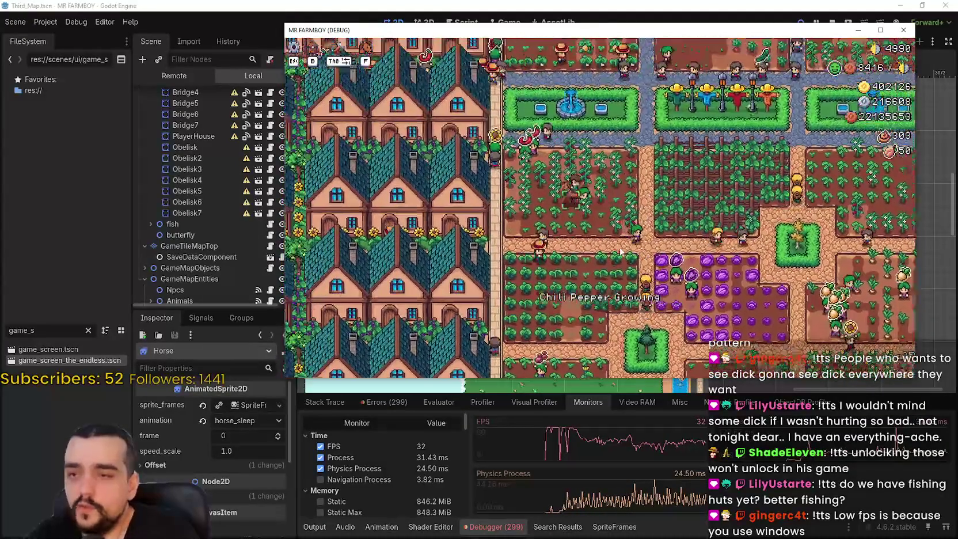
pyautogui.press('a')
pyautogui.press('s')
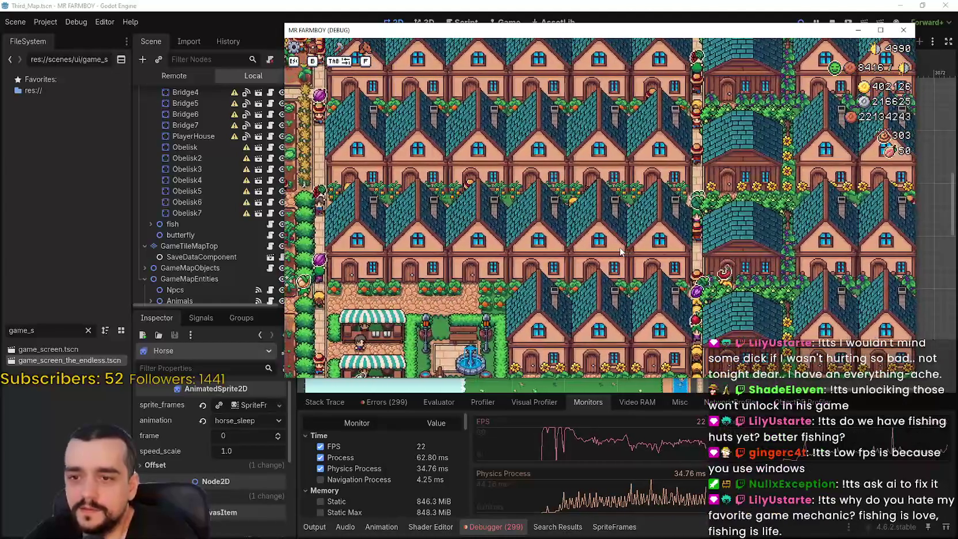
pyautogui.press('d')
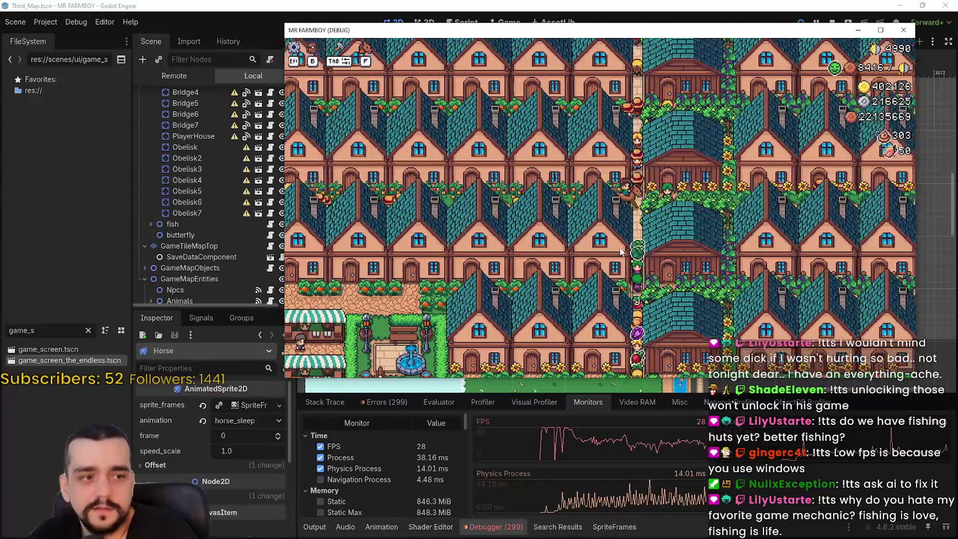
pyautogui.press('d')
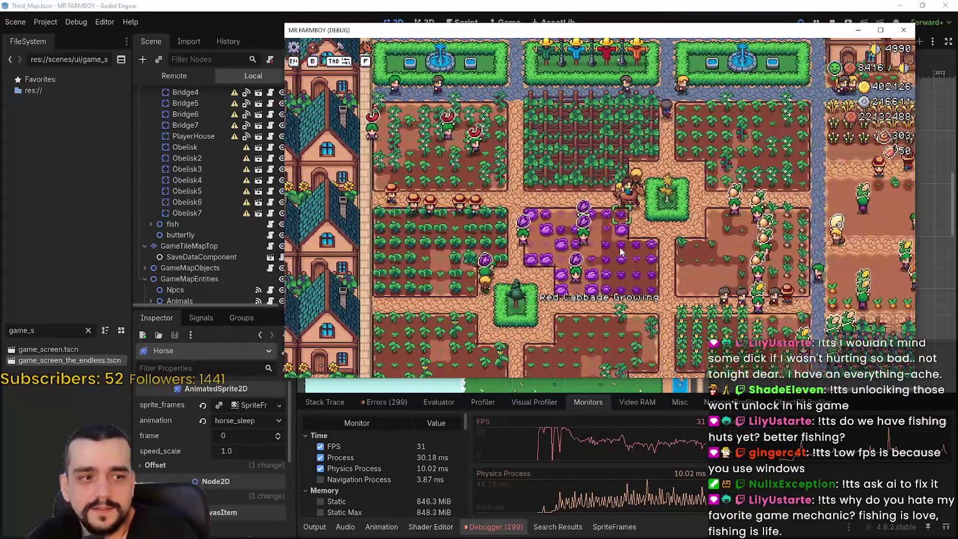
# Step: Ride past the market stalls, barns and solar panels back to the farmland, then maximize the game window
pyautogui.press('a')
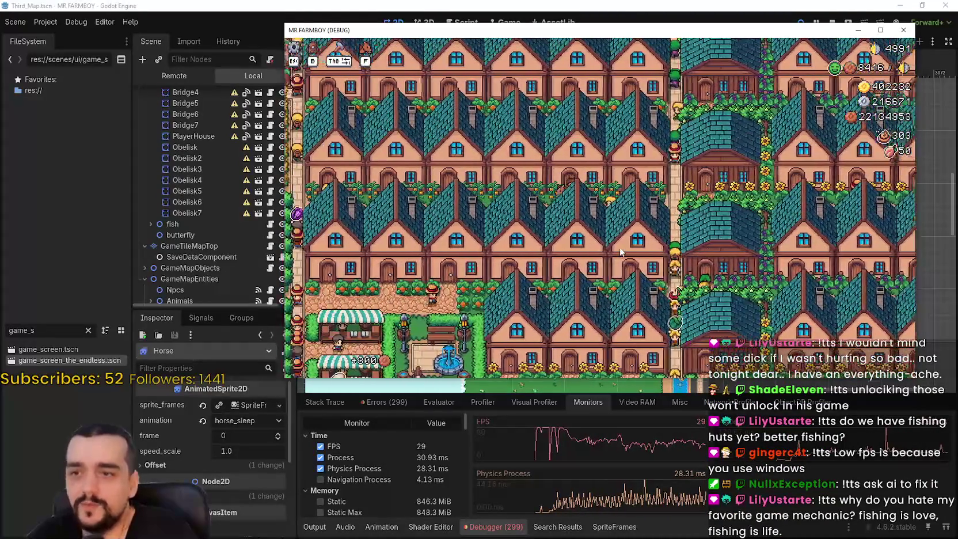
pyautogui.press('a')
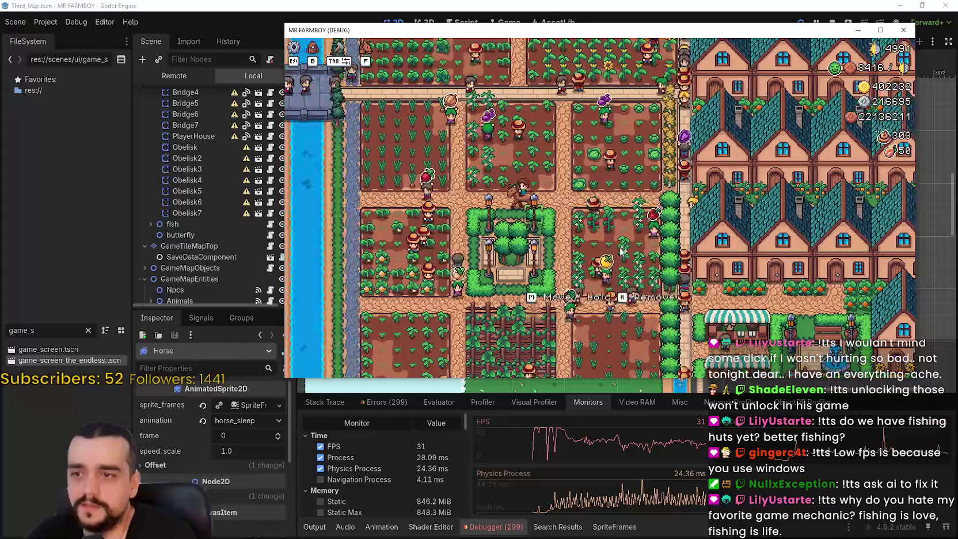
pyautogui.press('s')
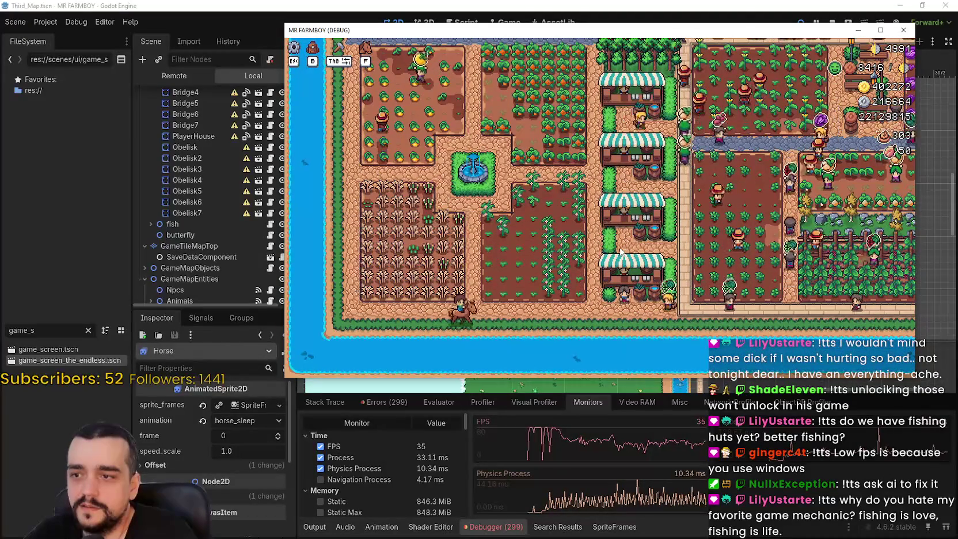
pyautogui.press('d')
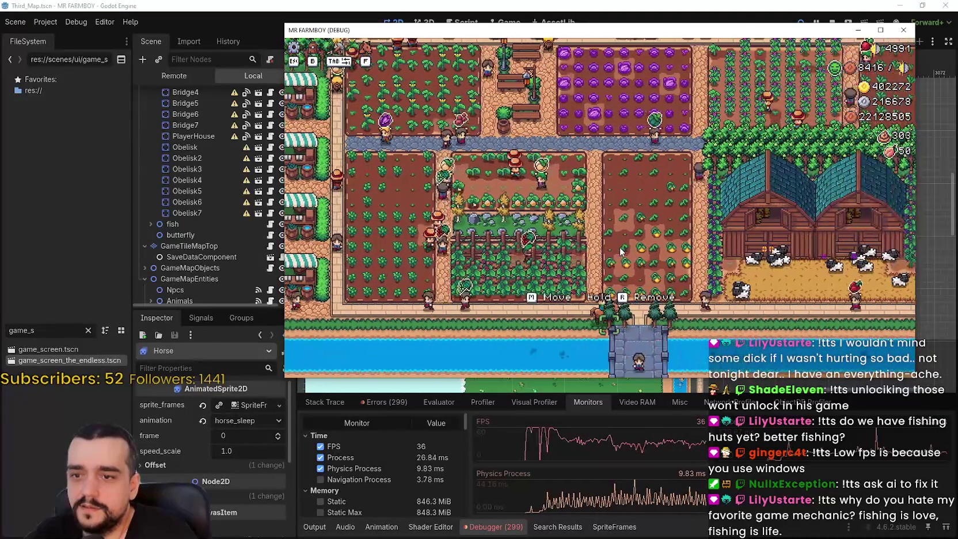
pyautogui.press('d')
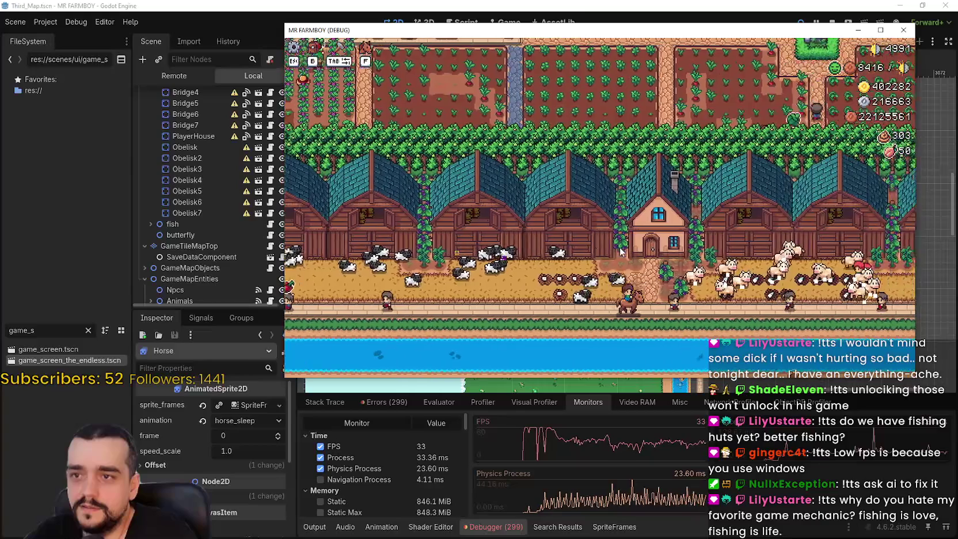
pyautogui.press('d')
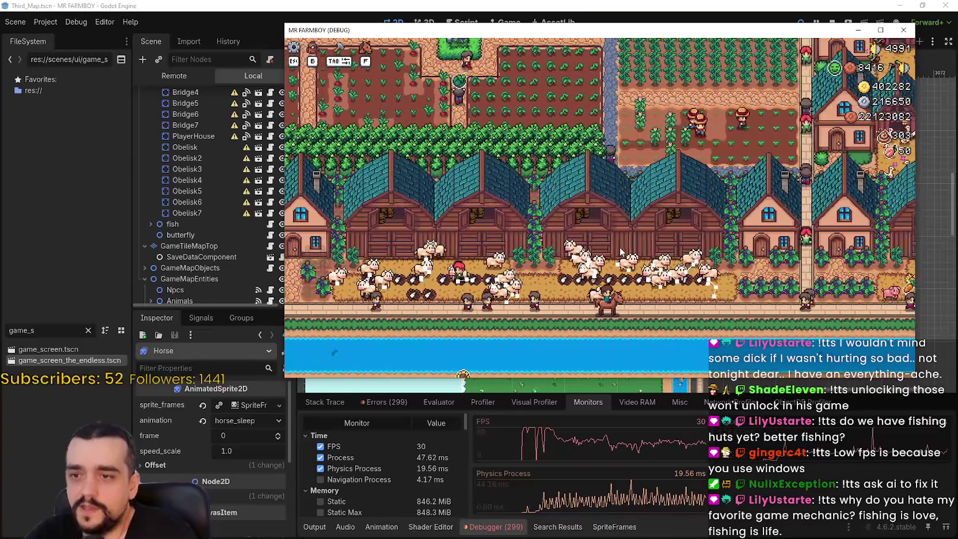
pyautogui.press('d')
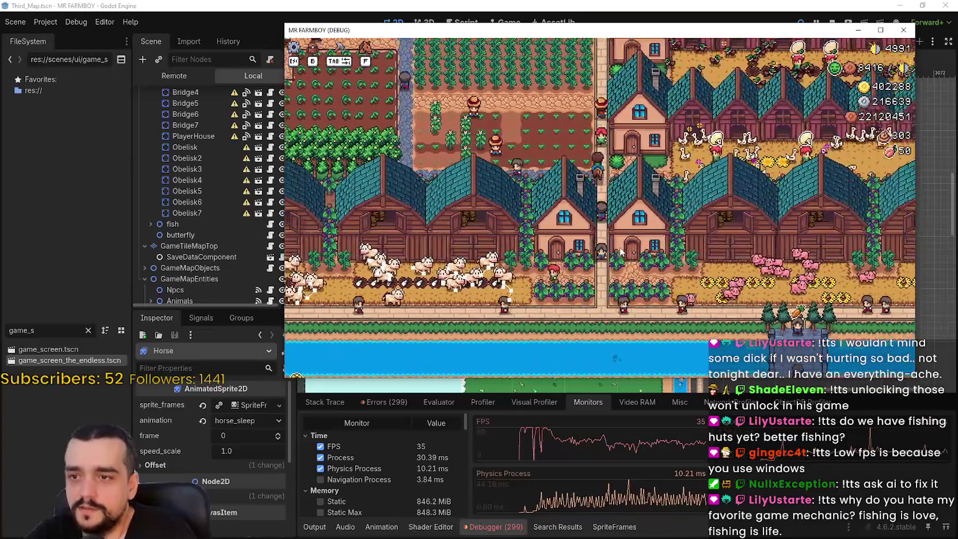
pyautogui.press('s')
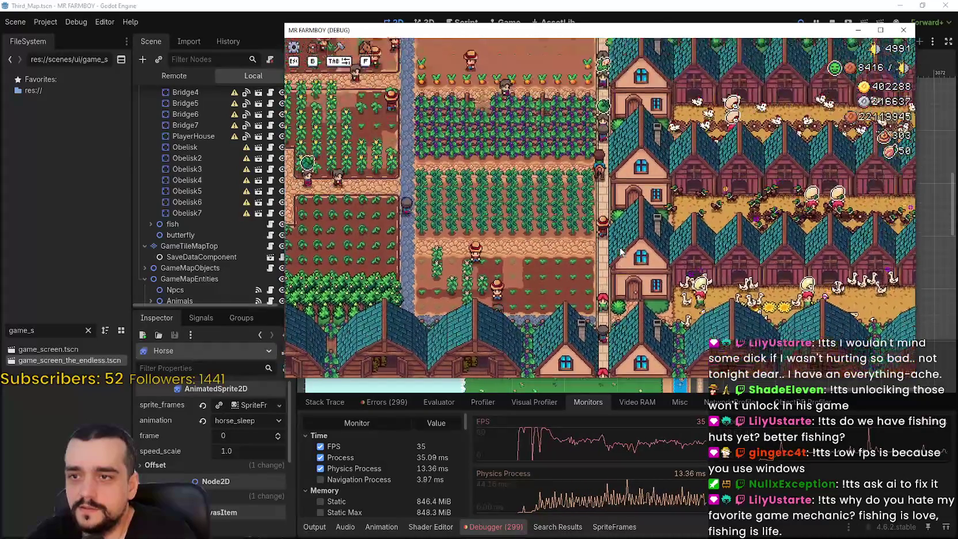
pyautogui.press('w')
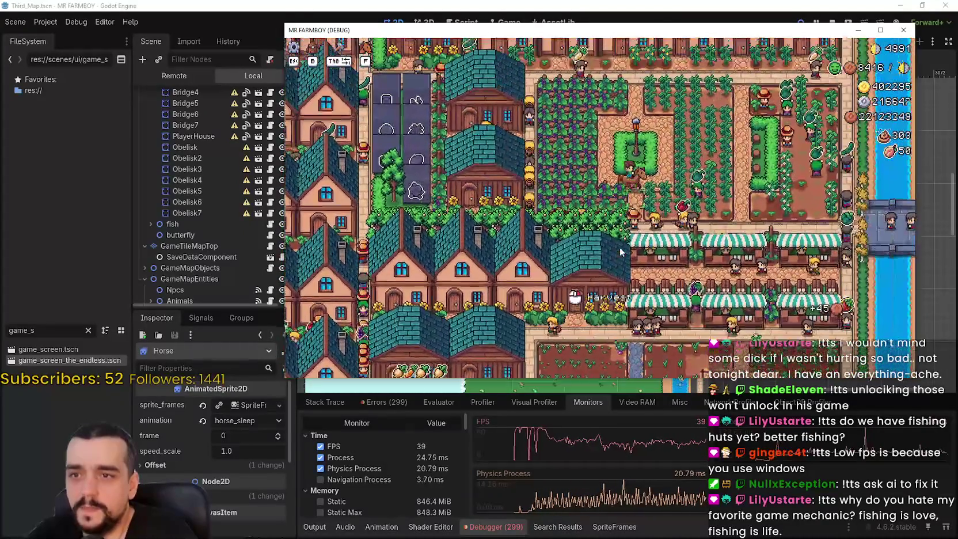
pyautogui.press('a')
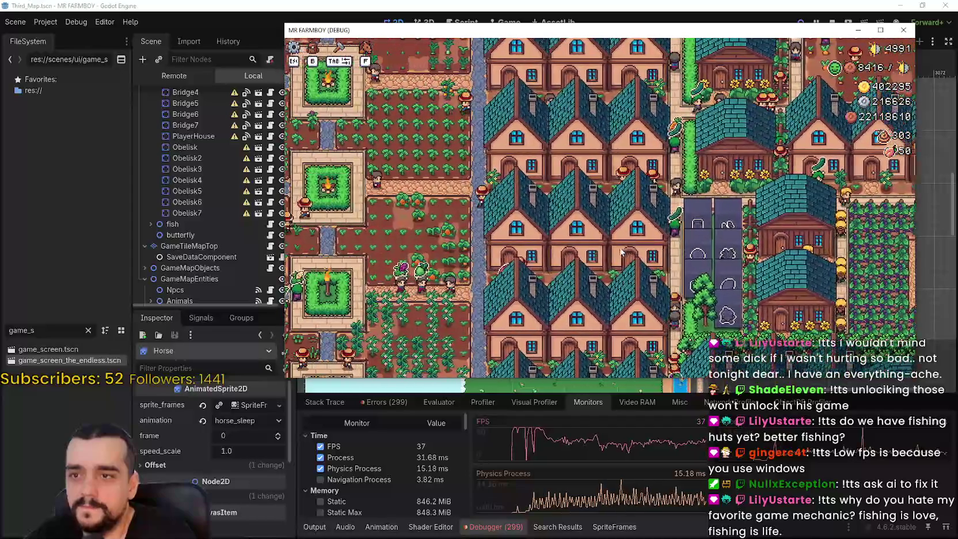
pyautogui.press('a')
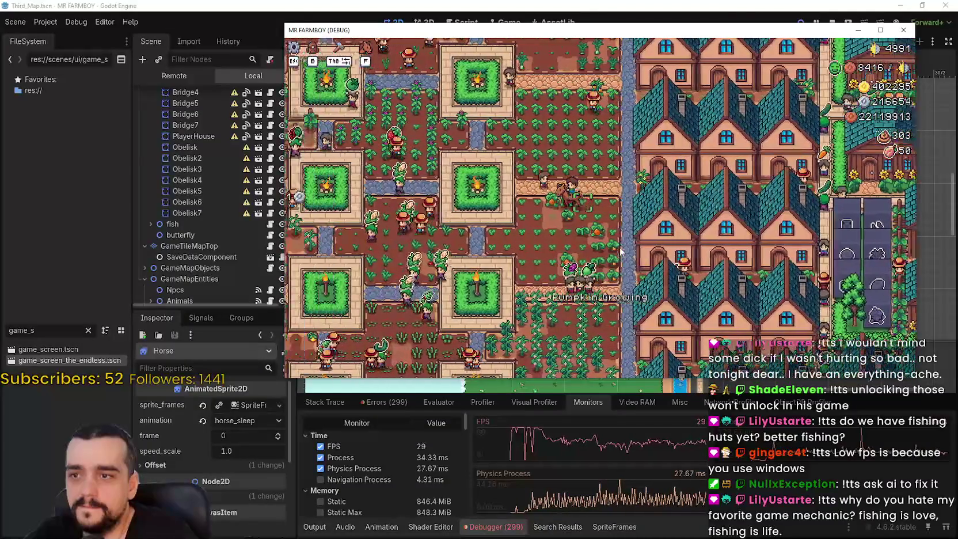
pyautogui.press('a')
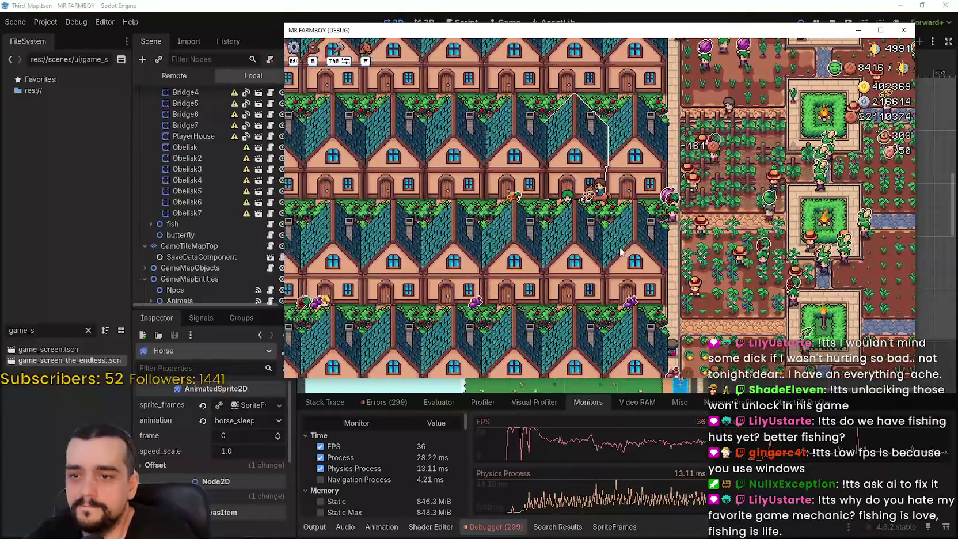
pyautogui.press('d')
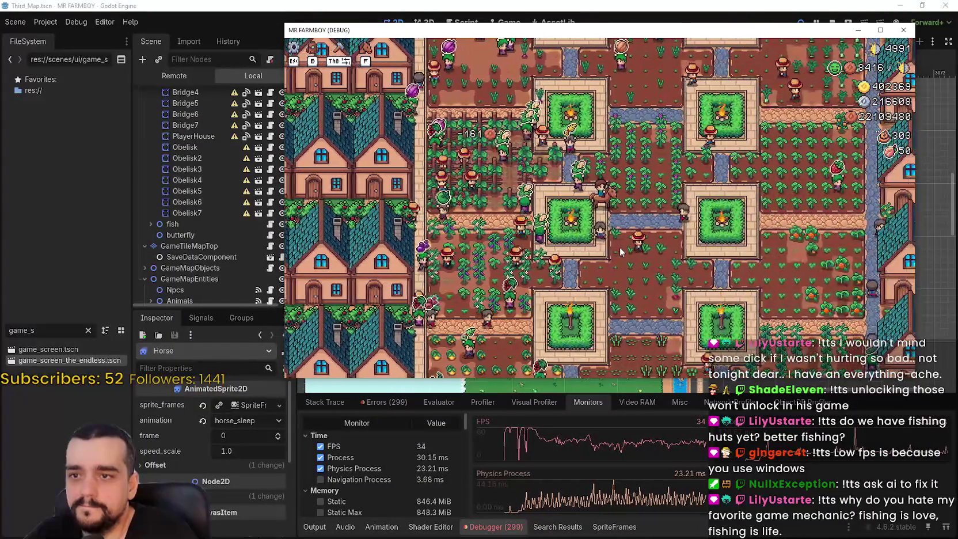
pyautogui.press('d')
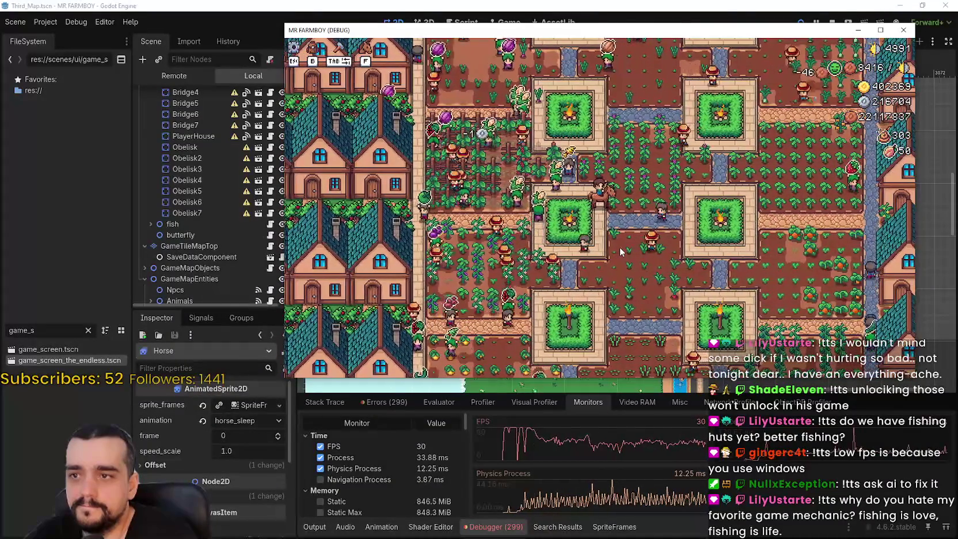
pyautogui.press('d')
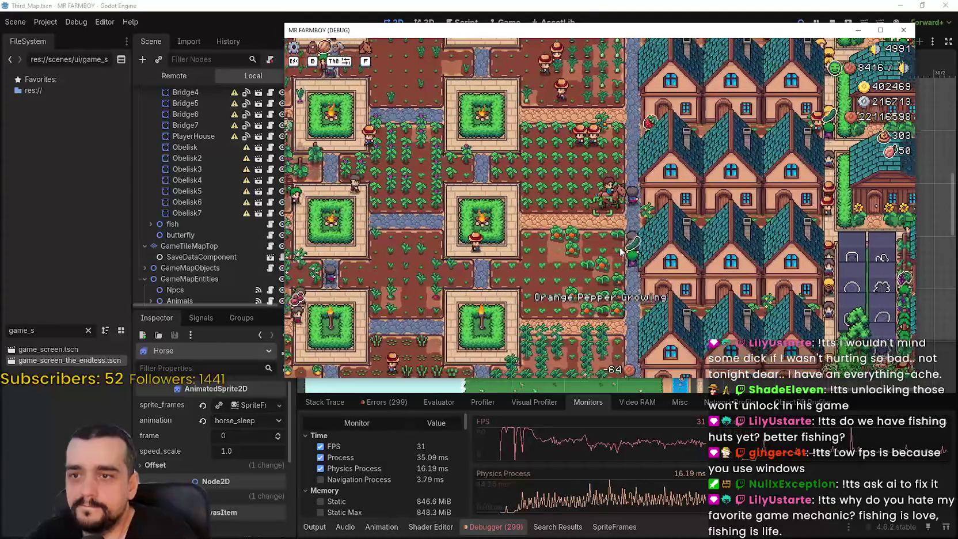
pyautogui.press('w')
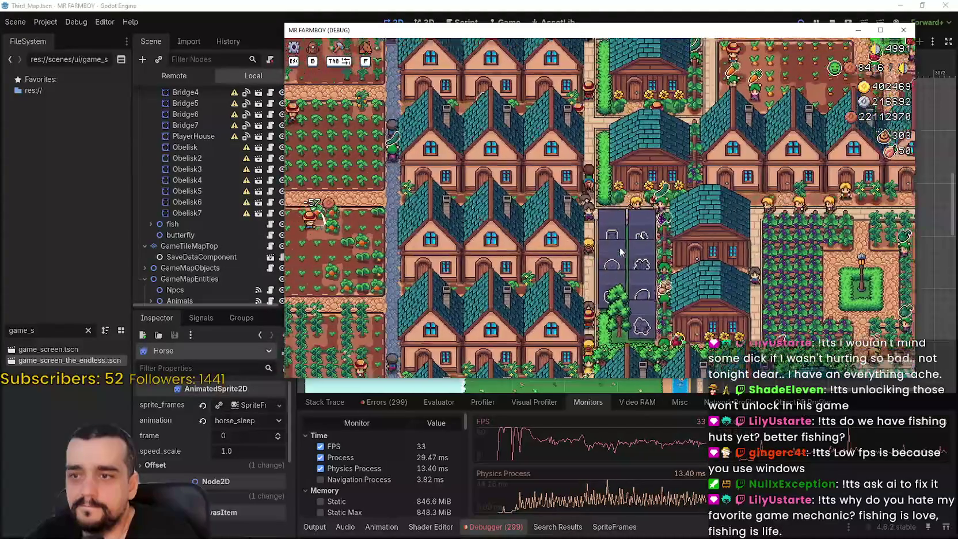
pyautogui.press('a')
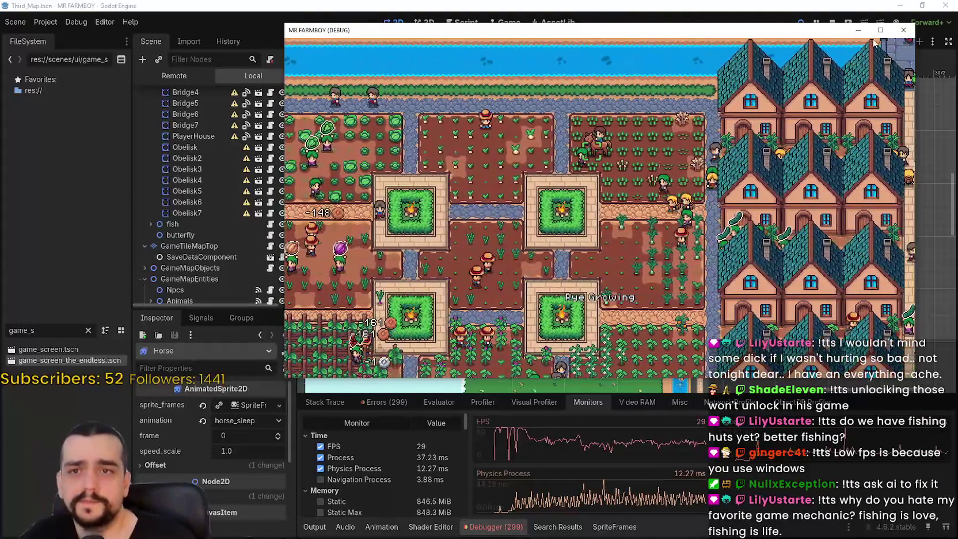
pyautogui.click(880, 30)
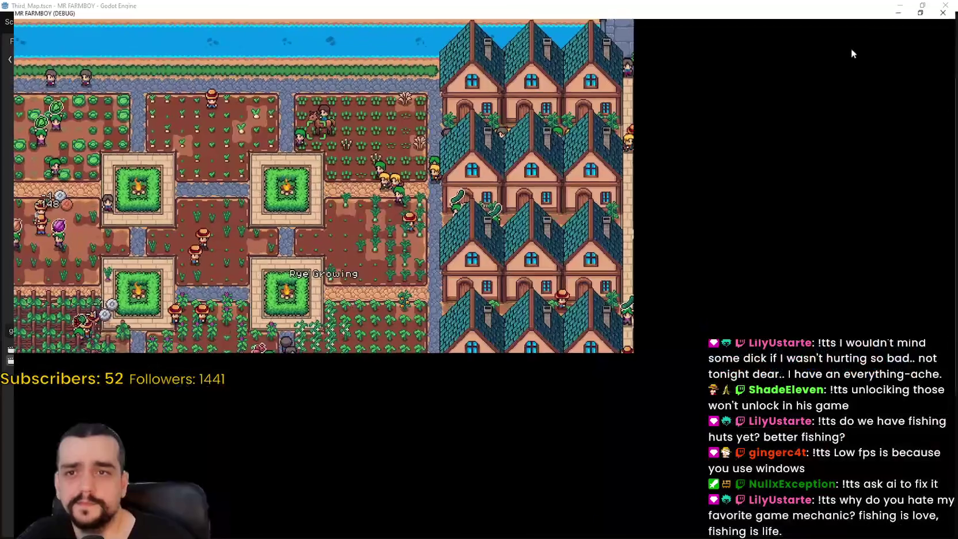
pyautogui.scroll(-5, 568, 279)
pyautogui.scroll(3, 568, 279)
pyautogui.press('a')
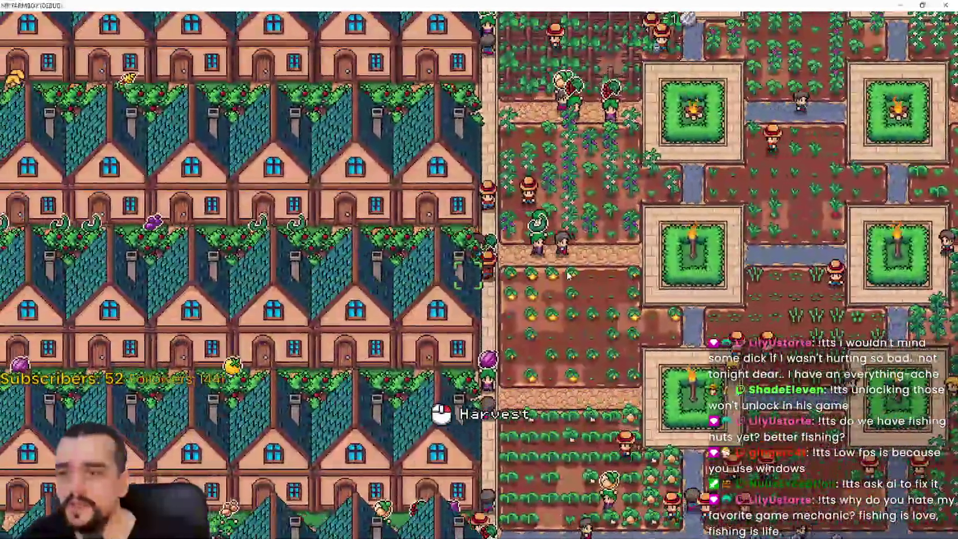
pyautogui.scroll(2, 567, 274)
pyautogui.press('a')
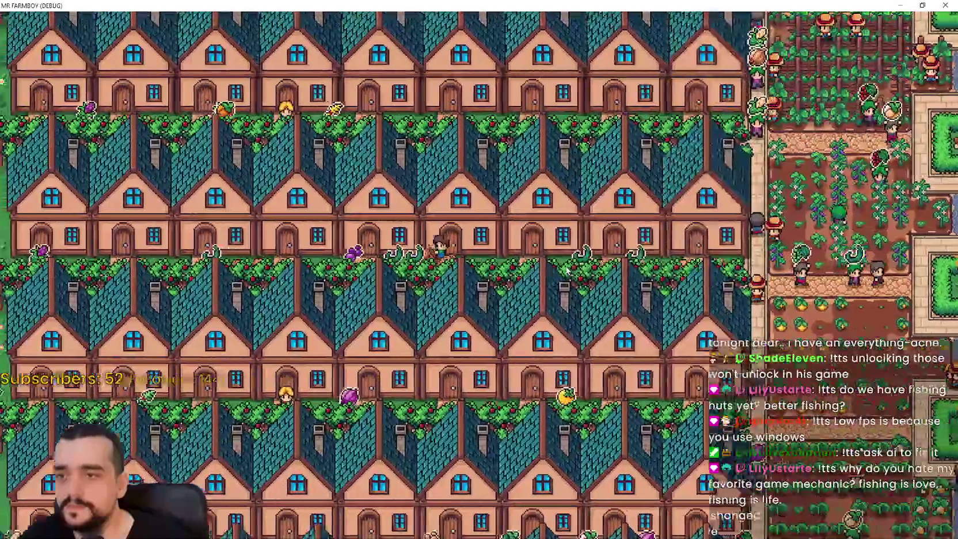
pyautogui.press('a')
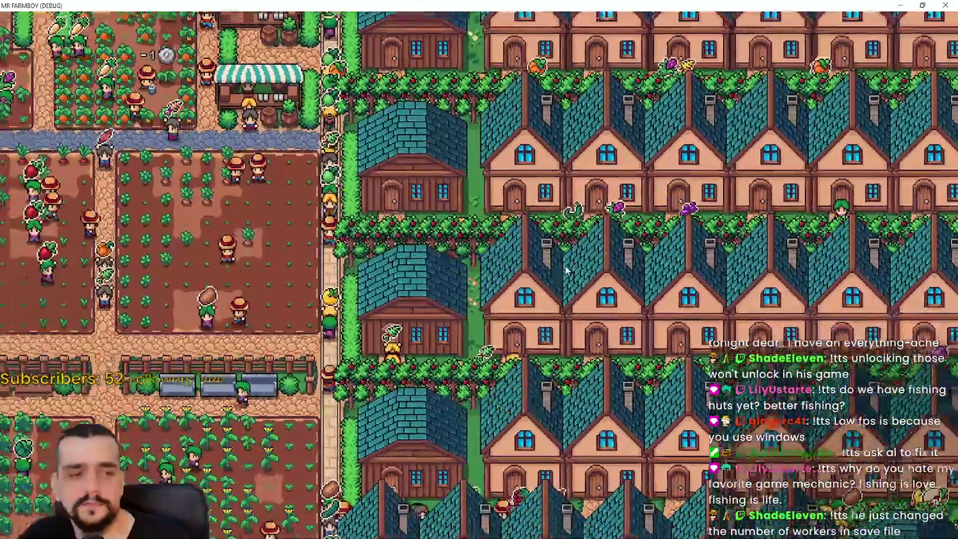
pyautogui.press('s')
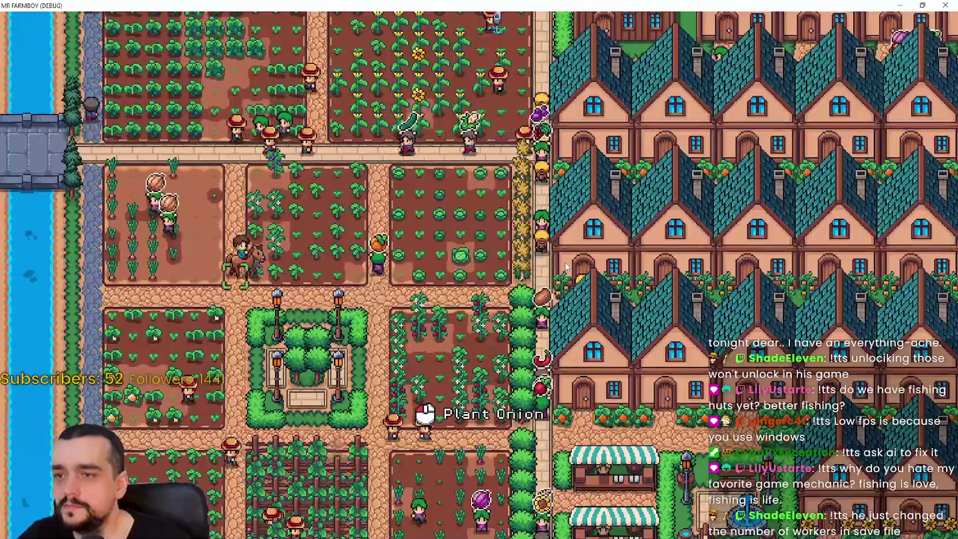
pyautogui.press('s')
pyautogui.press('d')
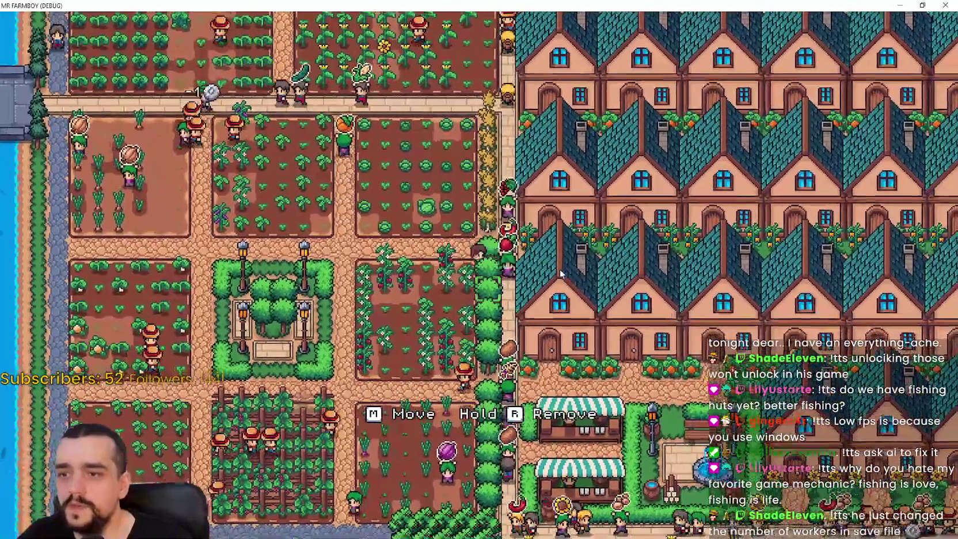
pyautogui.press('s')
pyautogui.press('d')
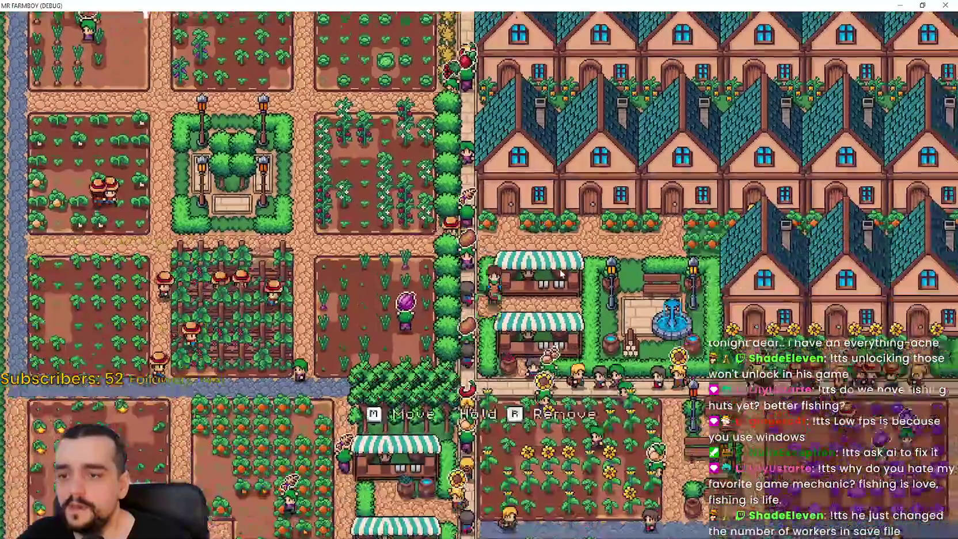
pyautogui.press('s')
pyautogui.press('d')
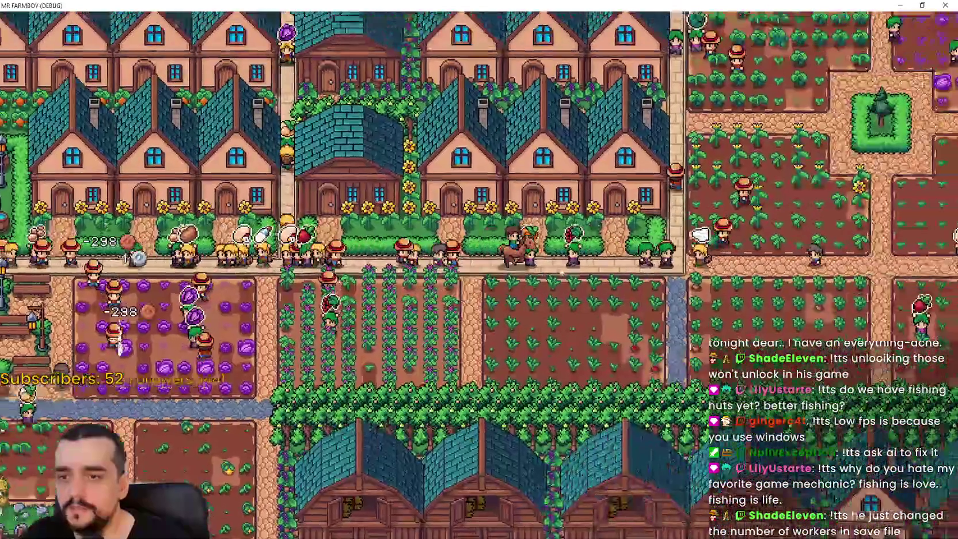
pyautogui.press('w')
pyautogui.press('d')
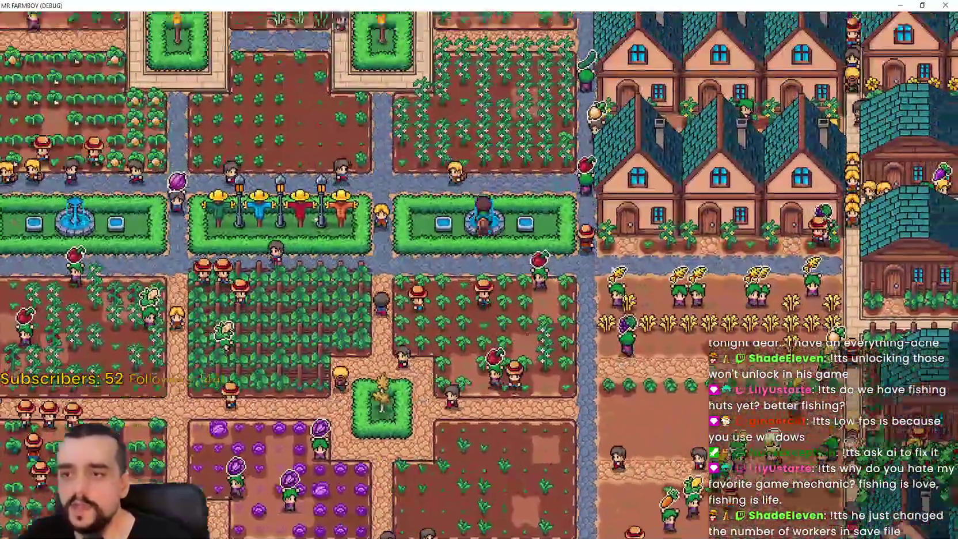
pyautogui.press('w')
pyautogui.press('d')
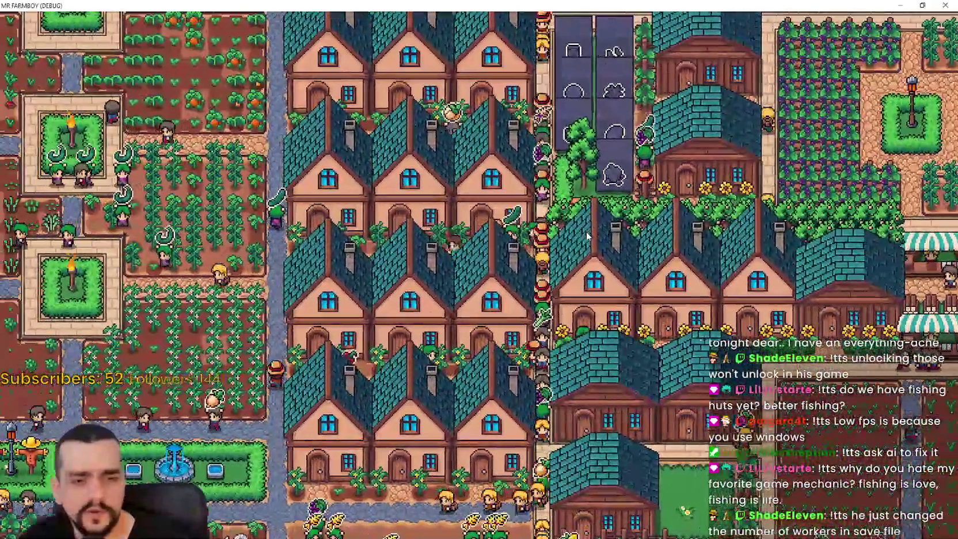
pyautogui.press('a')
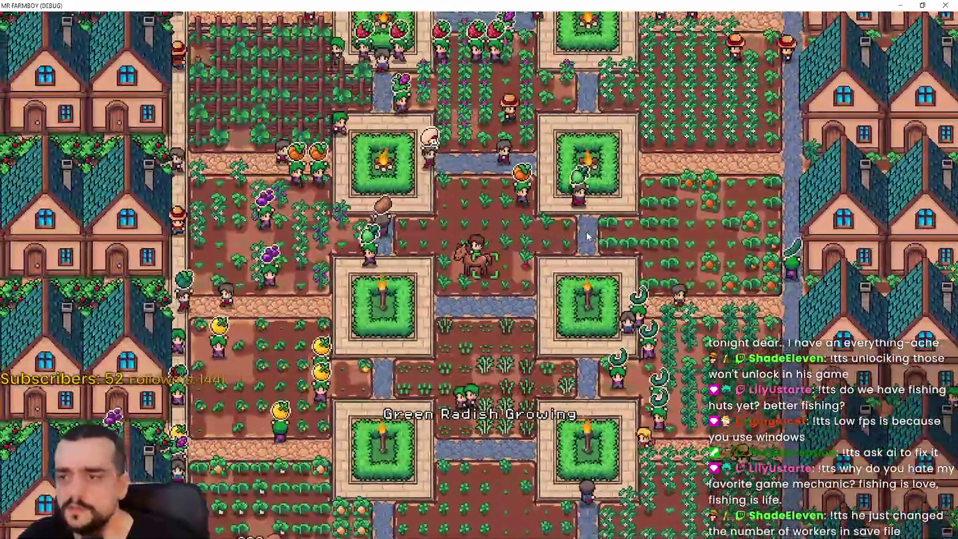
pyautogui.scroll(-5, 587, 236)
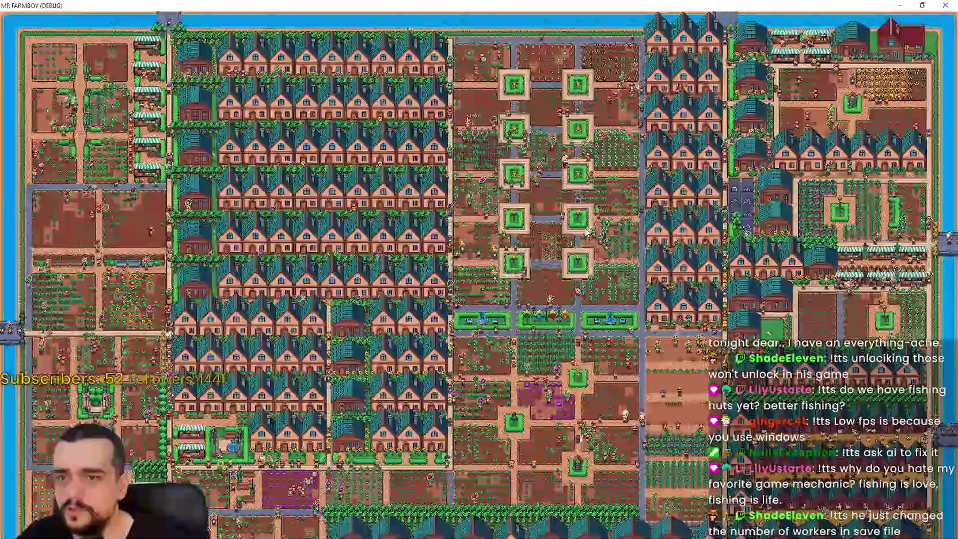
pyautogui.press('s')
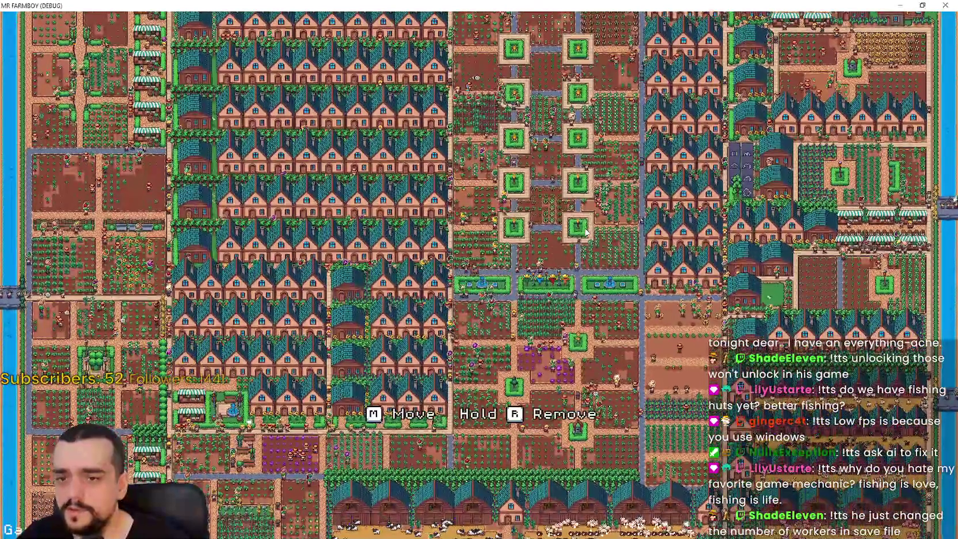
pyautogui.press('s')
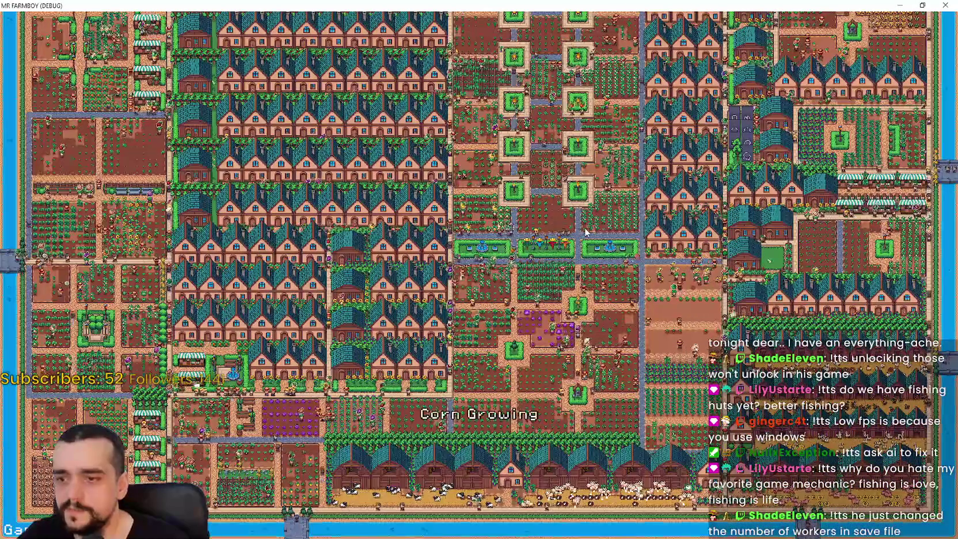
pyautogui.scroll(5, 587, 232)
pyautogui.press('d')
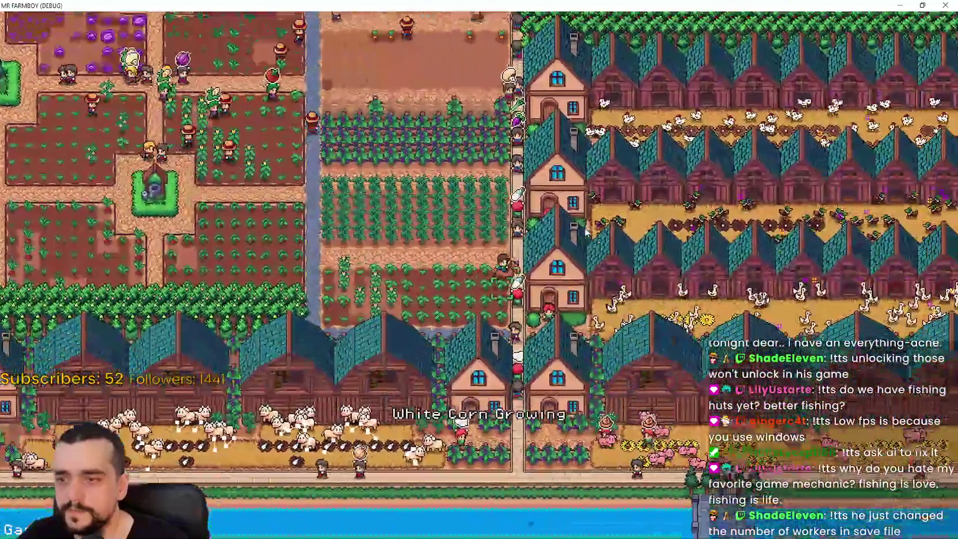
pyautogui.press('d')
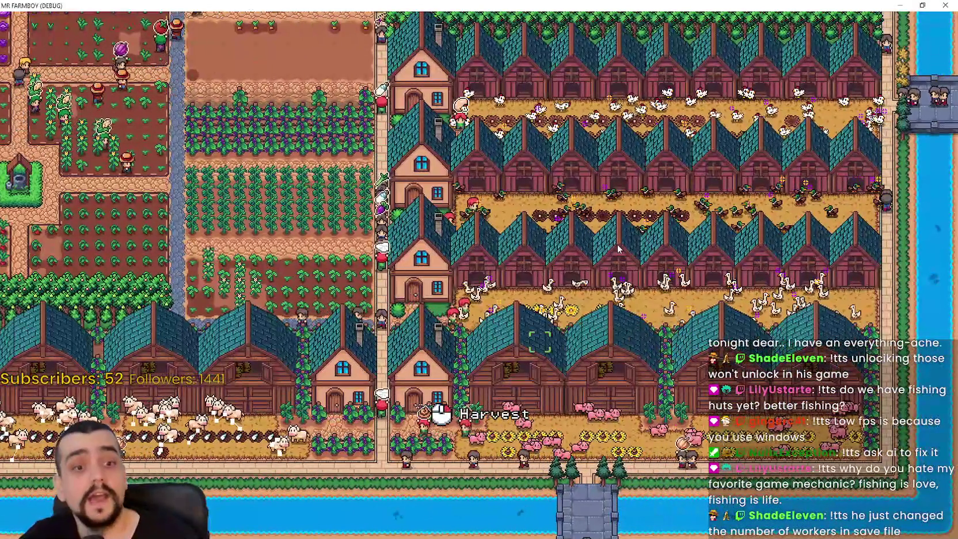
pyautogui.press('a')
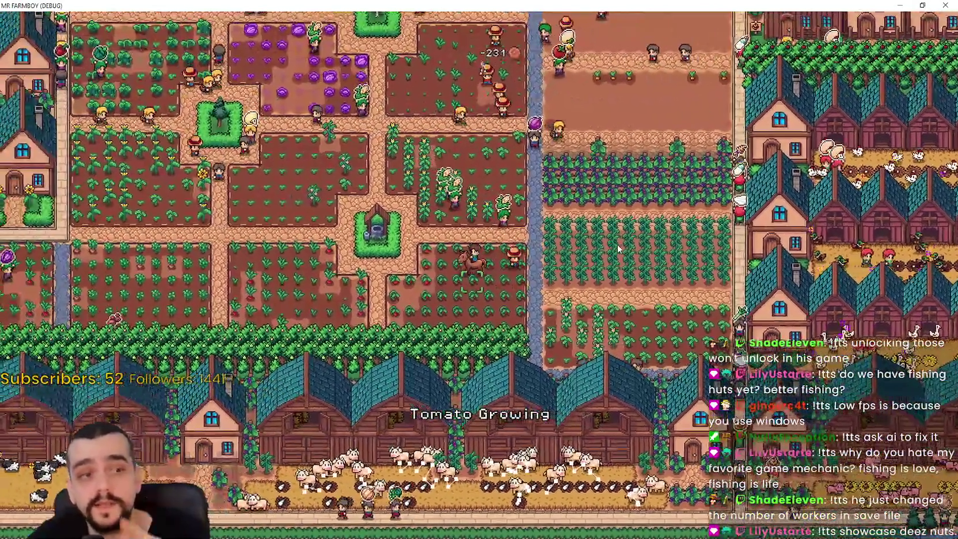
pyautogui.press('w')
pyautogui.press('a')
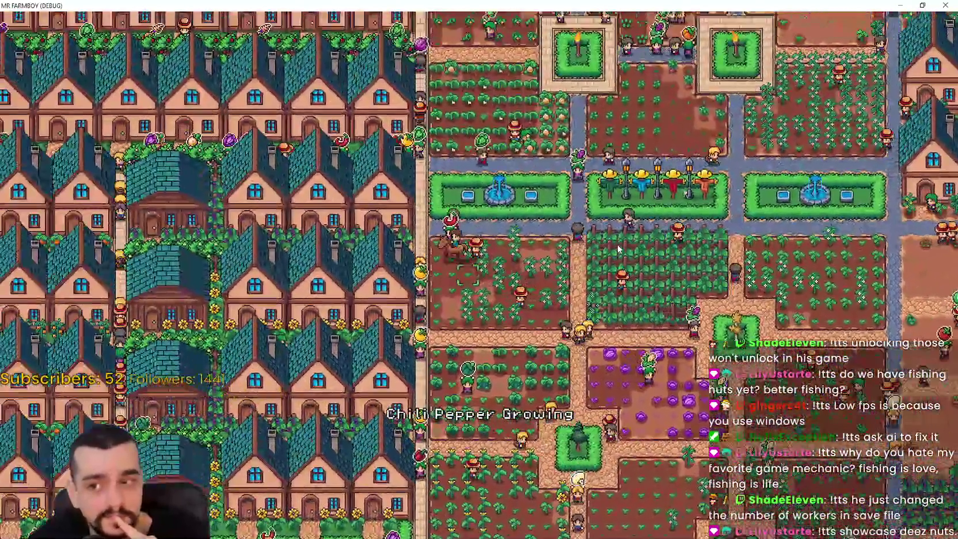
pyautogui.press('a')
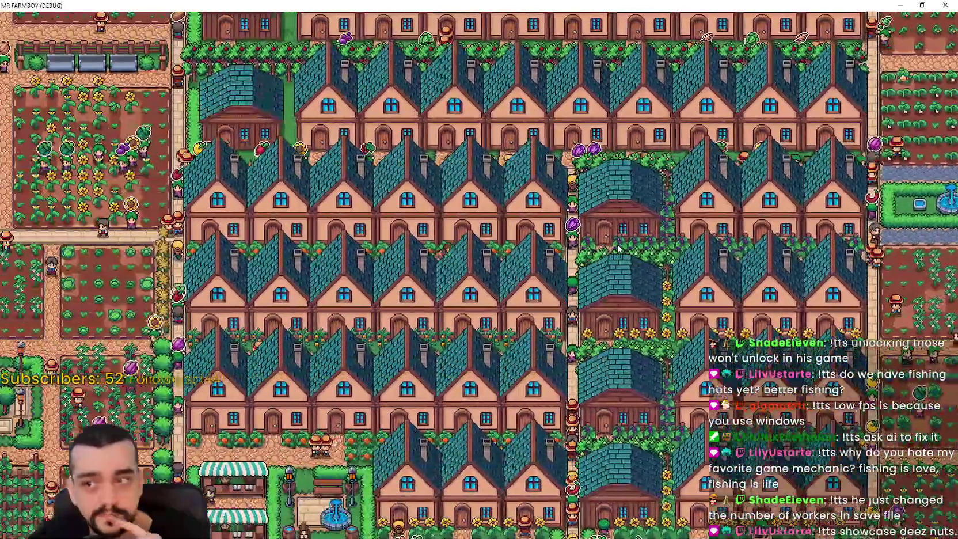
pyautogui.press('a')
pyautogui.press('w')
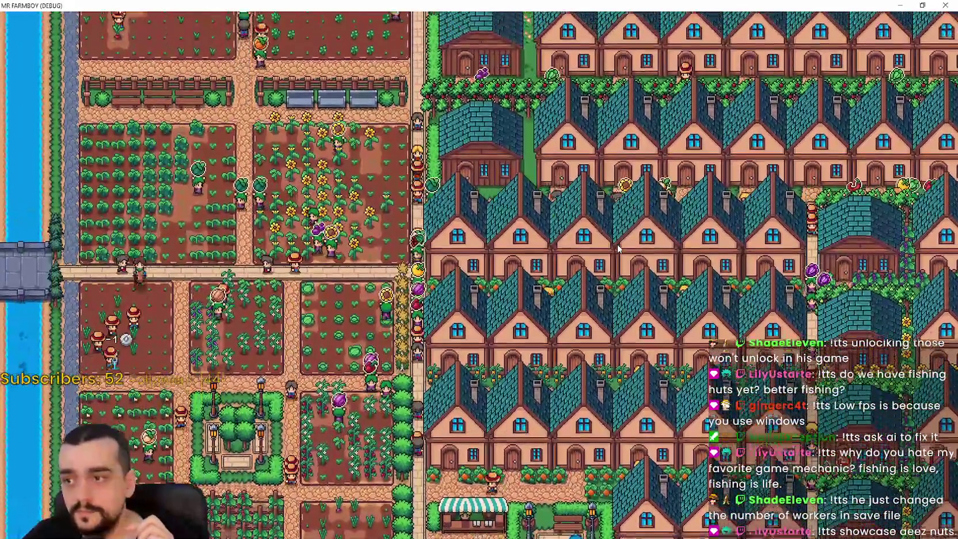
pyautogui.press('s')
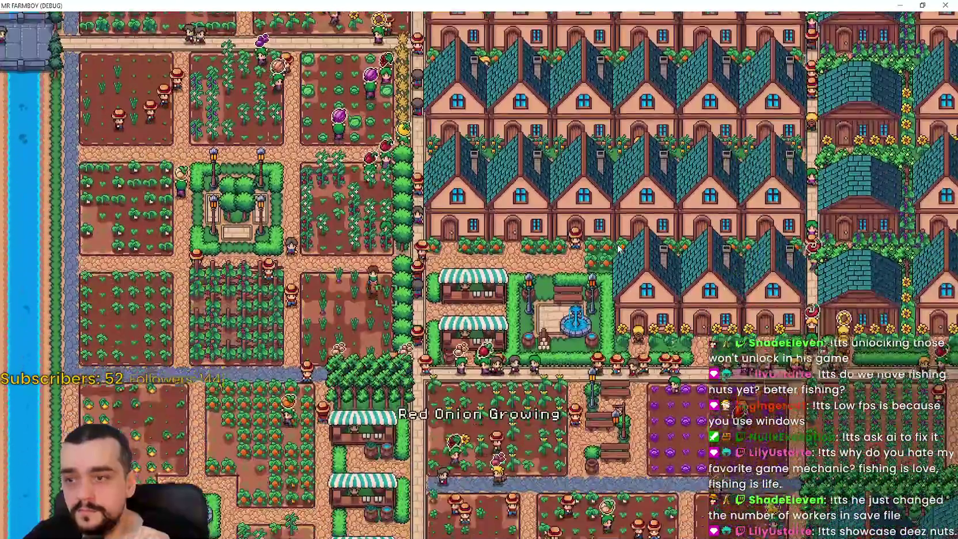
pyautogui.press('s')
pyautogui.press('d')
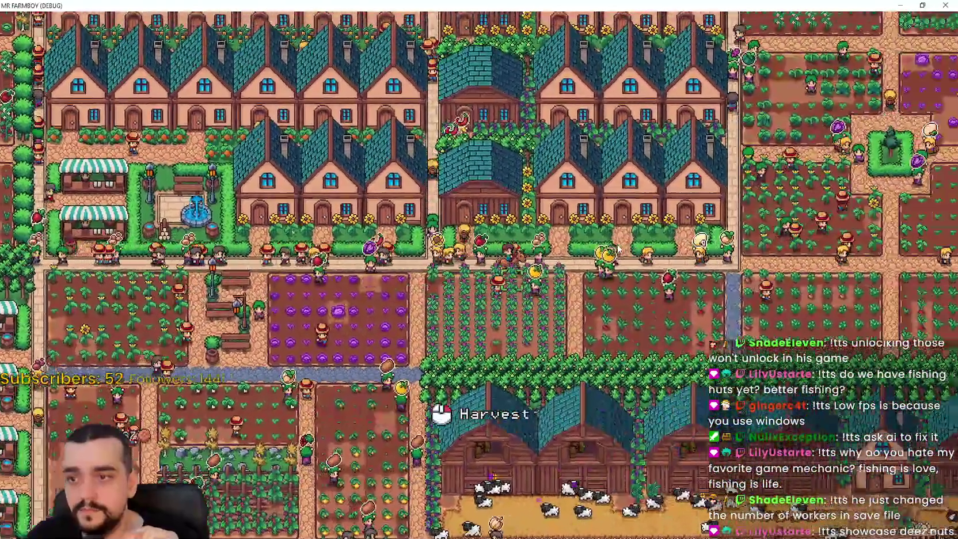
pyautogui.press('d')
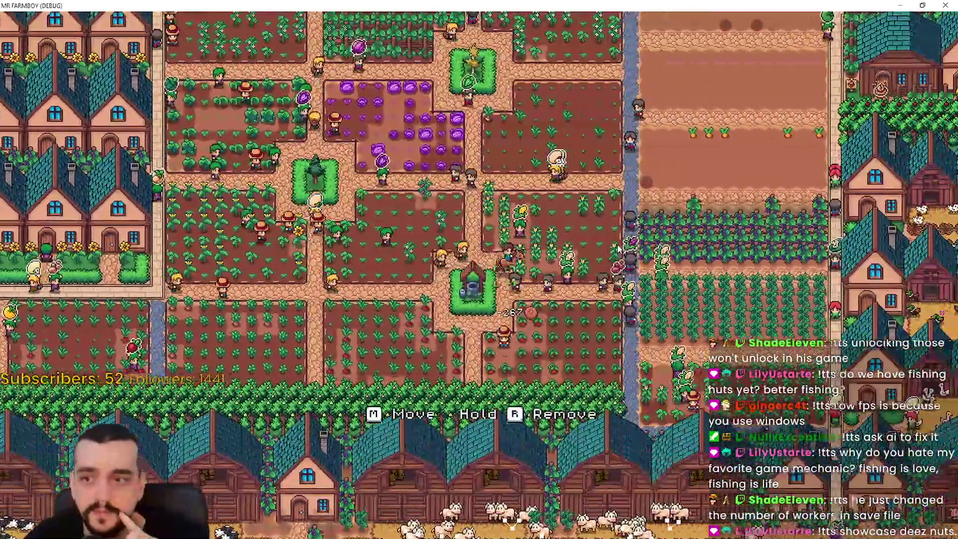
pyautogui.press('d')
pyautogui.press('w')
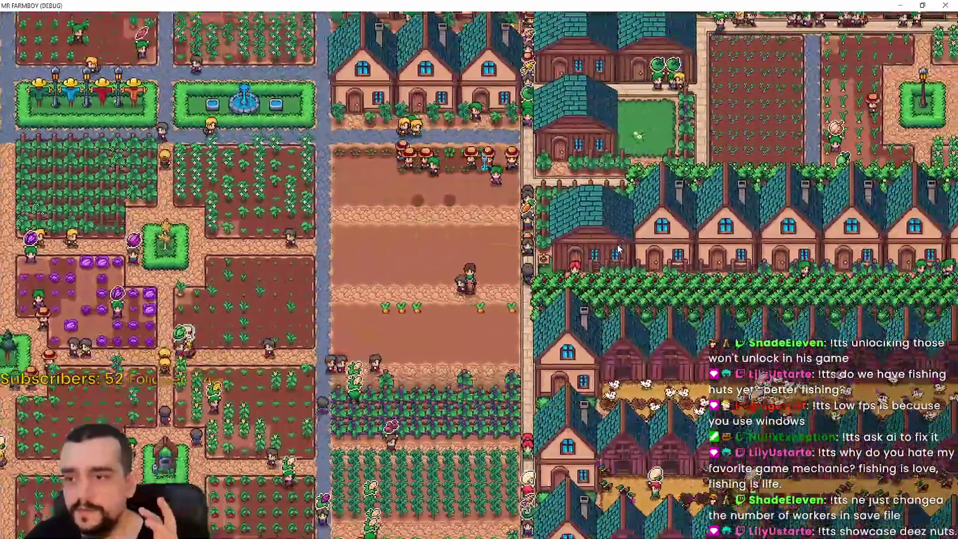
pyautogui.press('s')
pyautogui.press('a')
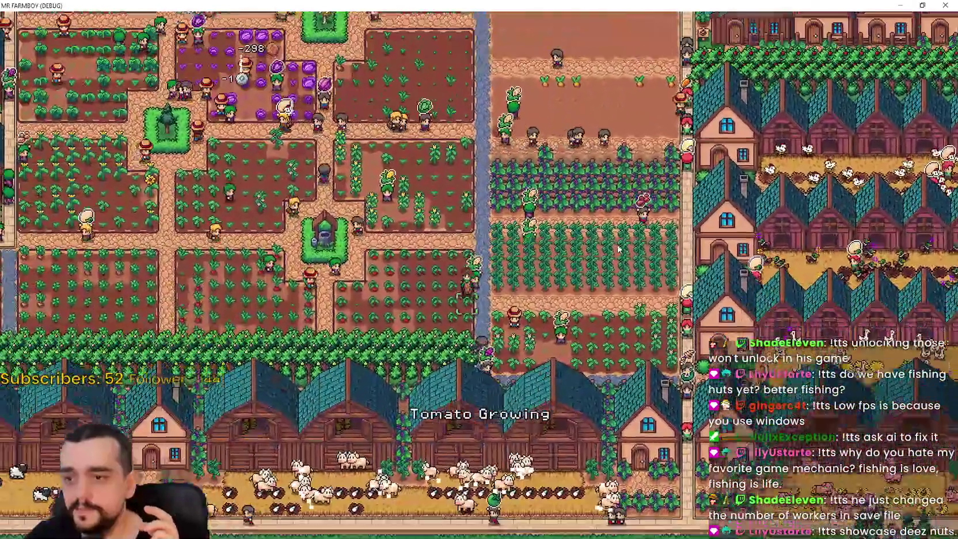
pyautogui.press('a')
pyautogui.press('s')
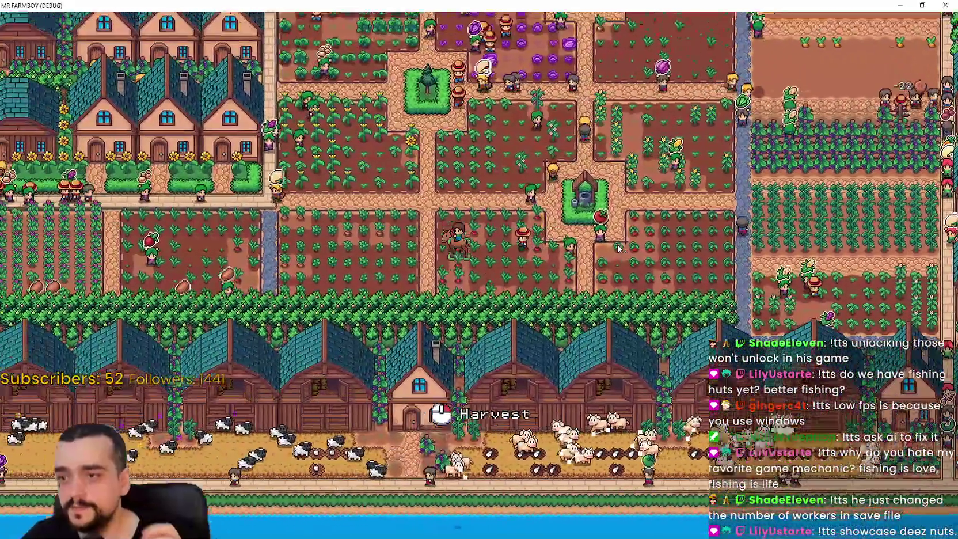
pyautogui.scroll(-5, 618, 247)
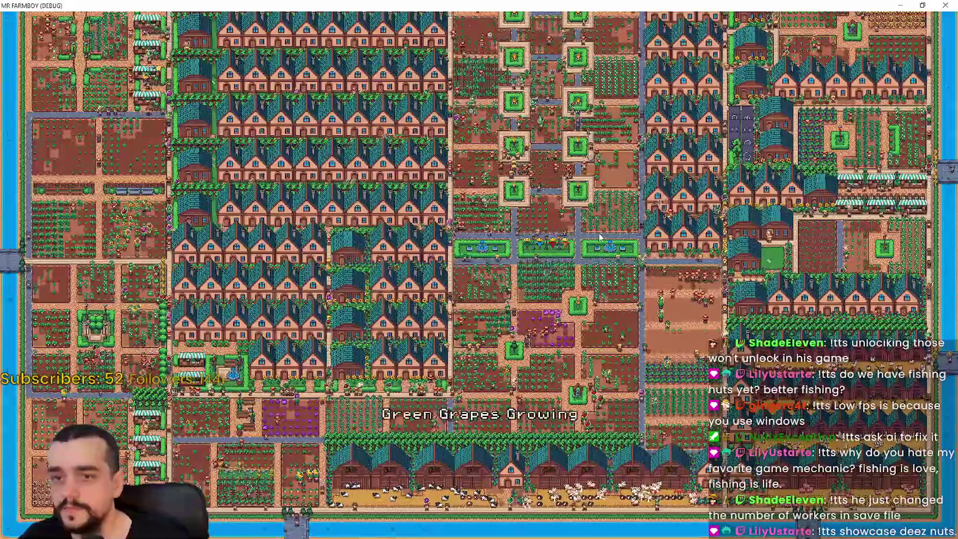
# Step: Apply Borderless Window in Options > Video, then resume play and zoom back in on the farm
pyautogui.press('Escape')
pyautogui.click(514, 222)
pyautogui.click(427, 190)
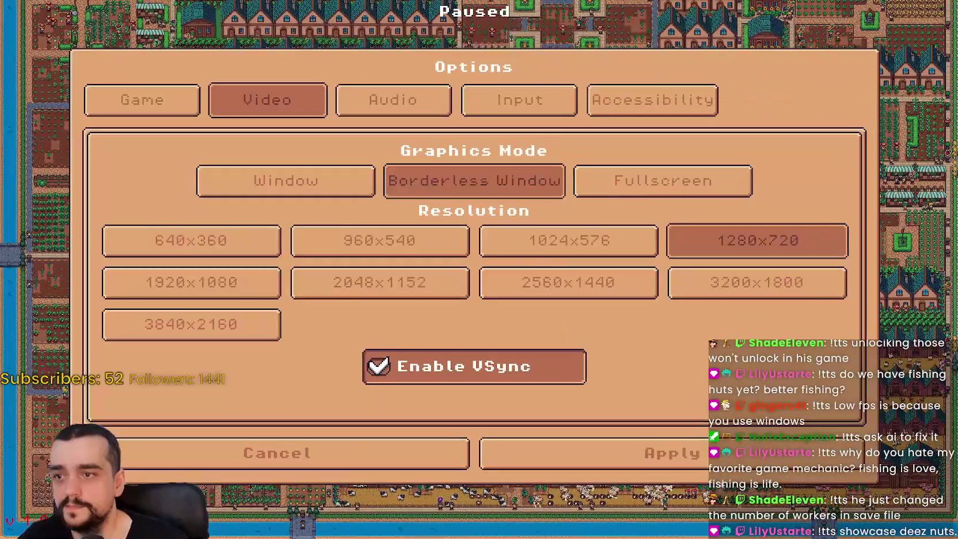
pyautogui.click(668, 454)
pyautogui.click(544, 174)
pyautogui.scroll(-5, 576, 242)
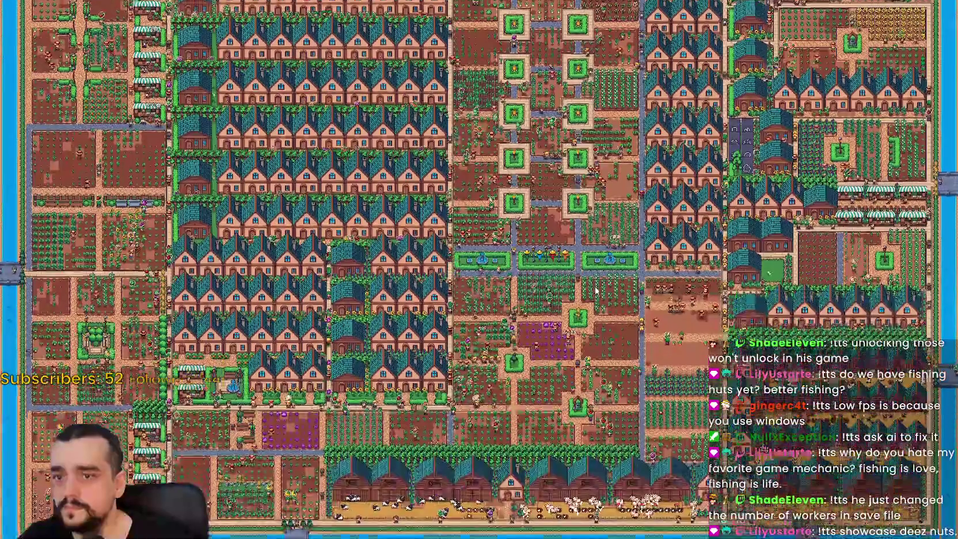
pyautogui.scroll(3, 597, 293)
pyautogui.scroll(3, 596, 287)
pyautogui.scroll(-2, 596, 288)
pyautogui.scroll(2, 596, 288)
# Step: Ride around the fountain, purple cabbage plot and vineyards, then north-west to the river and fenced fields
pyautogui.press('d')
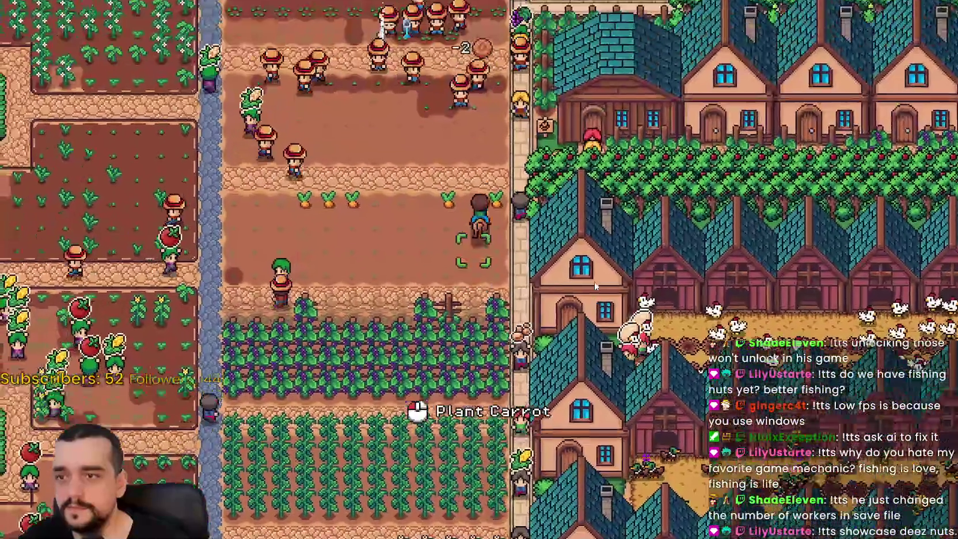
pyautogui.press('a')
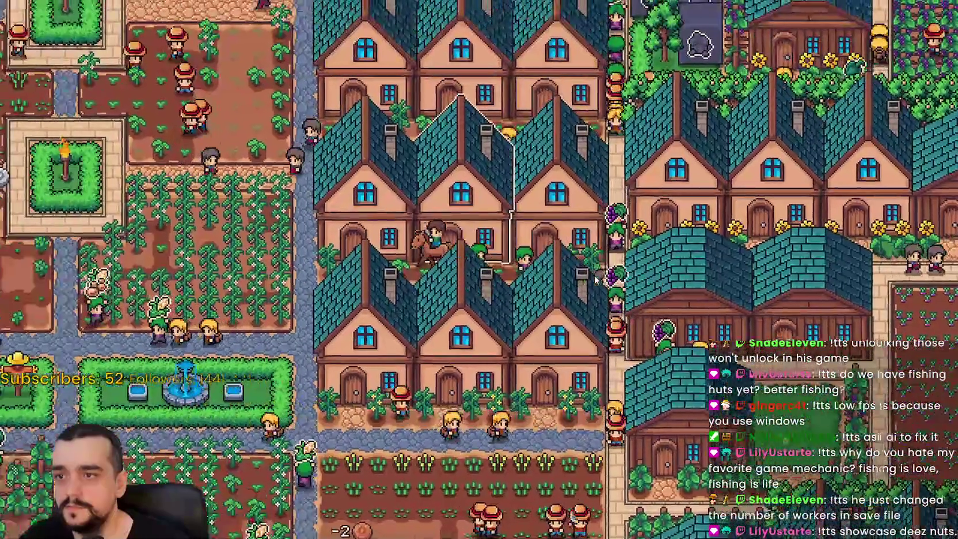
pyautogui.press('a')
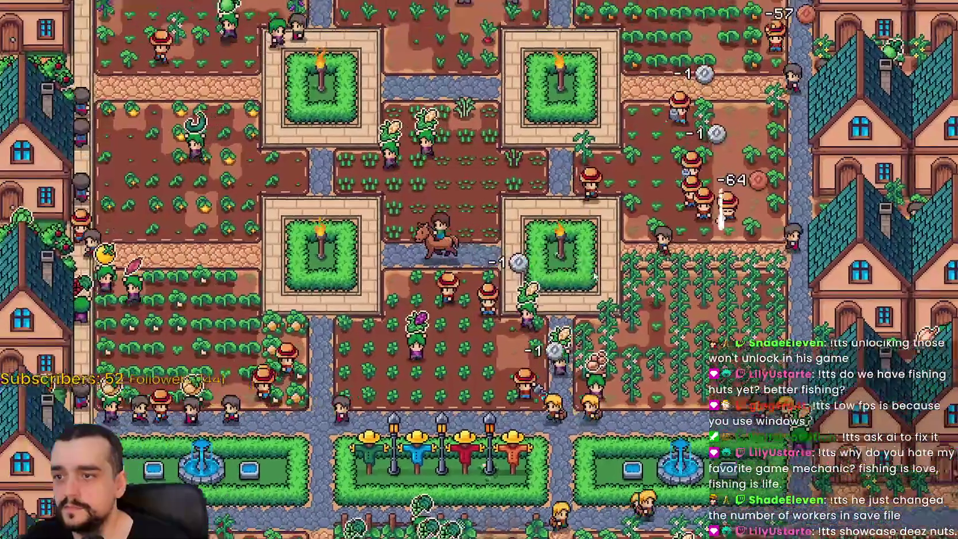
pyautogui.press('a')
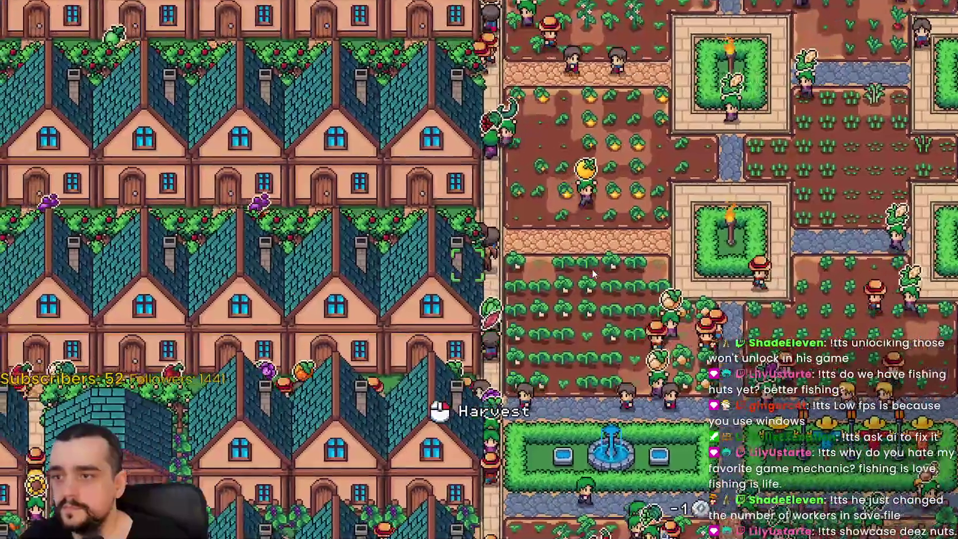
pyautogui.press('s')
pyautogui.press('s')
pyautogui.press('d')
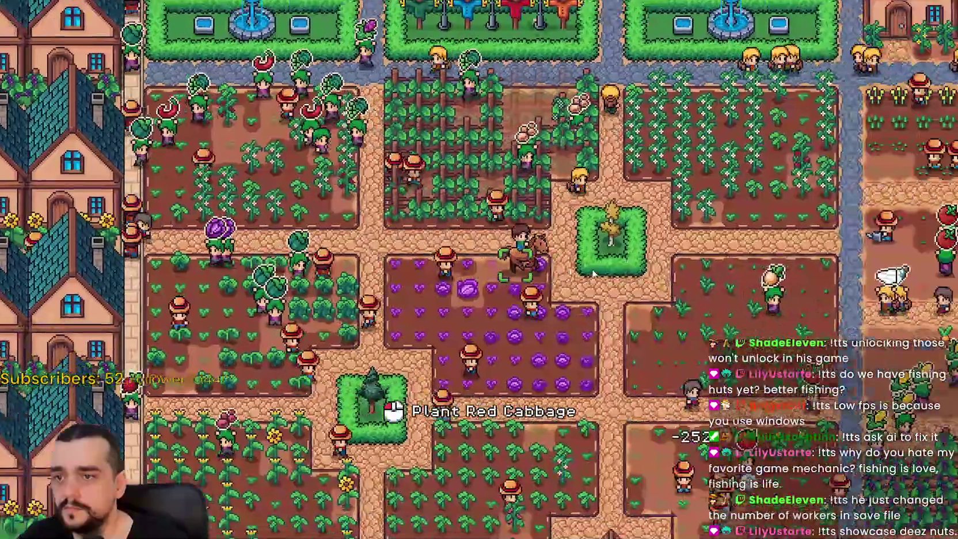
pyautogui.press('s')
pyautogui.press('d')
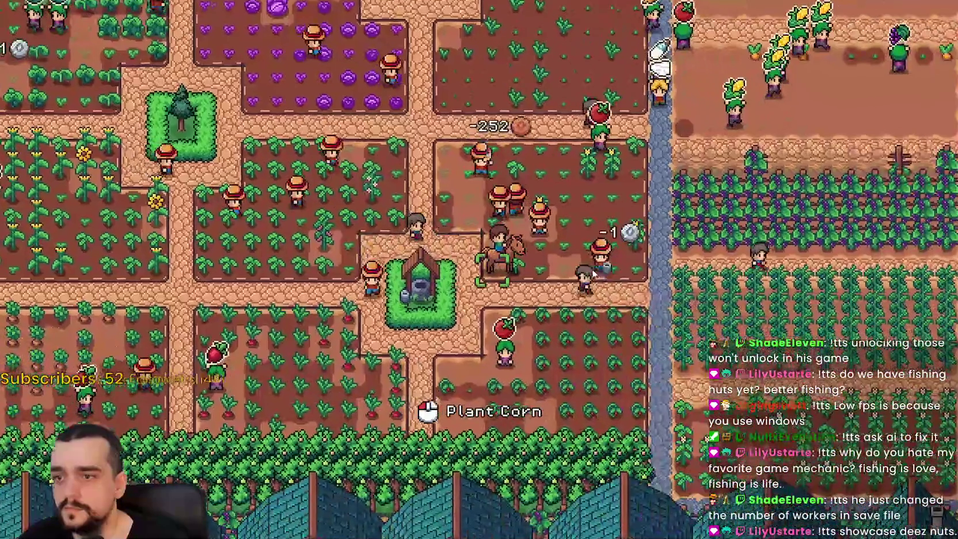
pyautogui.press('w')
pyautogui.press('a')
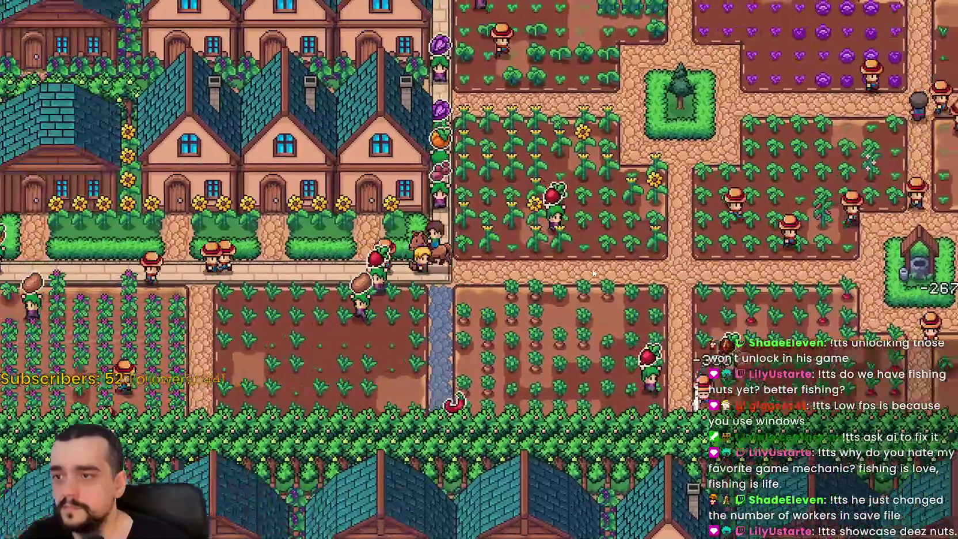
pyautogui.press('a')
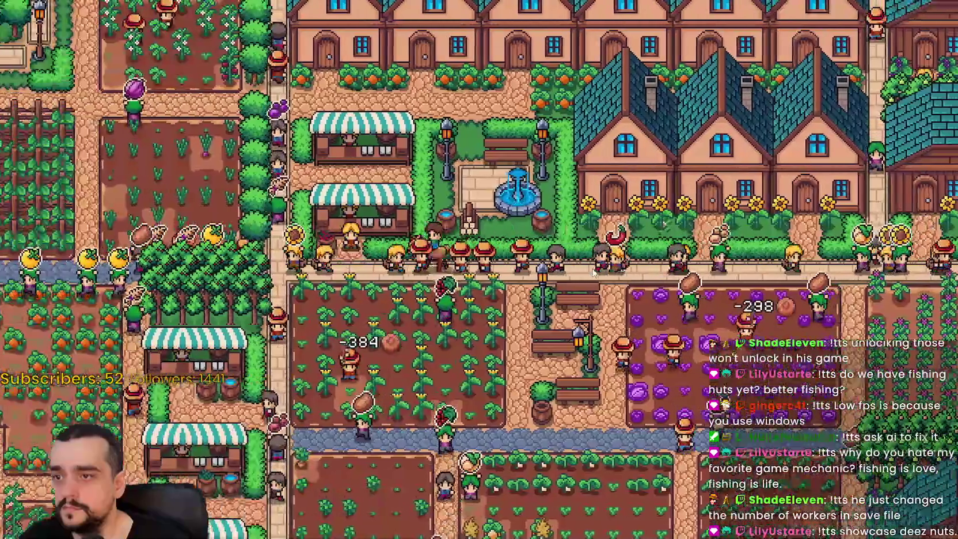
pyautogui.press('a')
pyautogui.press('w')
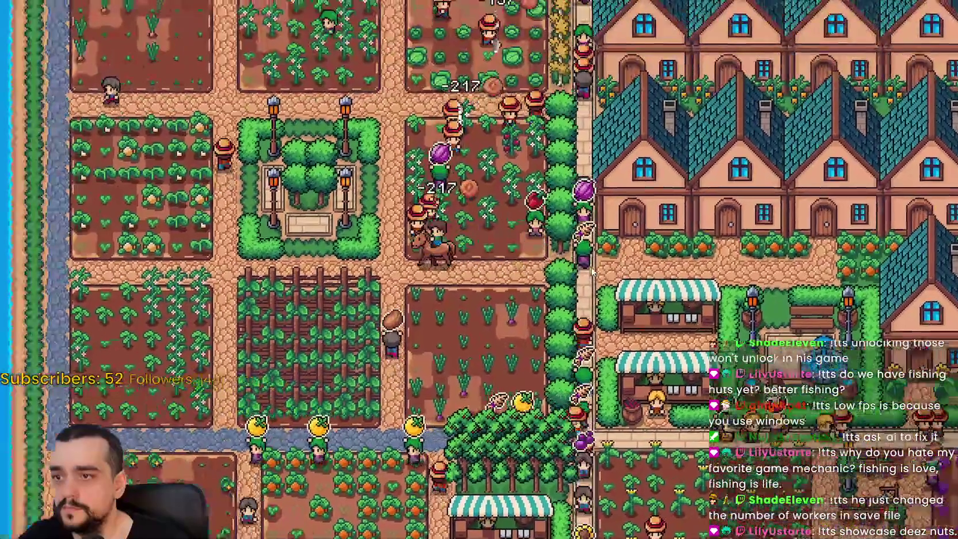
pyautogui.press('w')
pyautogui.press('d')
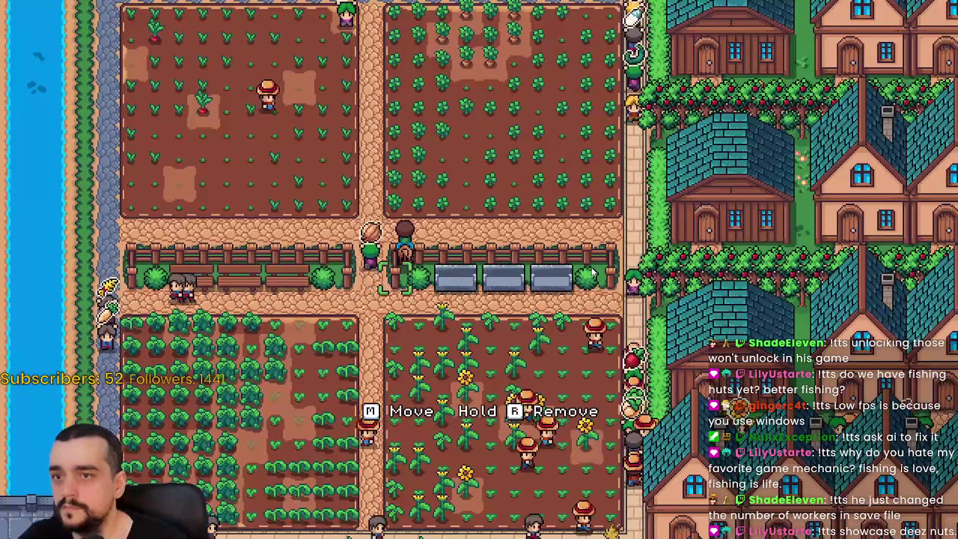
# Step: Pan over the market stalls, house rows and torch-garden farmland, zooming in on the farm plots and well
pyautogui.press('w')
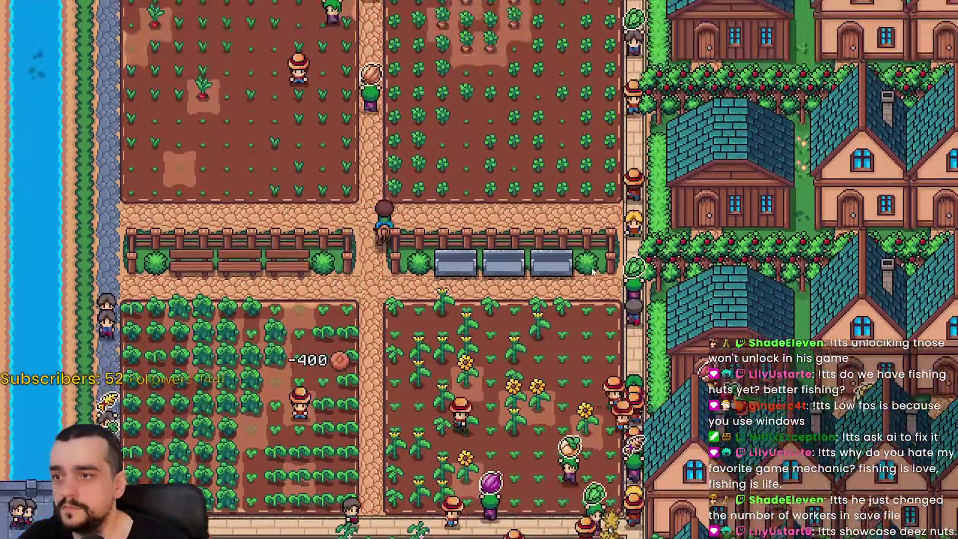
pyautogui.press('d')
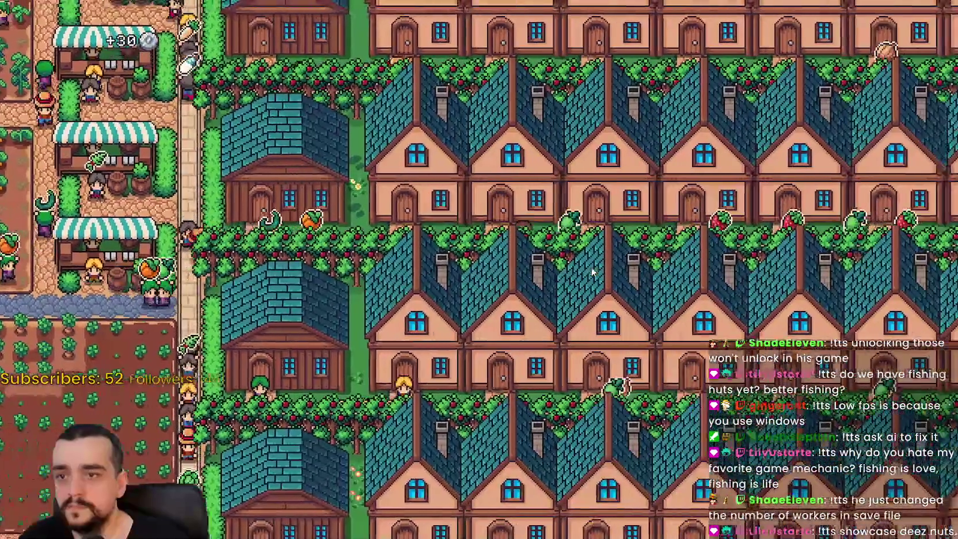
pyautogui.press('d')
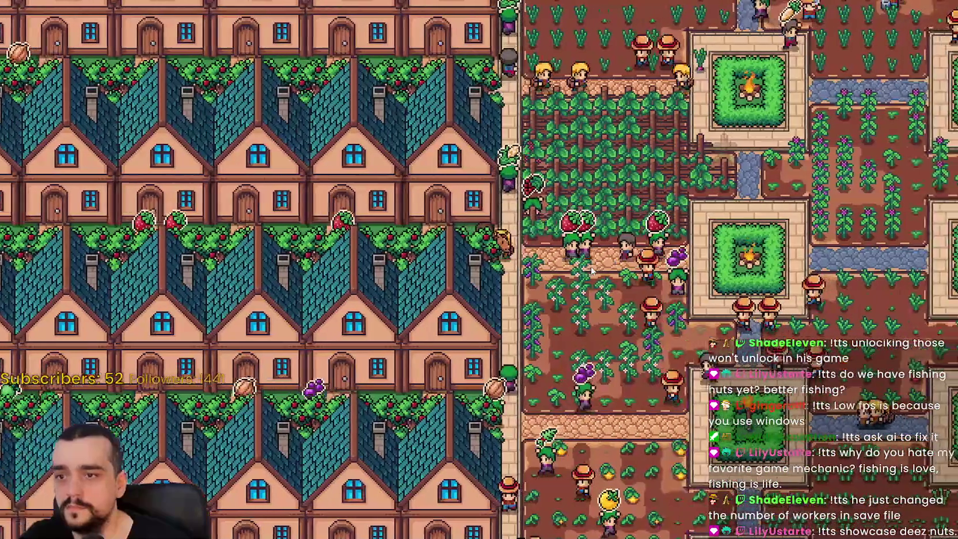
pyautogui.press('d')
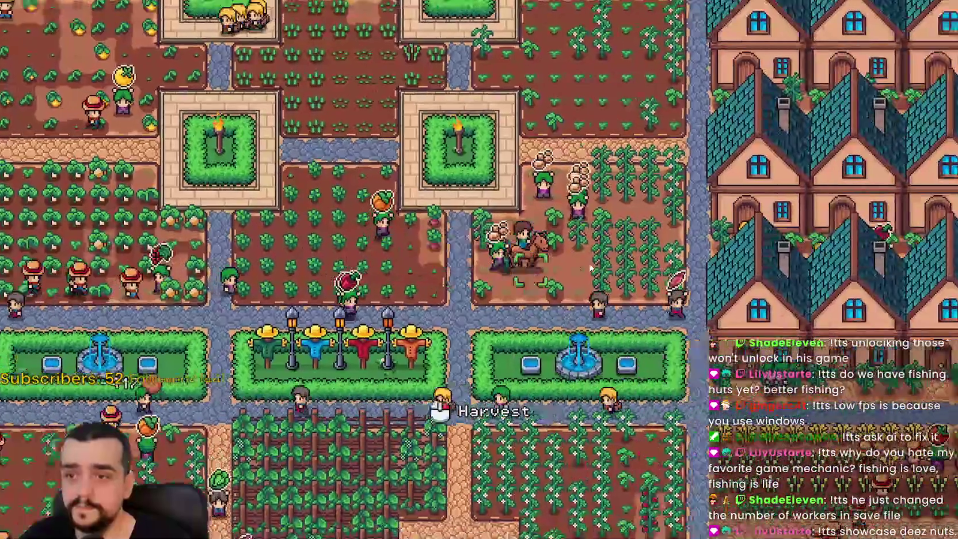
pyautogui.press('w')
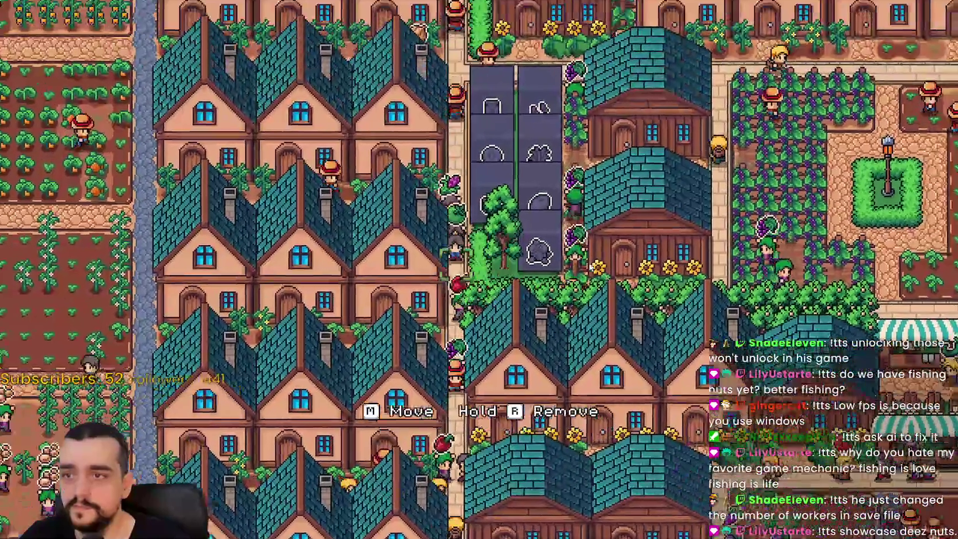
pyautogui.press('w')
pyautogui.press('d')
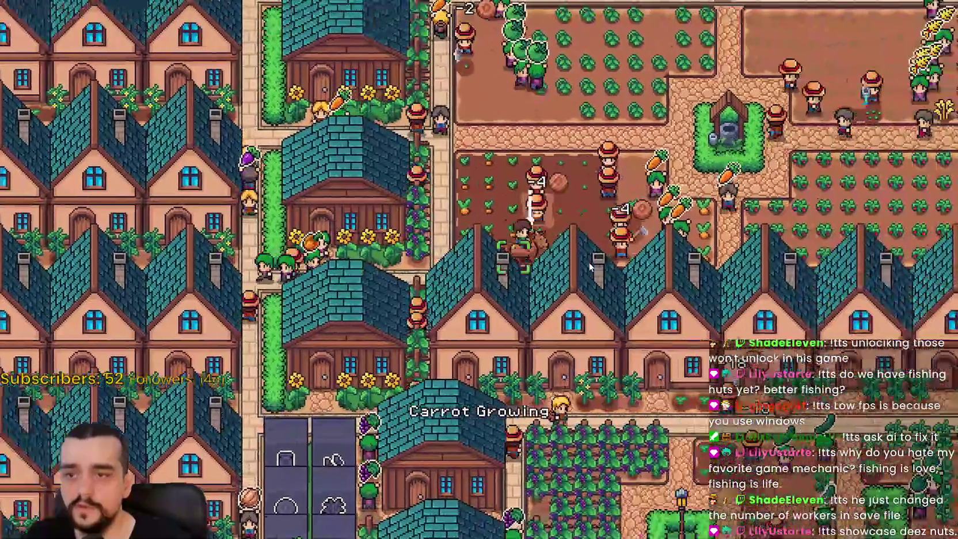
pyautogui.scroll(-3, 588, 262)
pyautogui.press('s')
pyautogui.press('w')
pyautogui.scroll(3, 587, 262)
# Step: Ride out of the farm plot onto the road and walk over to the red player house
pyautogui.press('a')
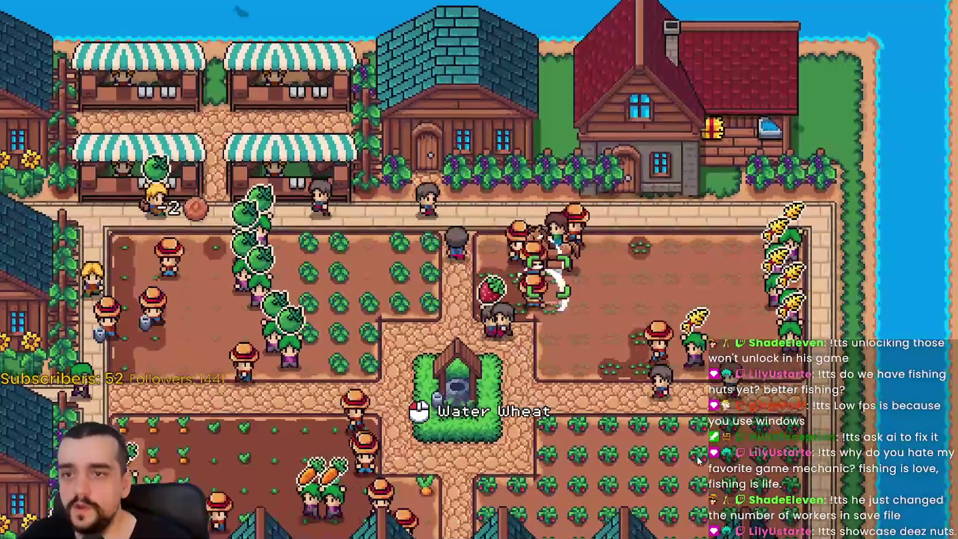
pyautogui.scroll(2, 661, 372)
pyautogui.press('w')
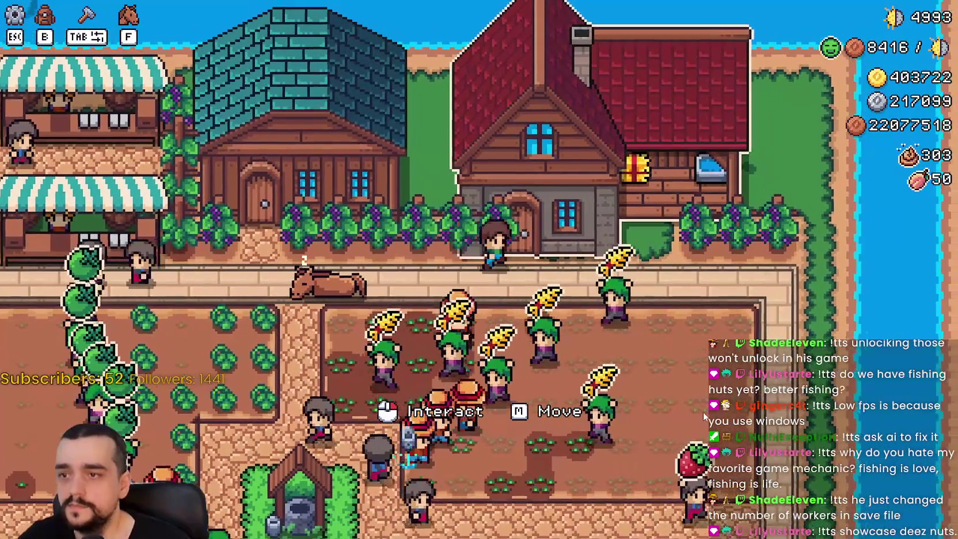
pyautogui.press('w')
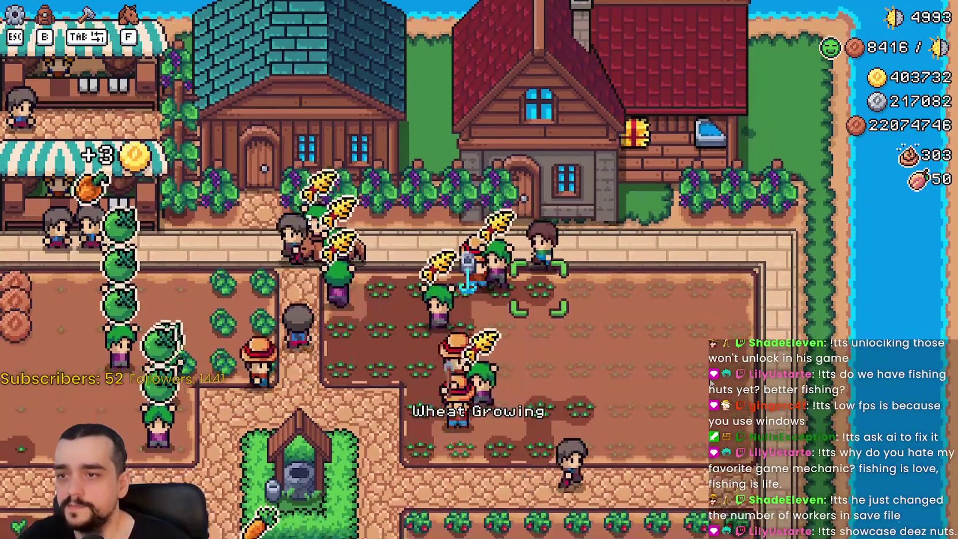
pyautogui.press('w')
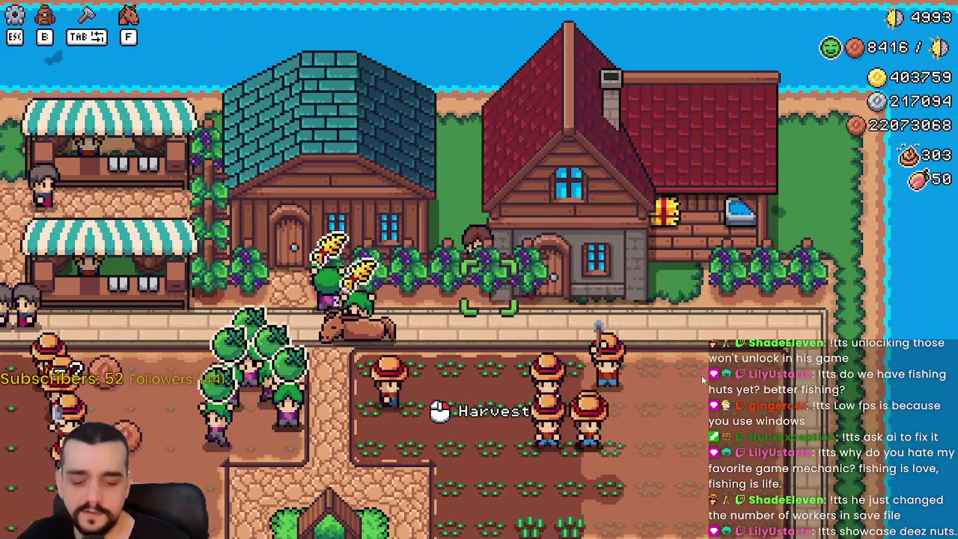
pyautogui.scroll(3, 439, 278)
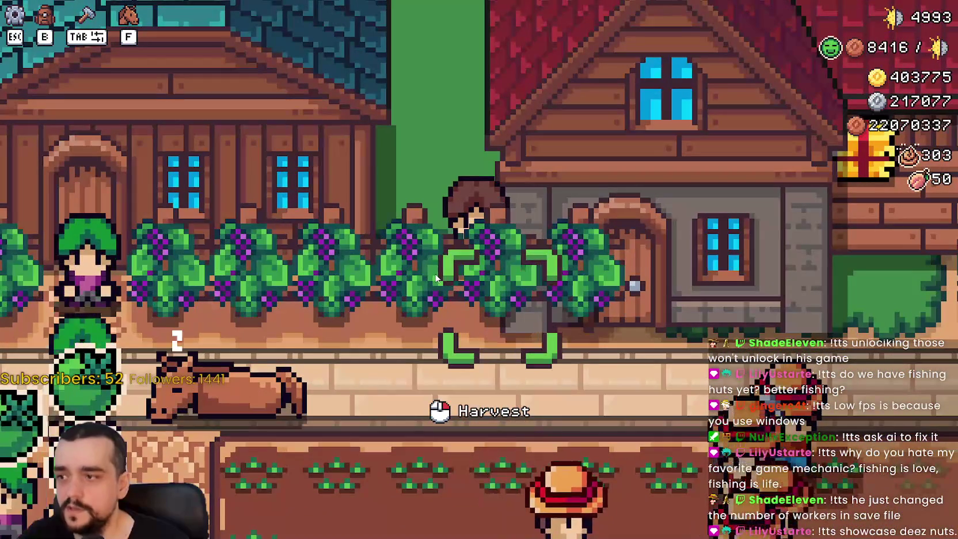
pyautogui.scroll(-3, 611, 381)
pyautogui.press('a')
pyautogui.scroll(2, 576, 371)
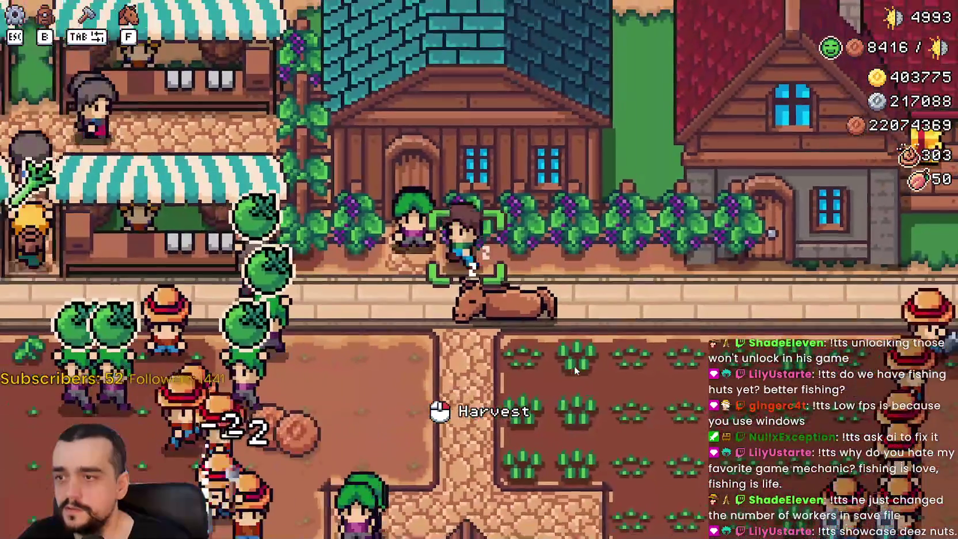
pyautogui.press('d')
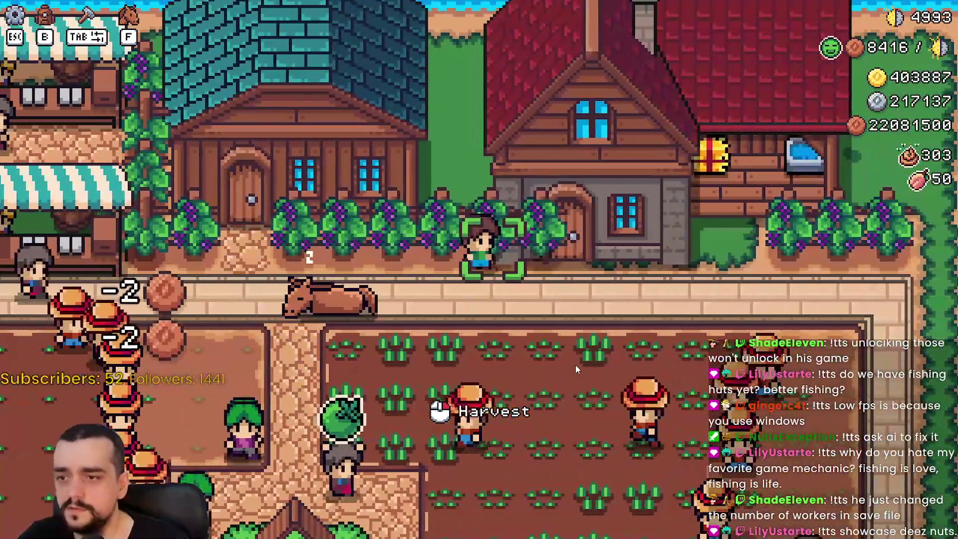
# Step: Harvest a grape from the vines, then press M below the red house to pick it up for moving
pyautogui.click(574, 369)
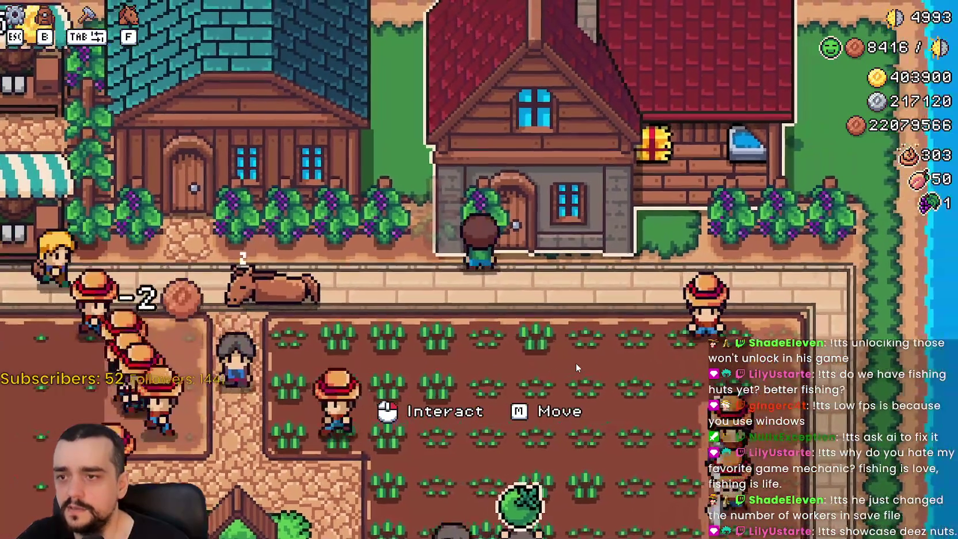
pyautogui.press('w')
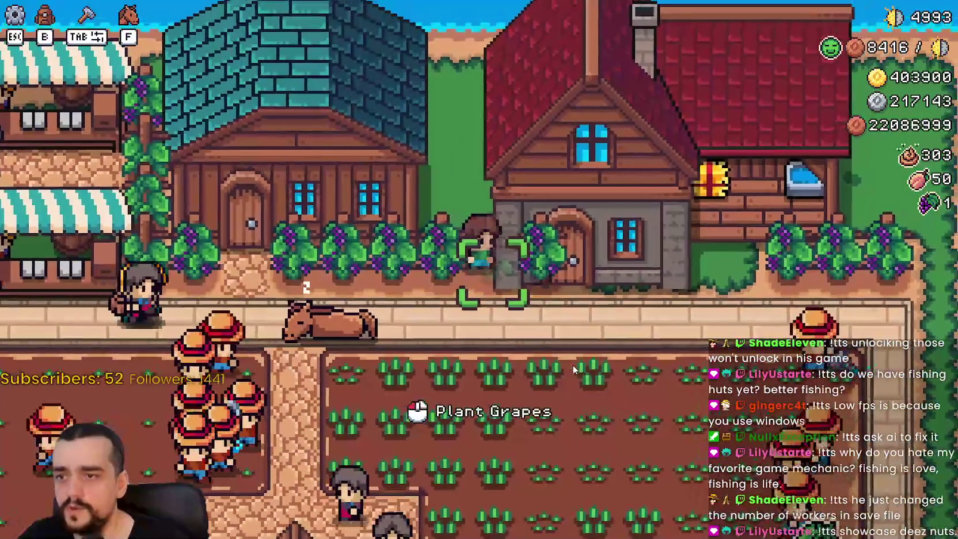
pyautogui.press('d')
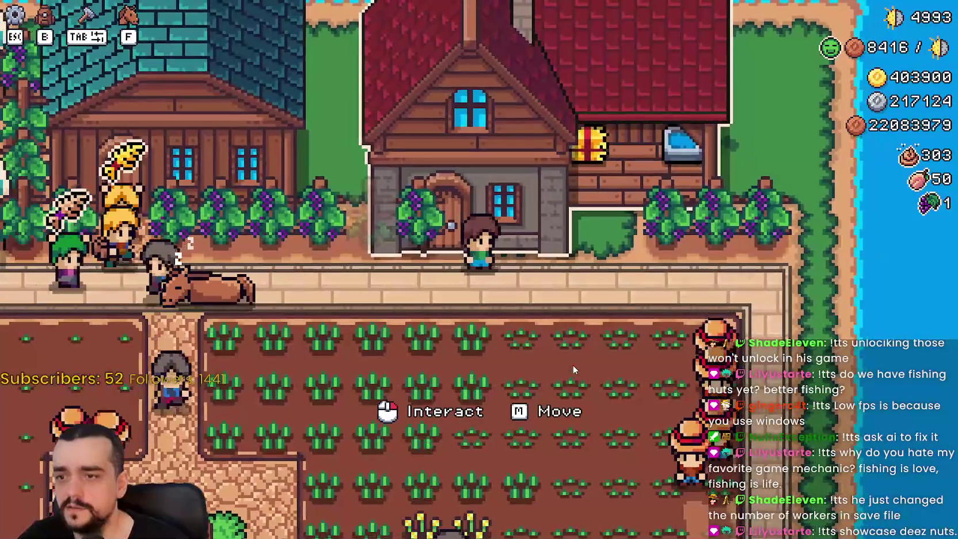
pyautogui.press('m')
pyautogui.press('d')
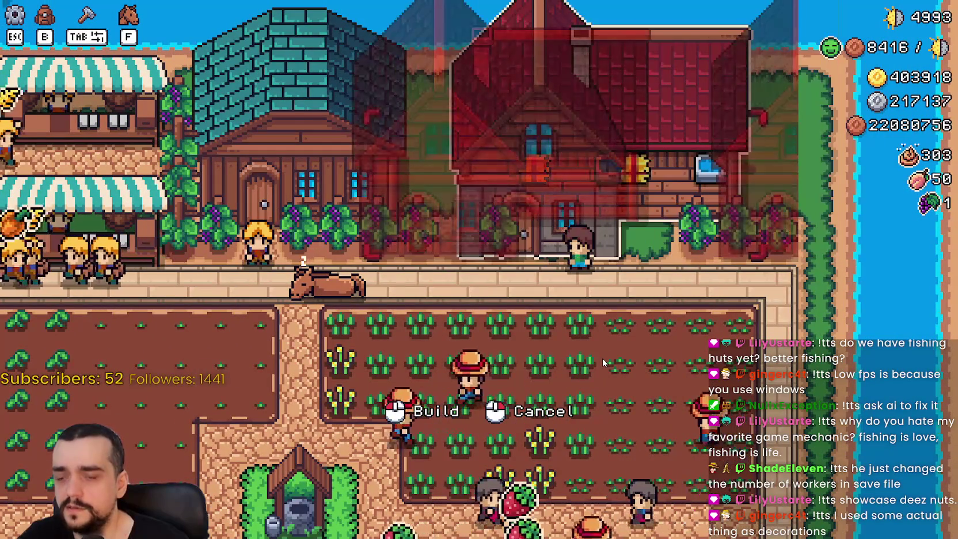
# Step: Set the moved player house back down in its spot near the market stalls
pyautogui.press('s')
pyautogui.press('a')
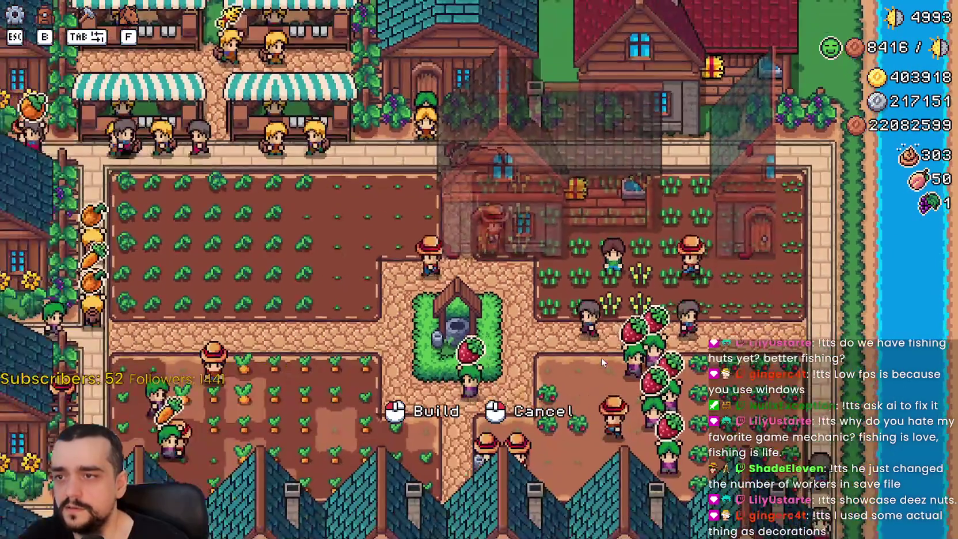
pyautogui.press('w')
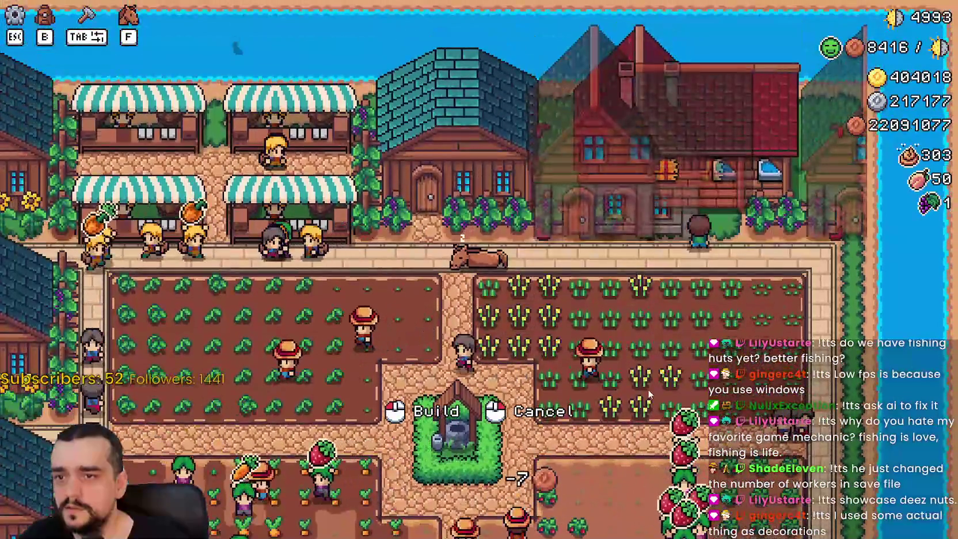
pyautogui.click(649, 393)
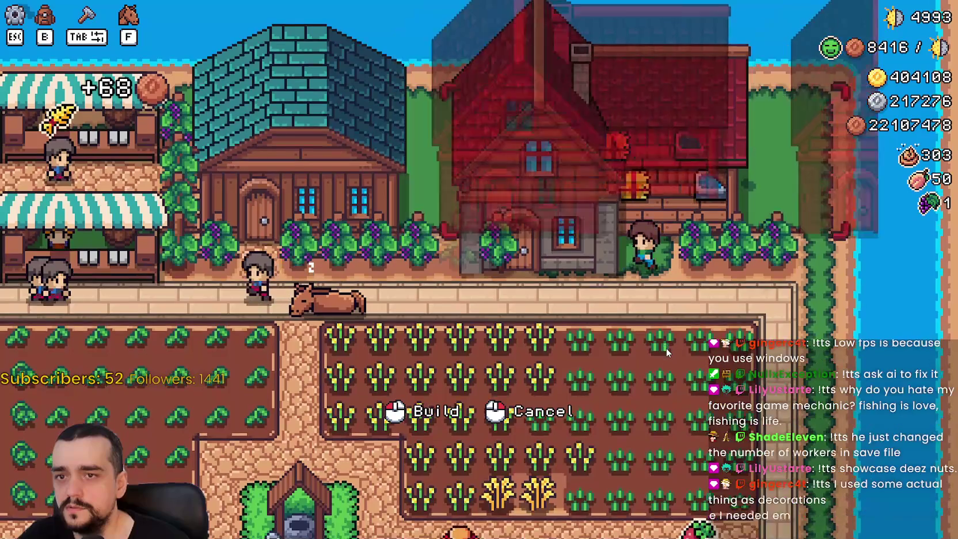
pyautogui.click(666, 348)
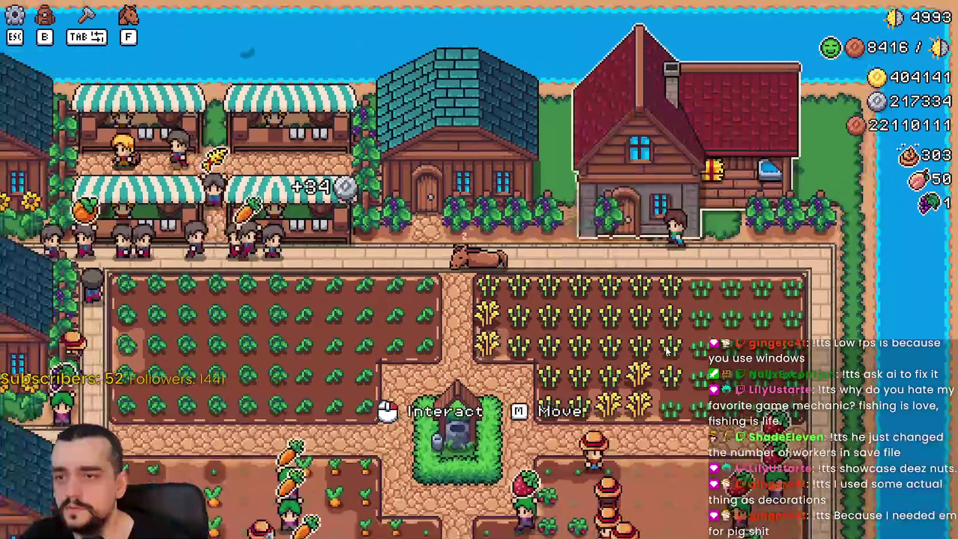
pyautogui.scroll(3, 665, 346)
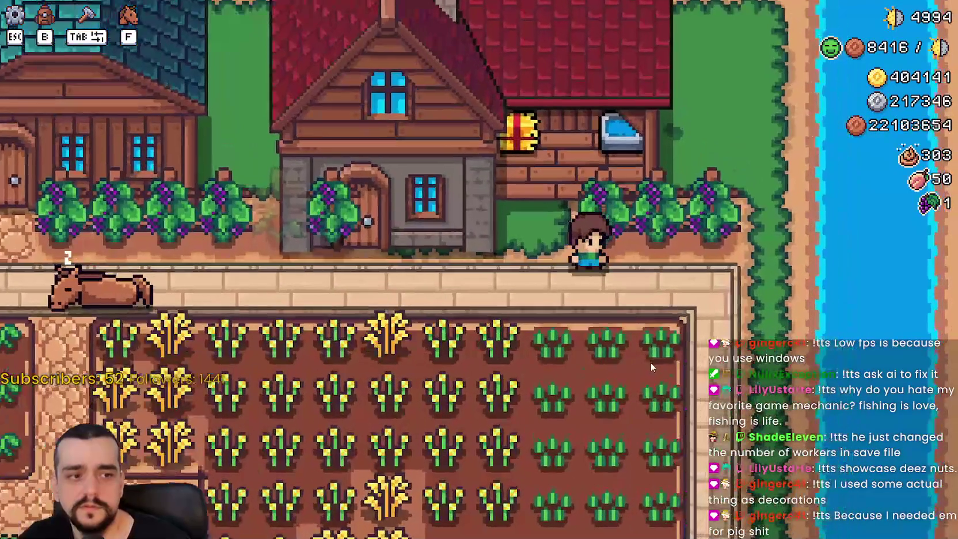
pyautogui.scroll(-2, 636, 358)
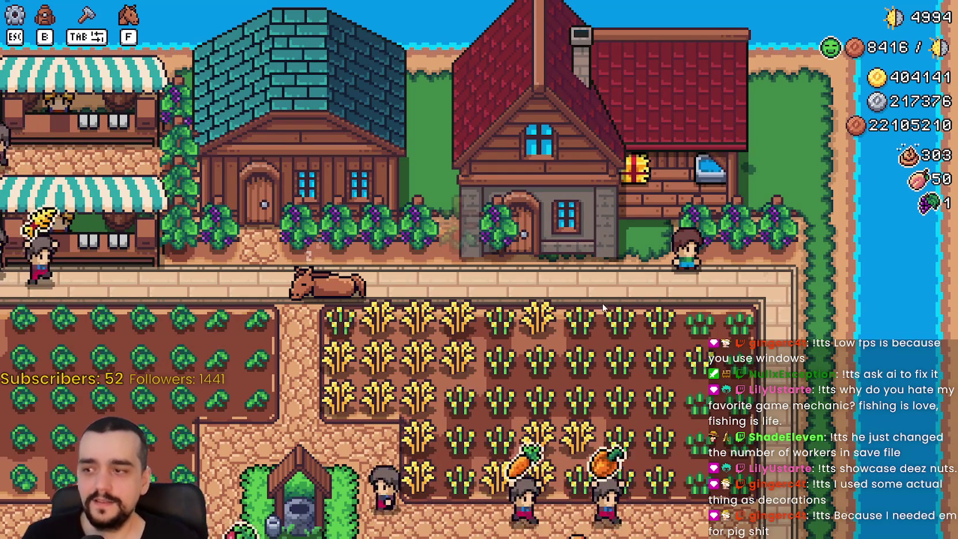
# Step: Harvest grapes from the vines up to four, then choose the Grass tile in Crafting
pyautogui.press('a')
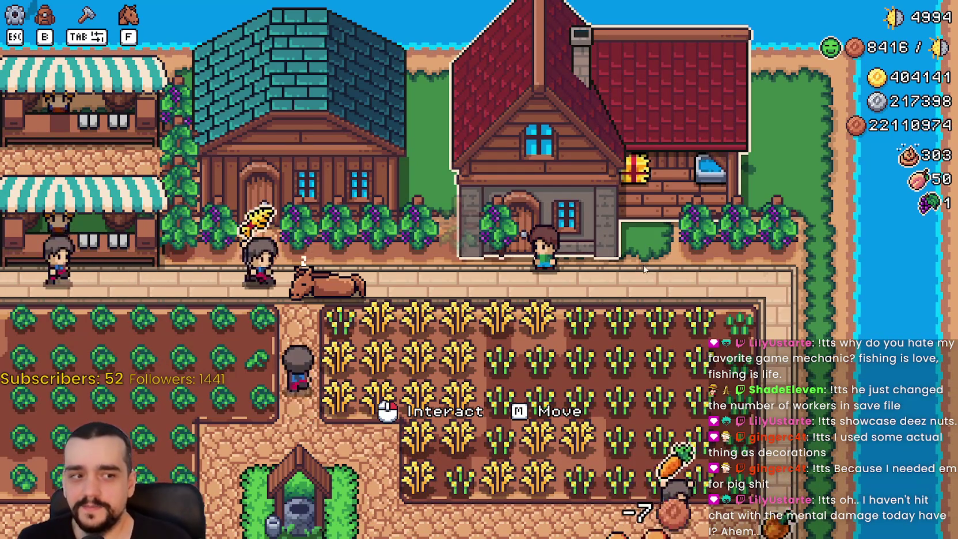
pyautogui.press('Tab')
pyautogui.press('Tab')
pyautogui.press('d')
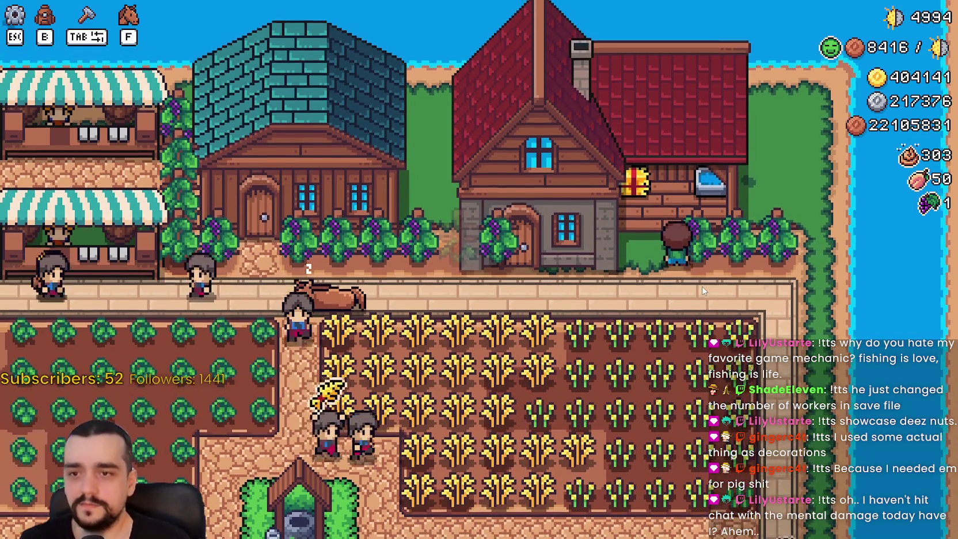
pyautogui.click(708, 294)
pyautogui.press('d')
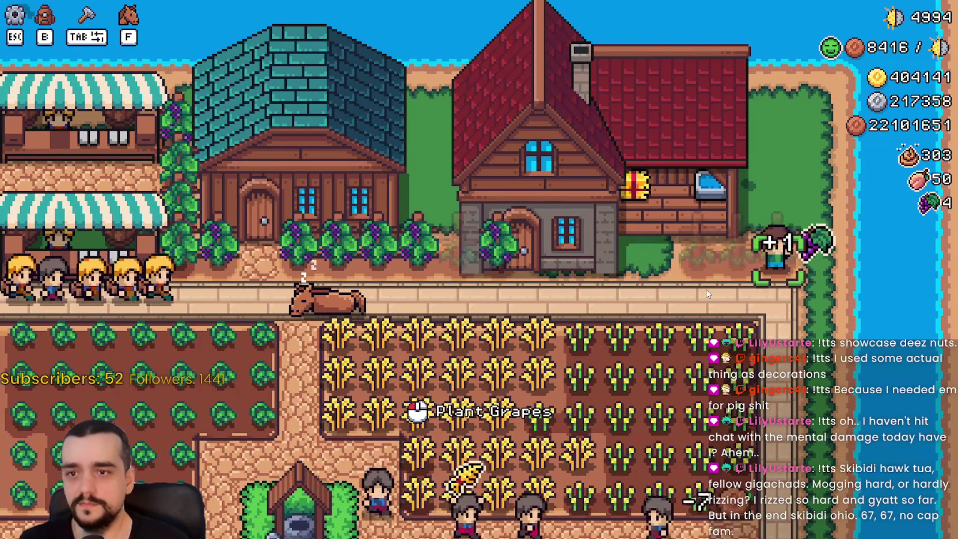
pyautogui.press('Tab')
pyautogui.click(48, 270)
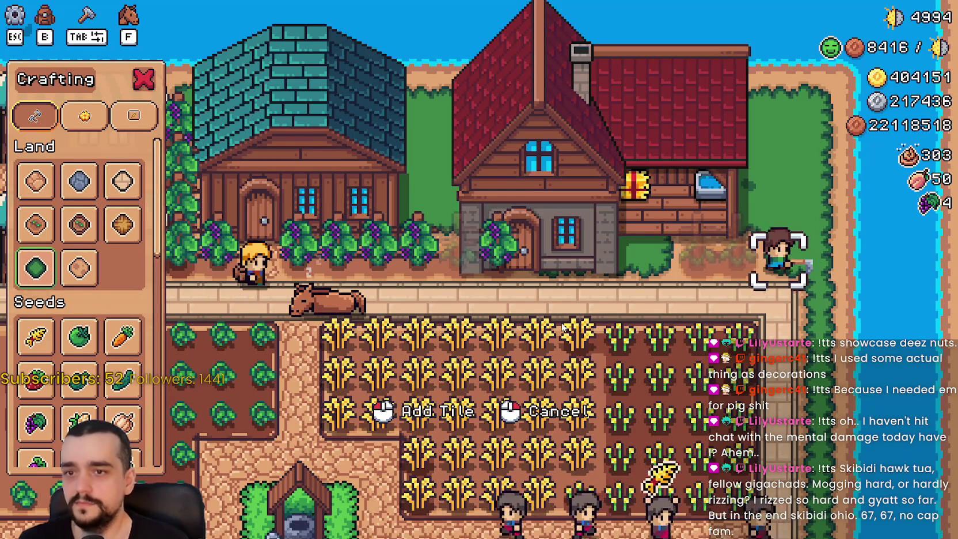
# Step: Walk left along the road and lift the player house into placement mode
pyautogui.press('Tab')
pyautogui.press('a')
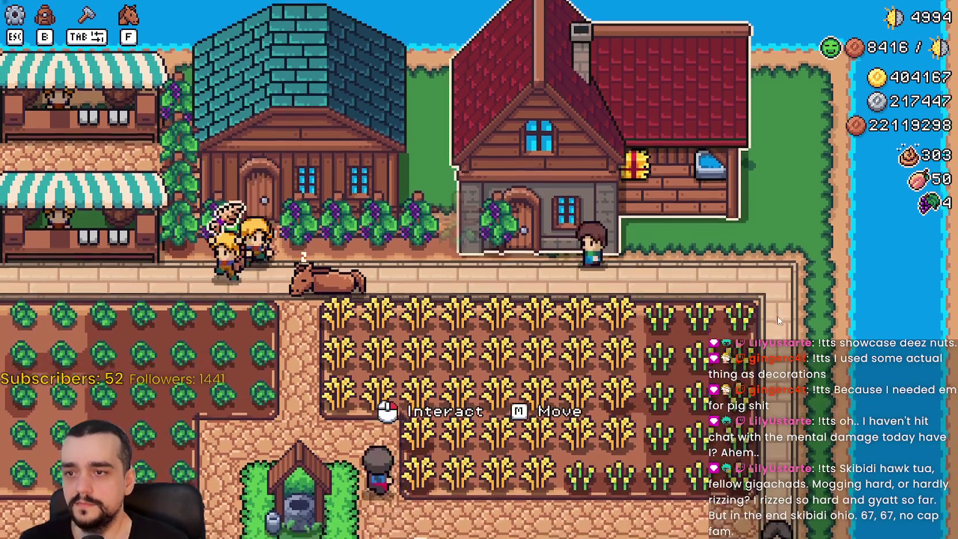
pyautogui.click(777, 320)
pyautogui.press('a')
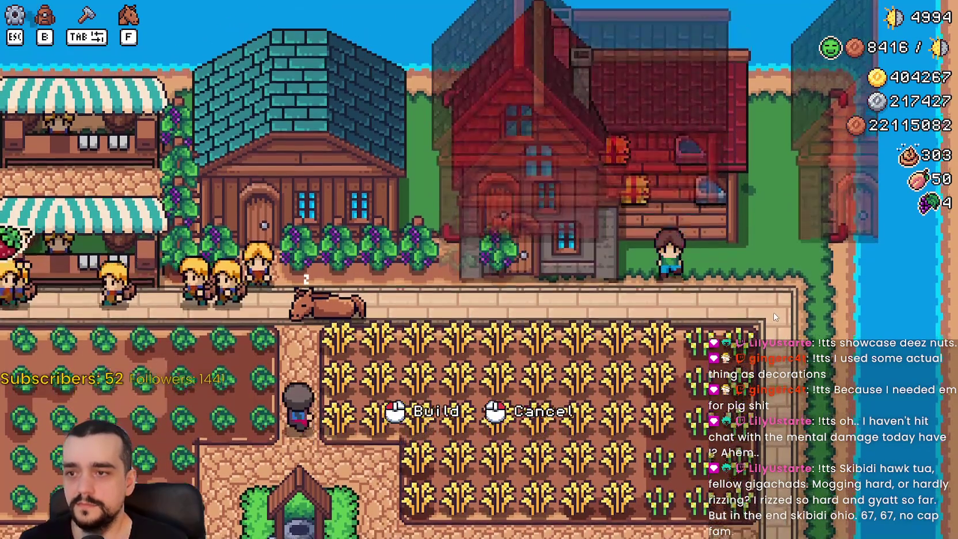
pyautogui.press('w')
pyautogui.press('Tab')
pyautogui.press('a')
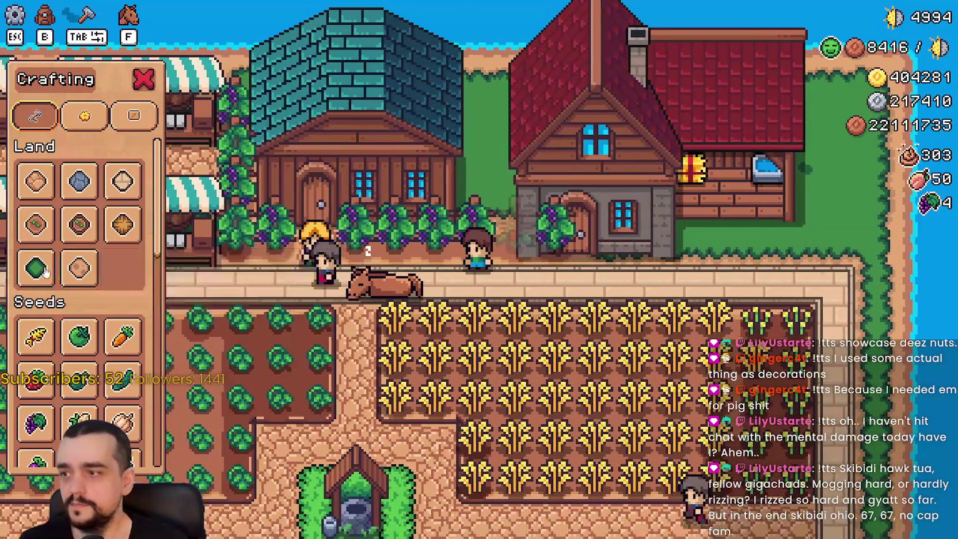
# Step: Select the Grass tile, gather grapes to reach five, and close the Crafting panel
pyautogui.click(35, 268)
pyautogui.press('w')
pyautogui.press('d')
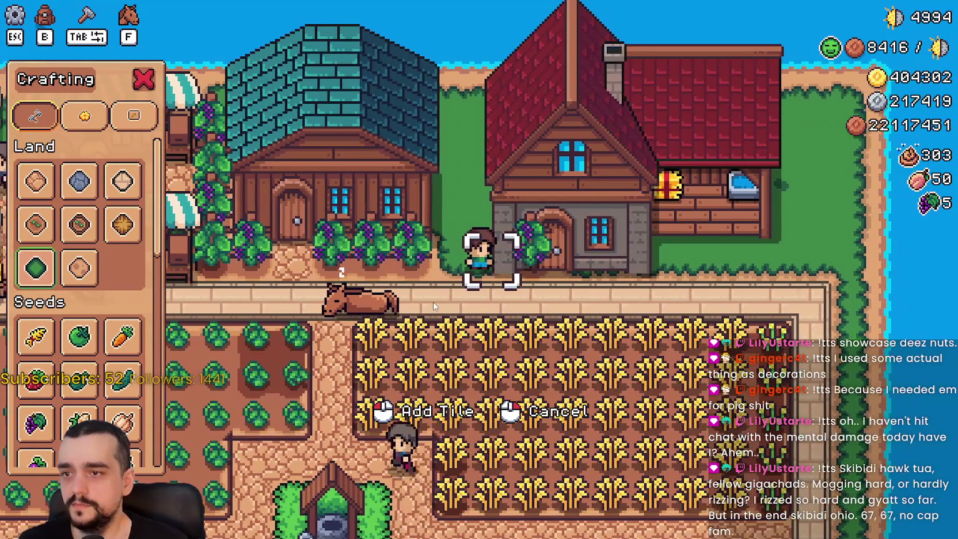
pyautogui.press('a')
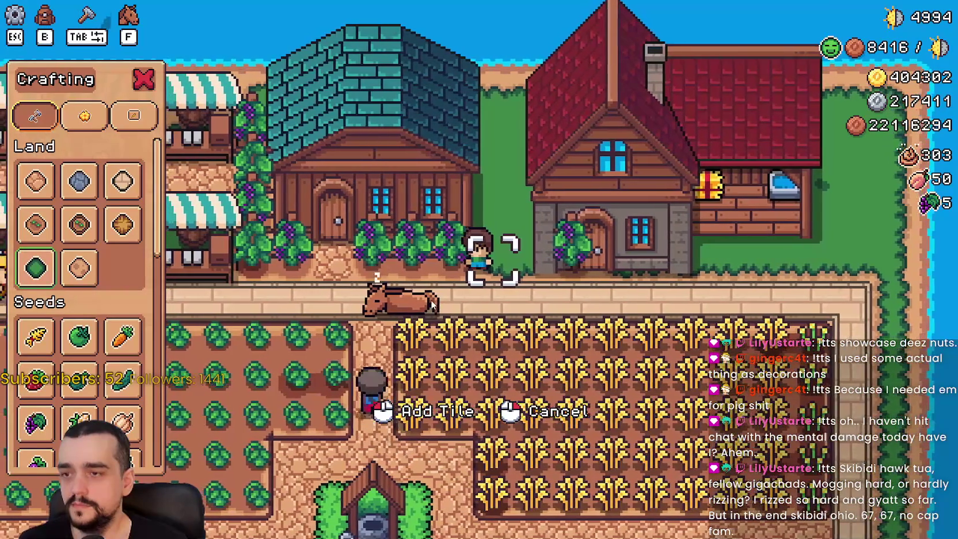
pyautogui.press('d')
pyautogui.press('a')
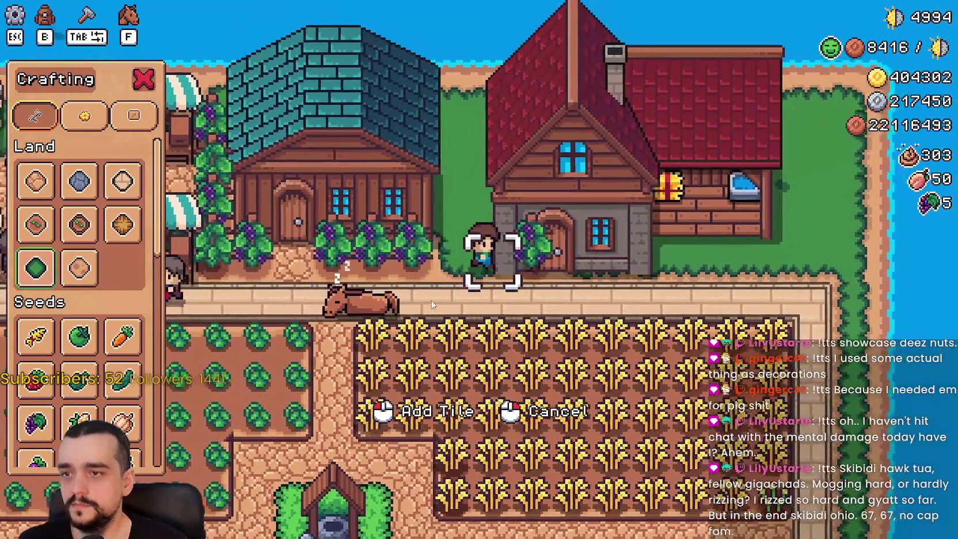
pyautogui.rightClick(433, 305)
# Step: Pick up the player house with M, carry it right, and build it at the chosen spot
pyautogui.press('d')
pyautogui.press('w')
pyautogui.press('m')
pyautogui.press('d')
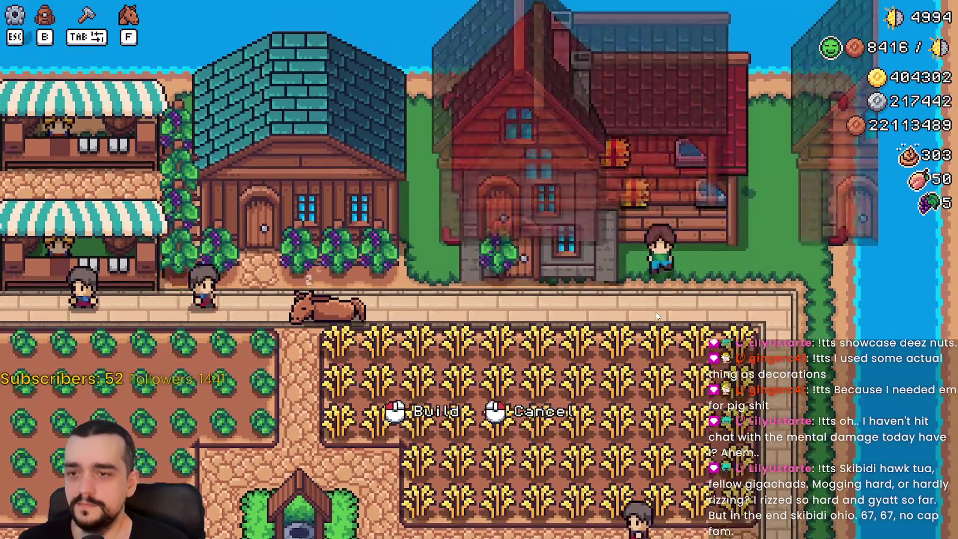
pyautogui.press('d')
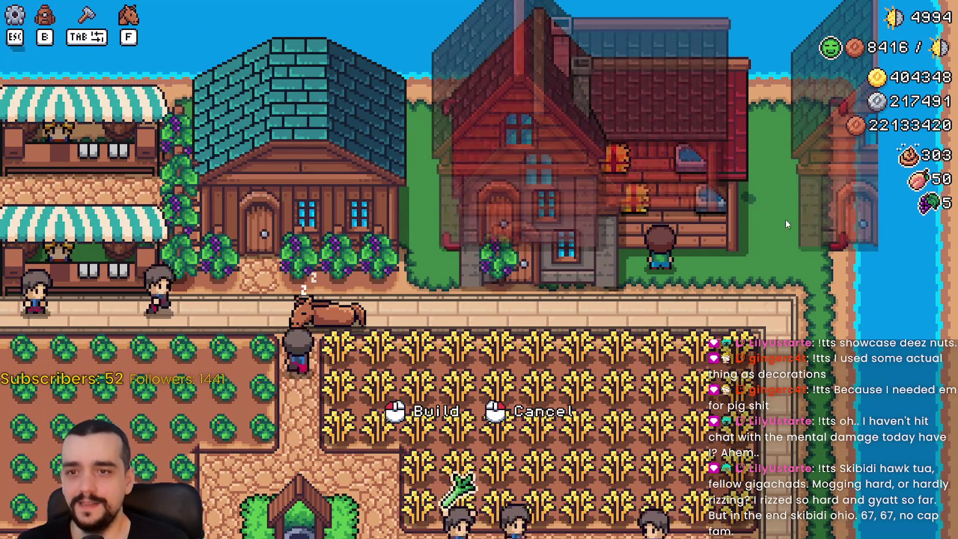
pyautogui.scroll(-3, 789, 141)
pyautogui.scroll(5, 694, 318)
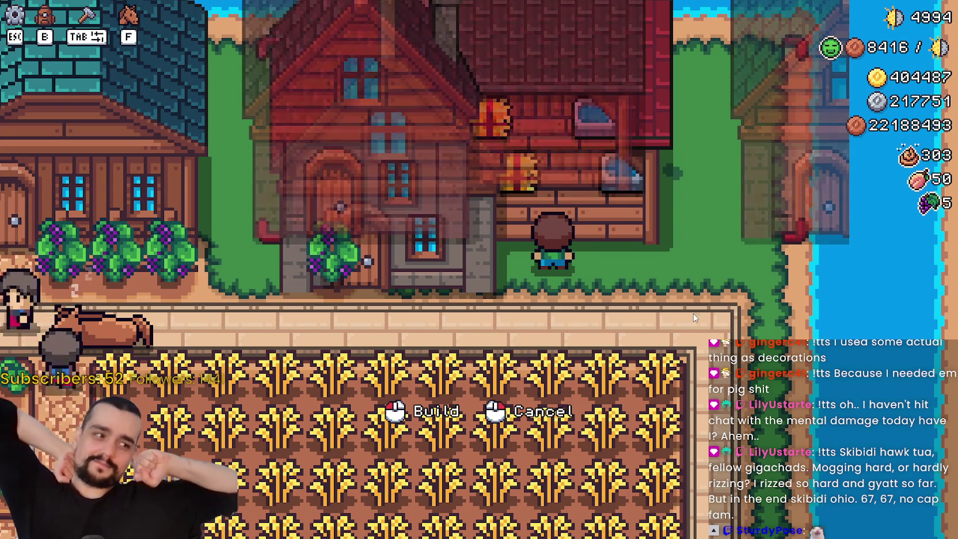
pyautogui.click(541, 155)
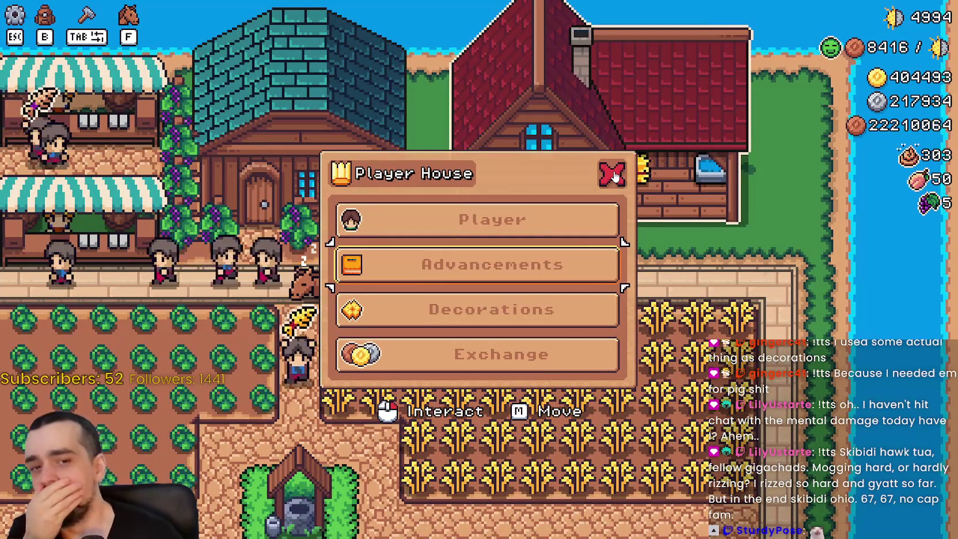
# Step: Close the Player House menu and review the house's Advancements page
pyautogui.click(613, 174)
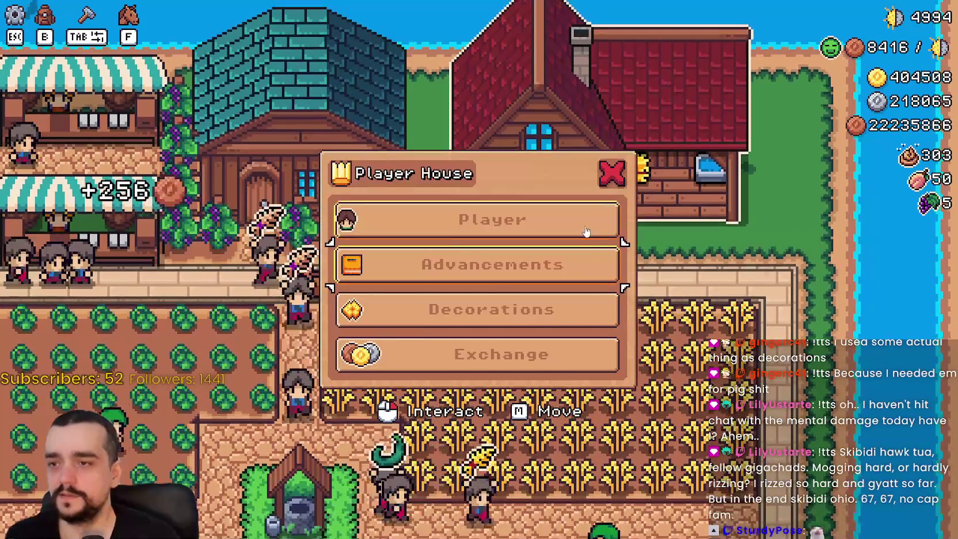
pyautogui.click(481, 263)
pyautogui.click(634, 159)
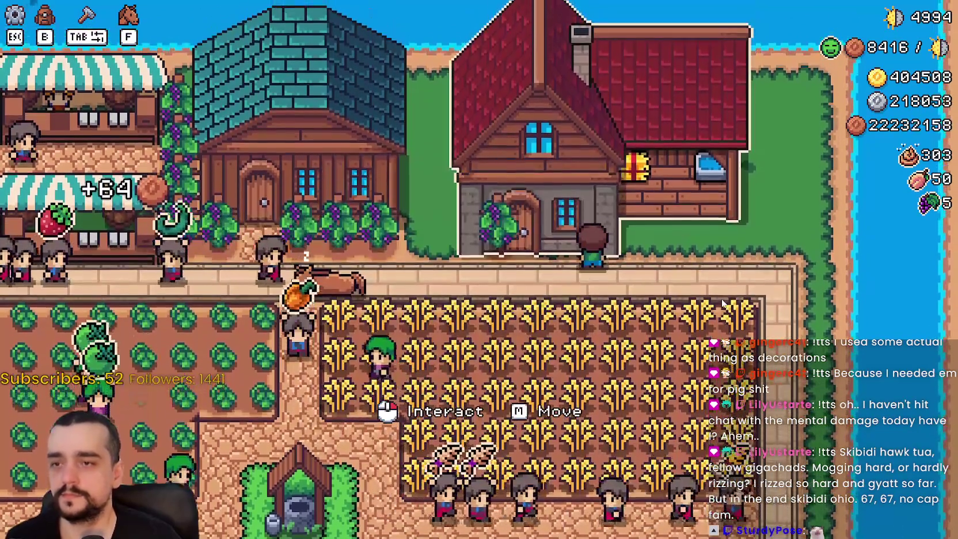
# Step: Rebuild the player house in its same spot, then pause the game
pyautogui.rightClick(743, 305)
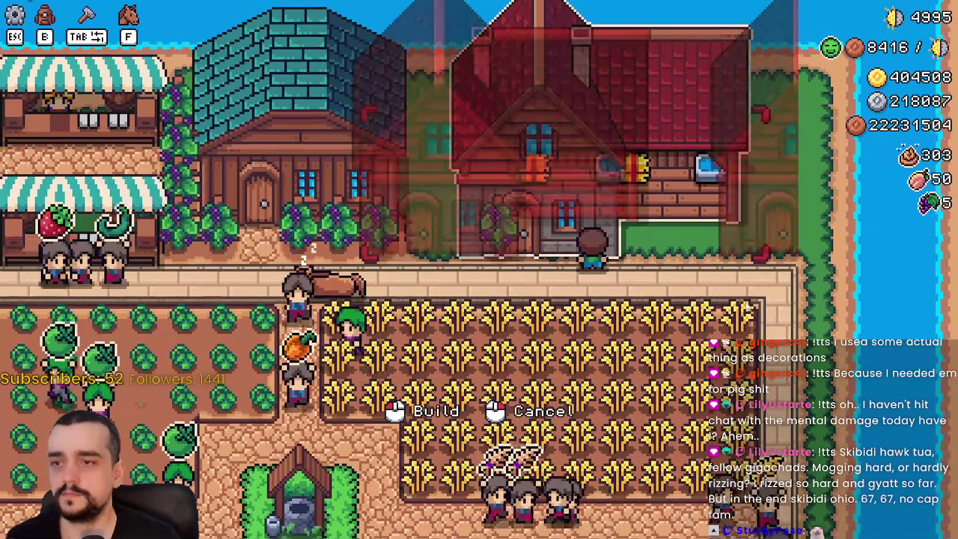
pyautogui.click(744, 305)
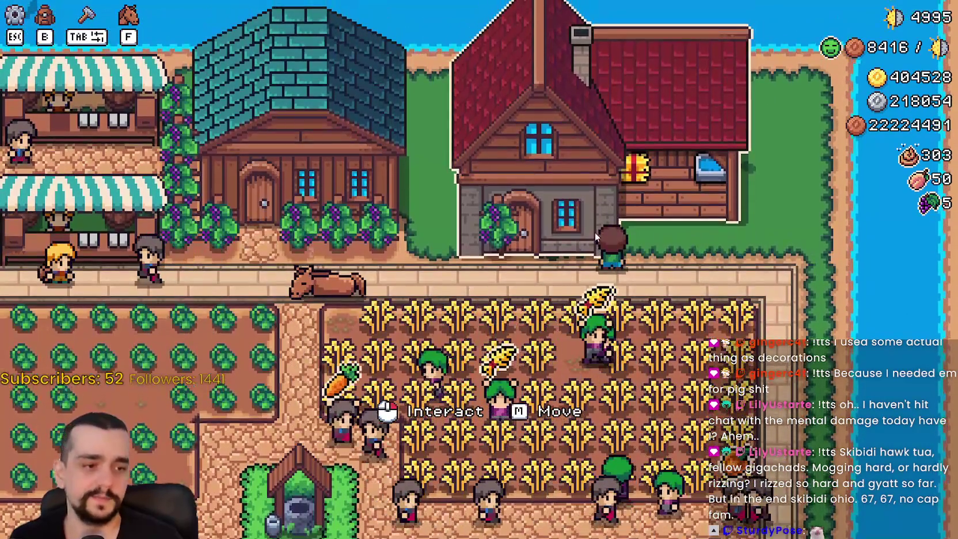
pyautogui.press('Escape')
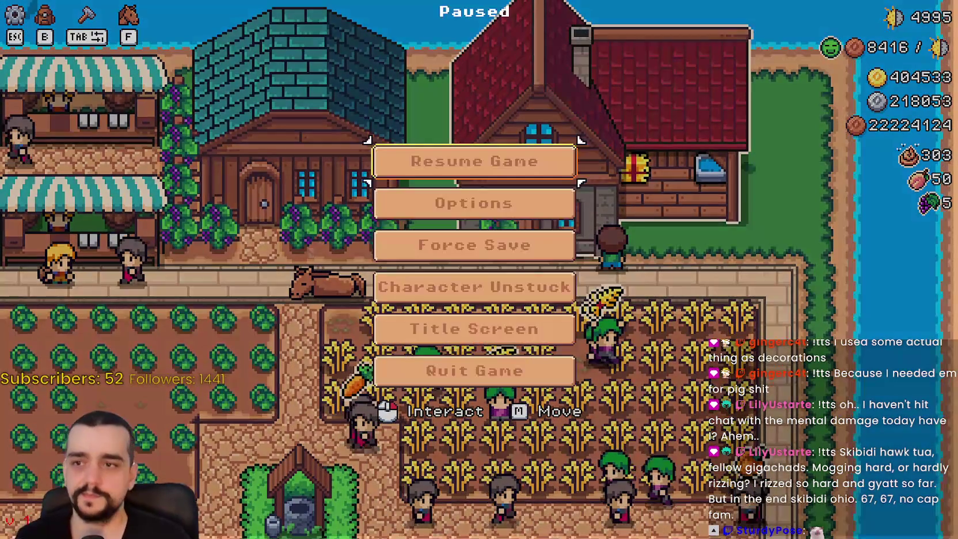
# Step: Back in Godot, select the PlayerHouse node on the map
pyautogui.hotkey('alt', 'Tab')
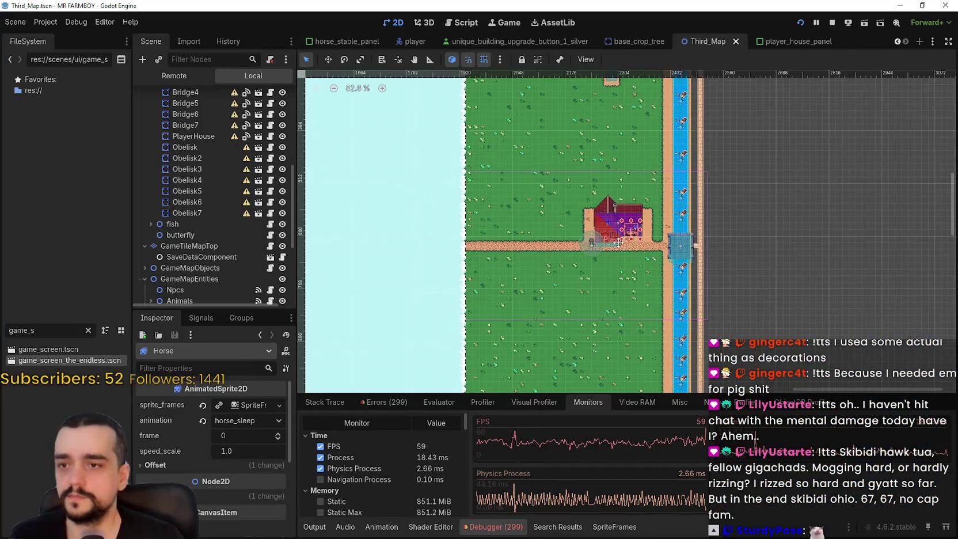
pyautogui.scroll(4, 674, 242)
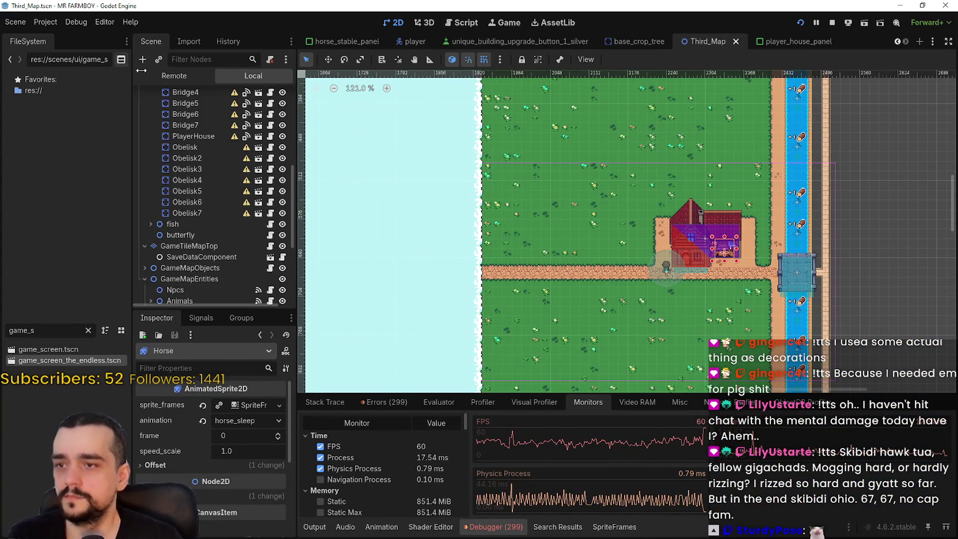
pyautogui.scroll(3, 219, 150)
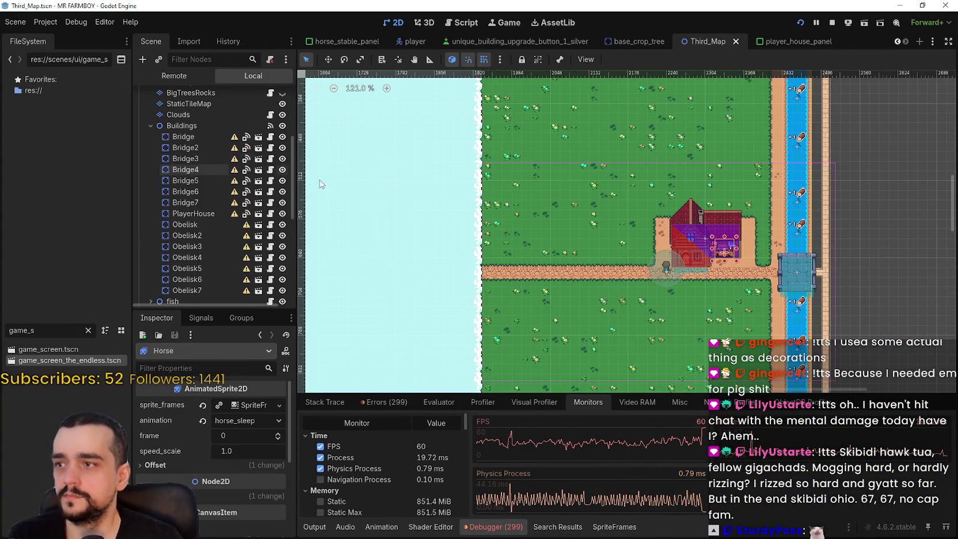
pyautogui.click(179, 215)
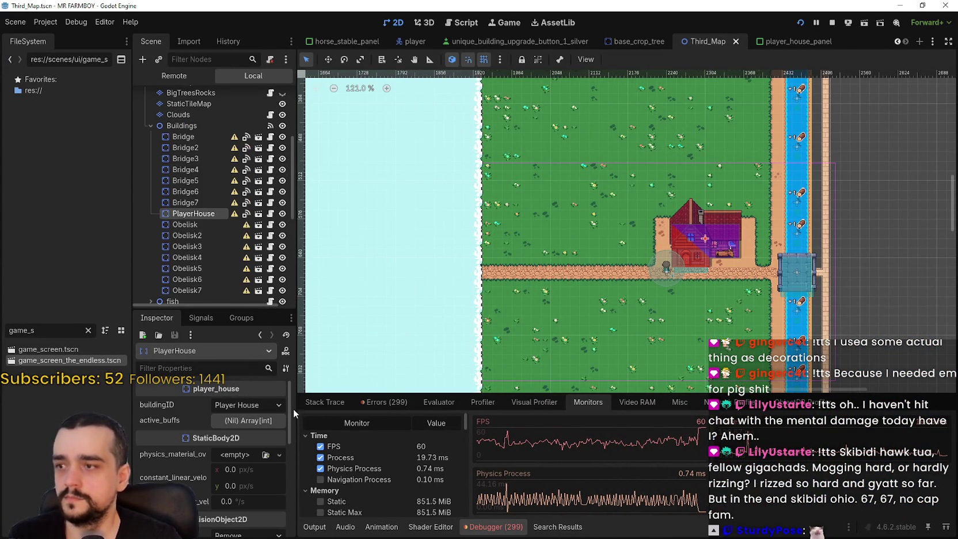
pyautogui.moveTo(322, 395); pyautogui.dragTo(319, 423)
pyautogui.scroll(-1, 301, 467)
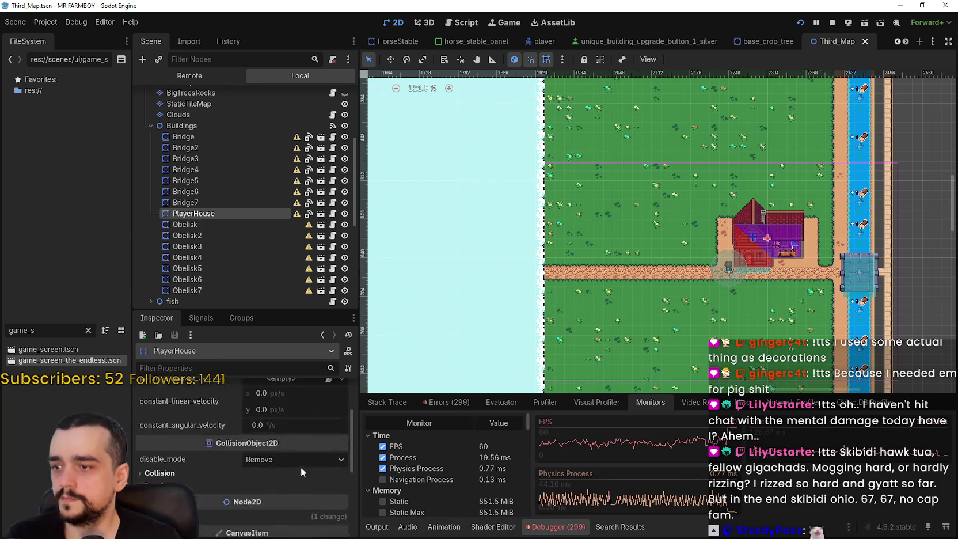
pyautogui.scroll(1, 304, 446)
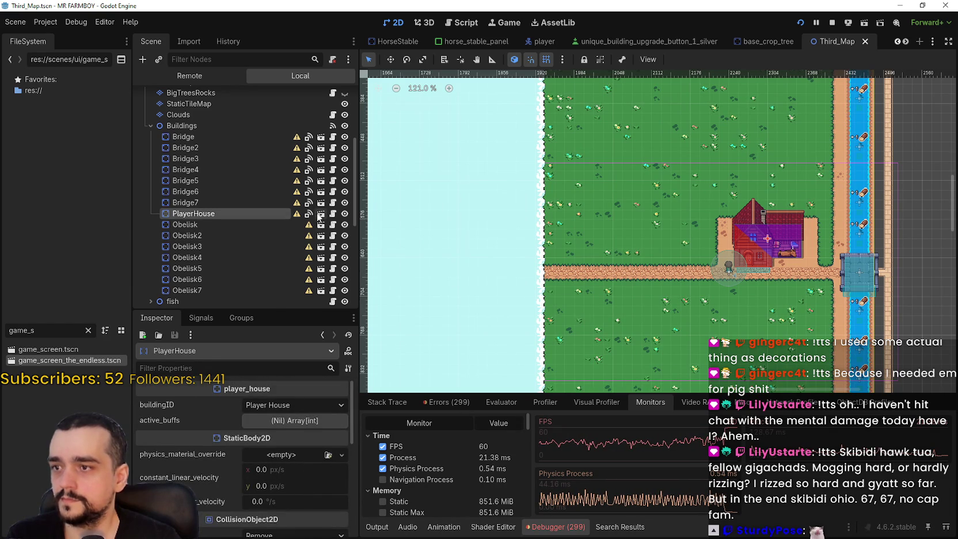
# Step: Open the PlayerHouse scene, inspect its sprite texture and Outline node, and save
pyautogui.click(319, 214)
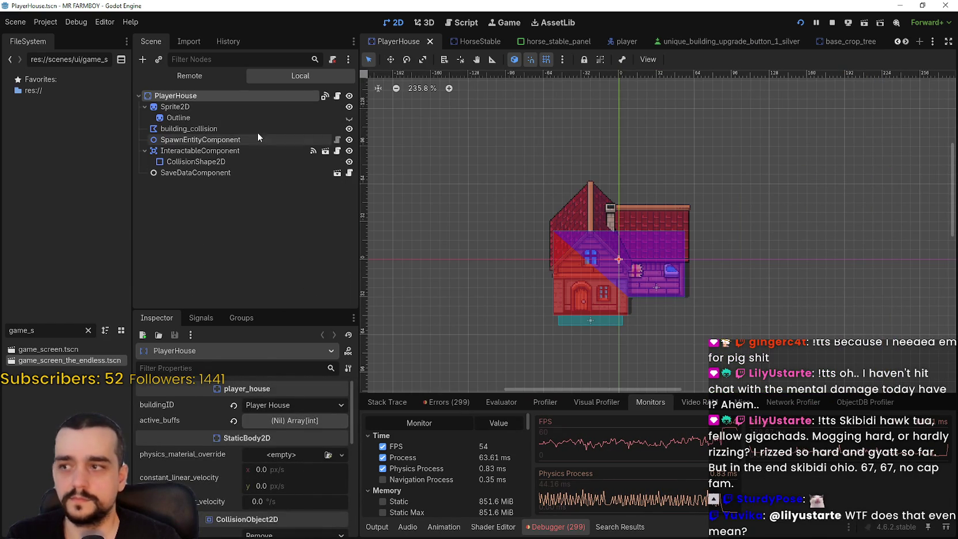
pyautogui.click(236, 102)
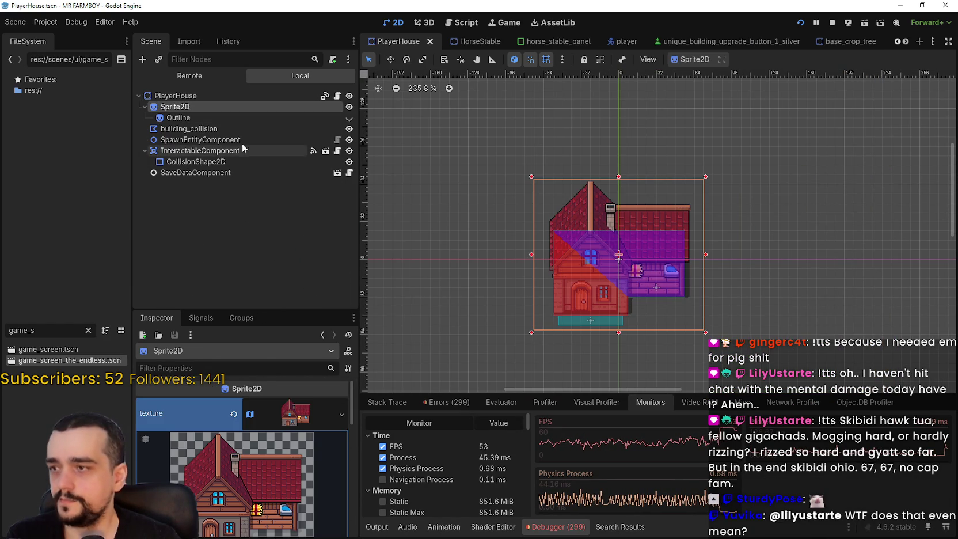
pyautogui.click(236, 116)
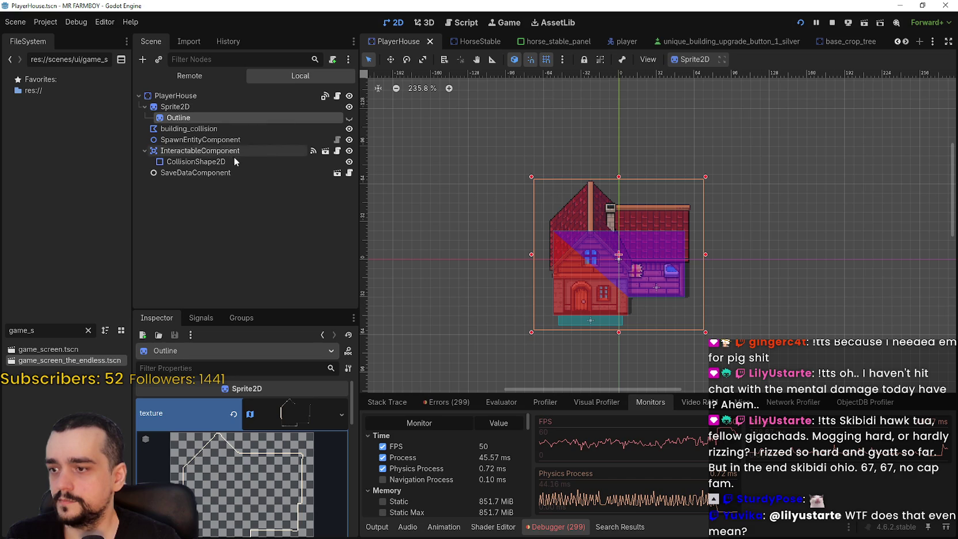
pyautogui.click(349, 117)
pyautogui.click(349, 118)
pyautogui.hotkey('ctrl', 's')
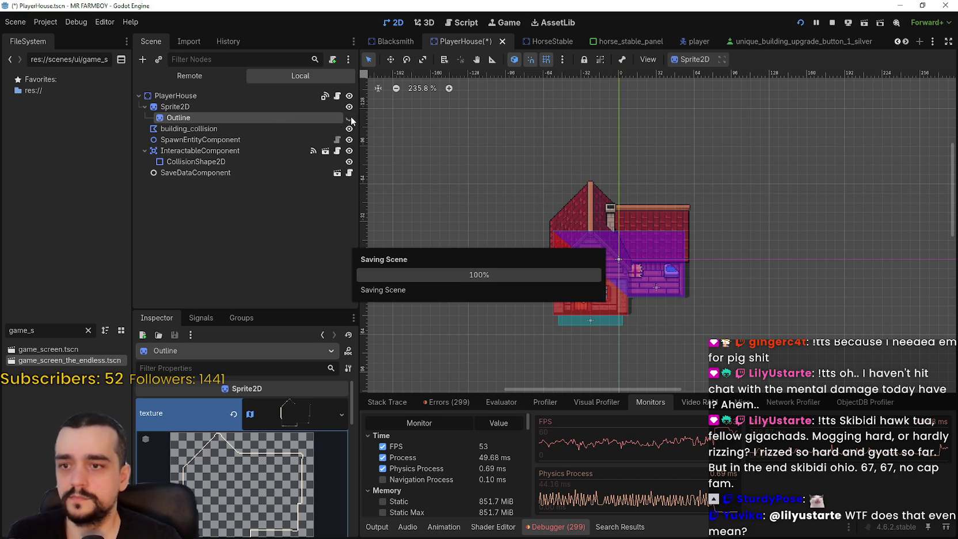
# Step: Set the root's active_buffs to an empty Array, save, and filter FileSystem by 'player_'
pyautogui.click(277, 95)
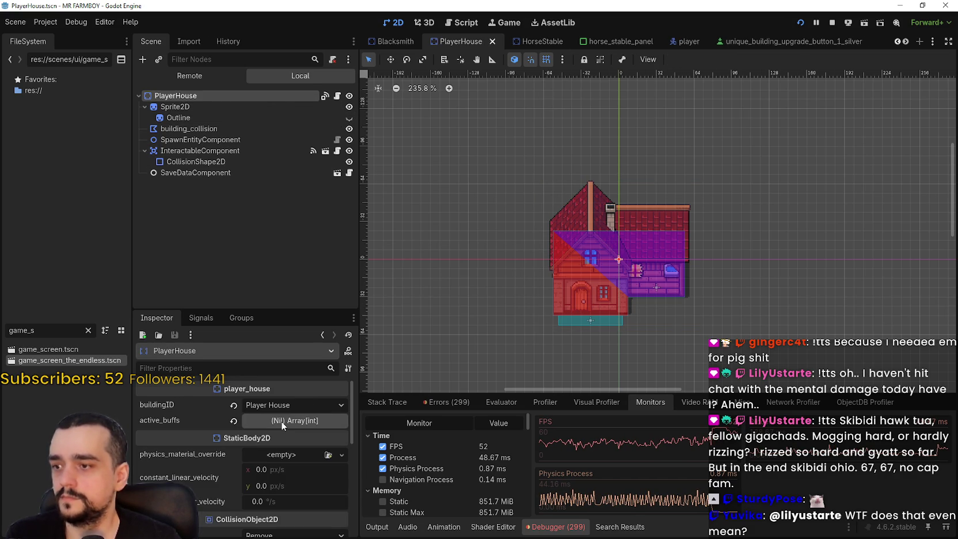
pyautogui.click(281, 421)
pyautogui.click(282, 421)
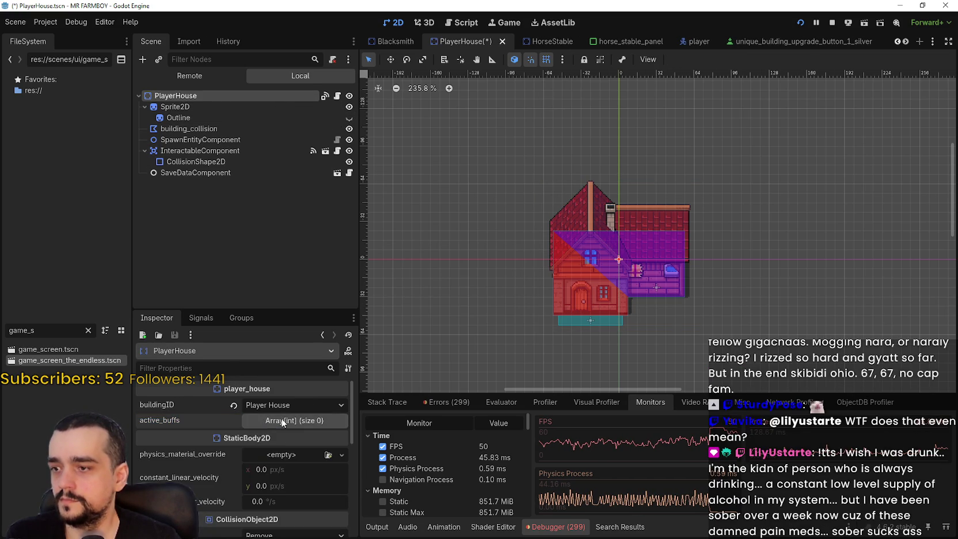
pyautogui.scroll(-1, 321, 453)
pyautogui.hotkey('ctrl', 's')
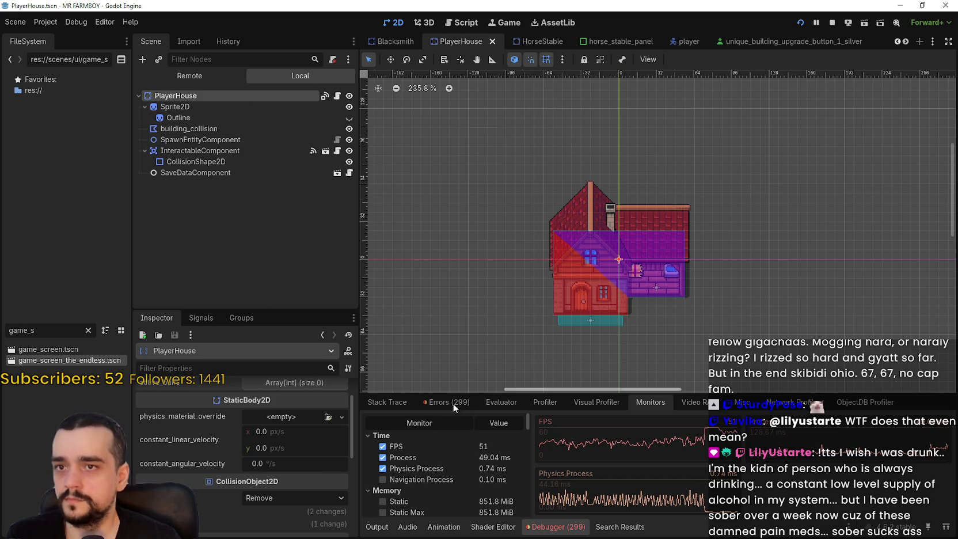
pyautogui.write('player_')
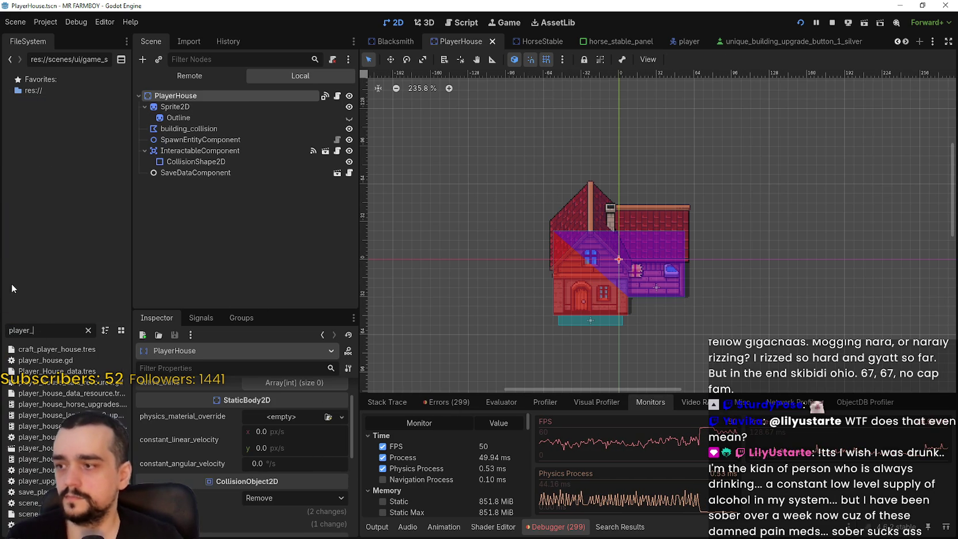
# Step: Inspect craft_player_house.tres's preview_craft_texture region in the region editor, then save
pyautogui.click(58, 349)
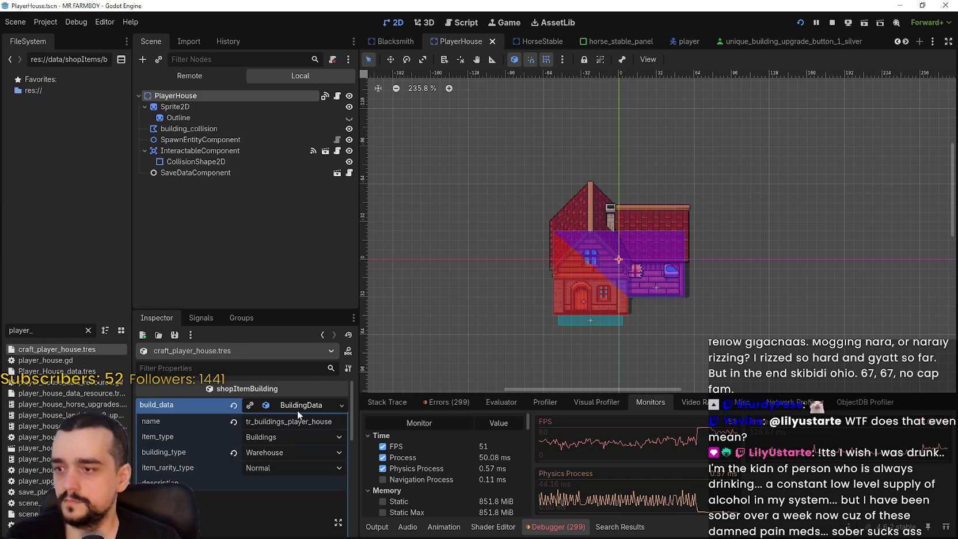
pyautogui.scroll(-5, 297, 410)
pyautogui.click(293, 476)
pyautogui.scroll(-2, 268, 478)
pyautogui.scroll(-4, 268, 477)
pyautogui.click(239, 453)
pyautogui.scroll(6, 406, 259)
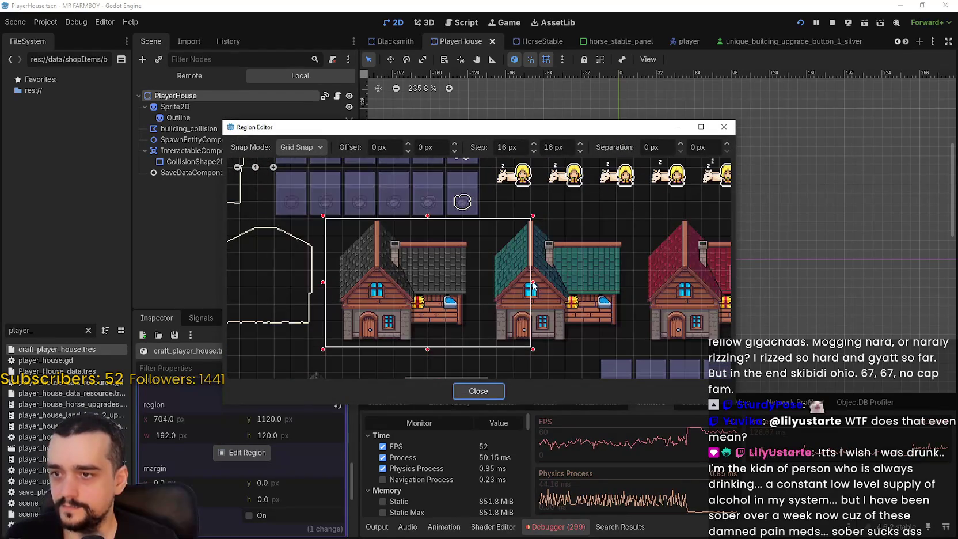
pyautogui.click(473, 394)
pyautogui.scroll(6, 286, 426)
pyautogui.click(298, 425)
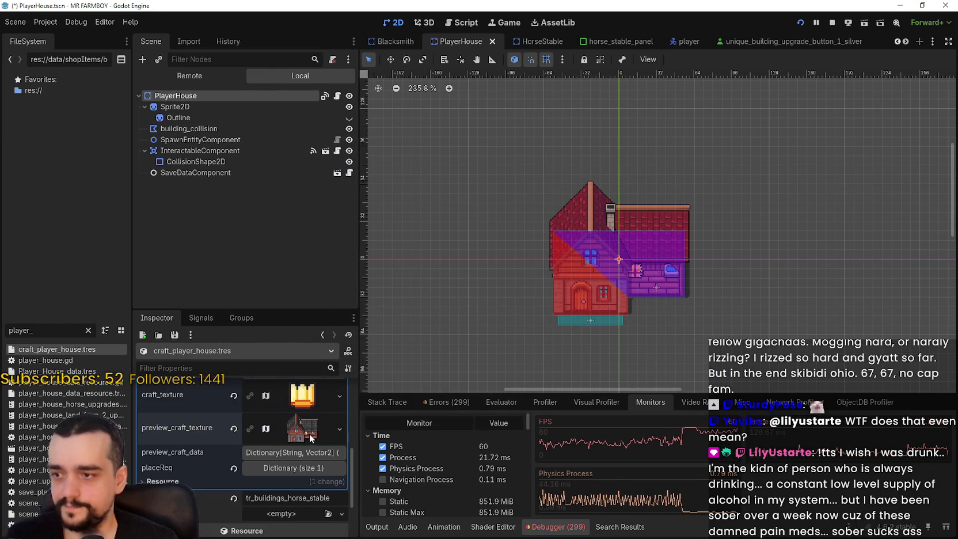
pyautogui.hotkey('ctrl', 's')
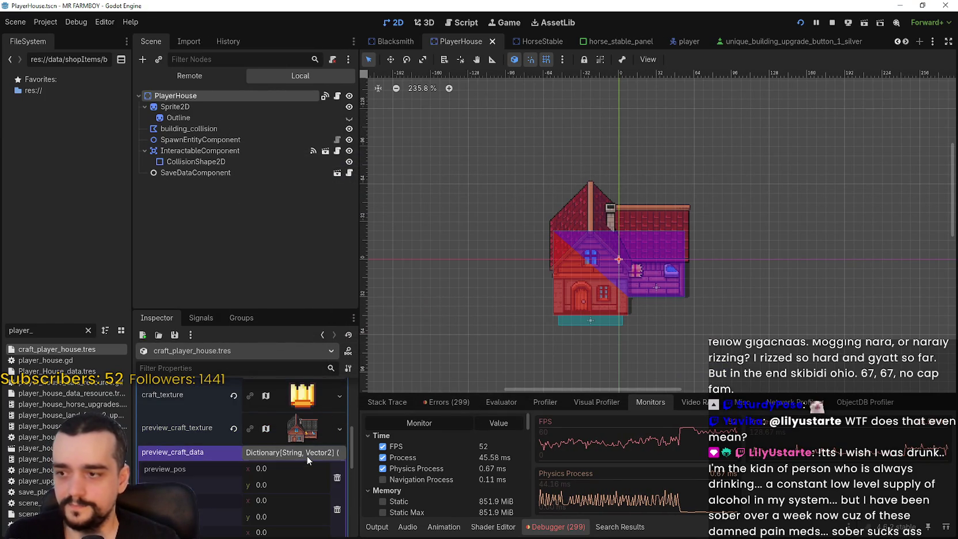
# Step: Review the remaining Inspector properties, save again, and switch to the paused game window
pyautogui.scroll(2, 302, 467)
pyautogui.scroll(4, 296, 469)
pyautogui.hotkey('ctrl', 's')
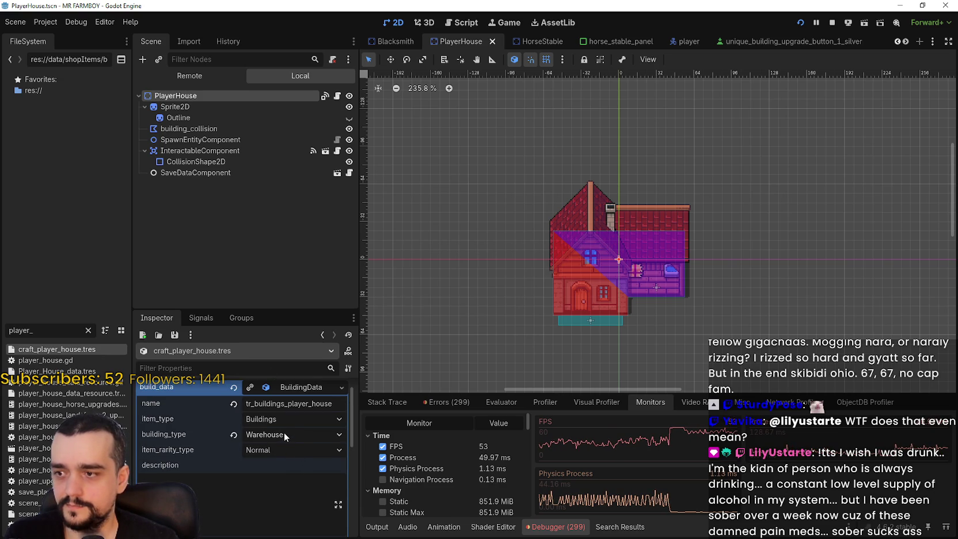
pyautogui.scroll(-5, 283, 432)
pyautogui.scroll(-5, 284, 428)
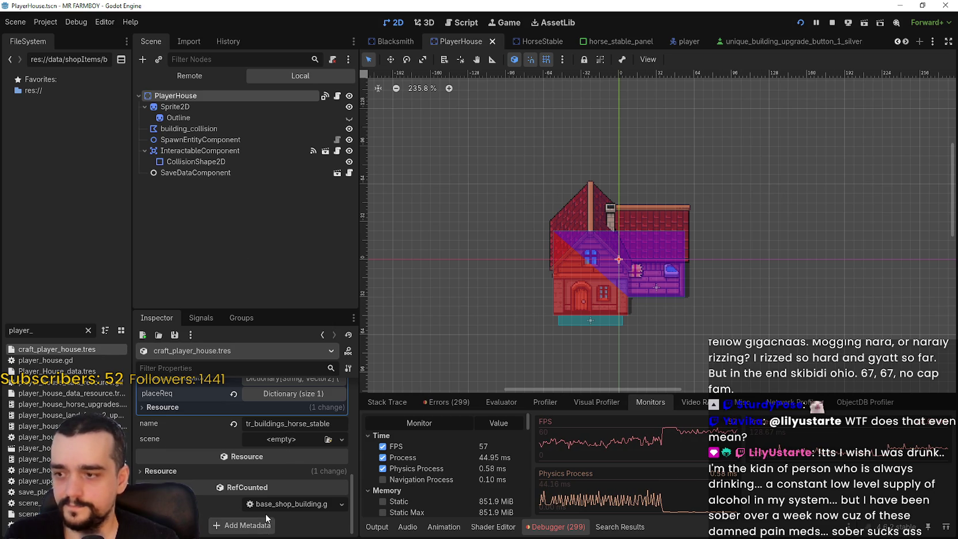
pyautogui.scroll(3, 266, 512)
pyautogui.hotkey('alt', 'Tab')
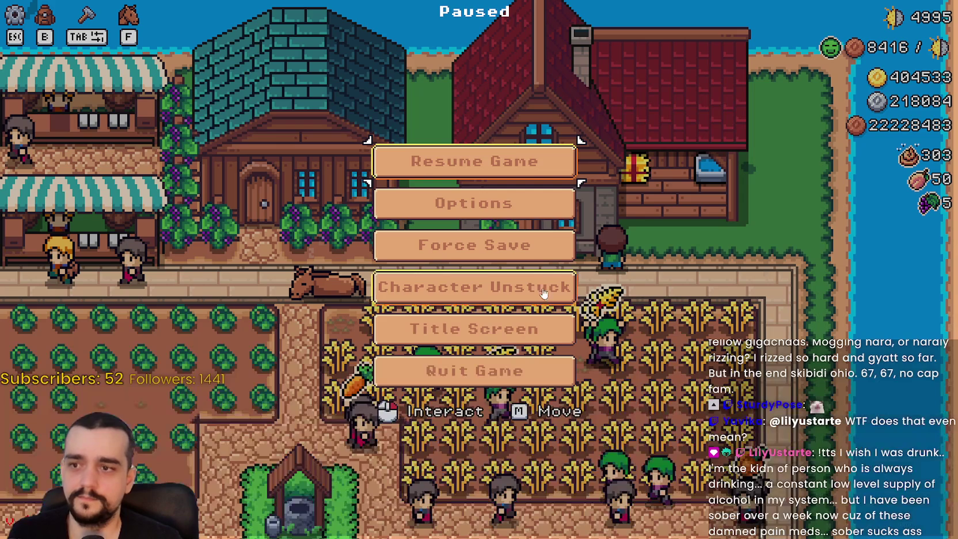
# Step: Resume the game, bring up the player house placement preview, then go back to Godot
pyautogui.click(529, 173)
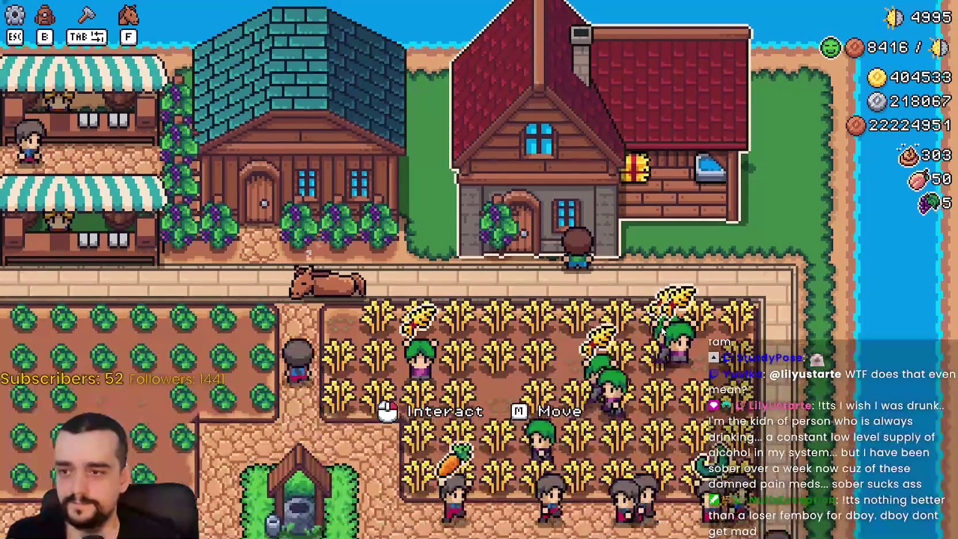
pyautogui.press('Tab')
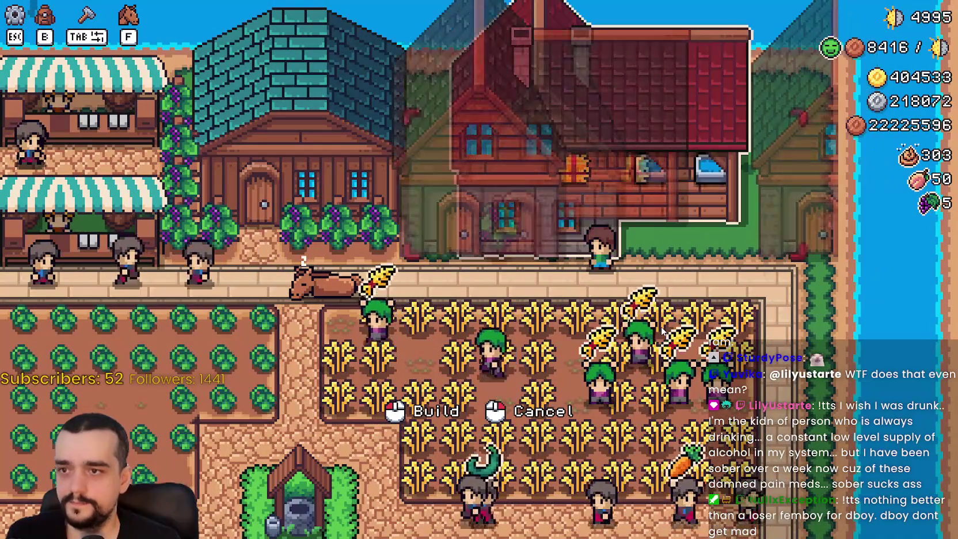
pyautogui.hotkey('alt', 'Tab')
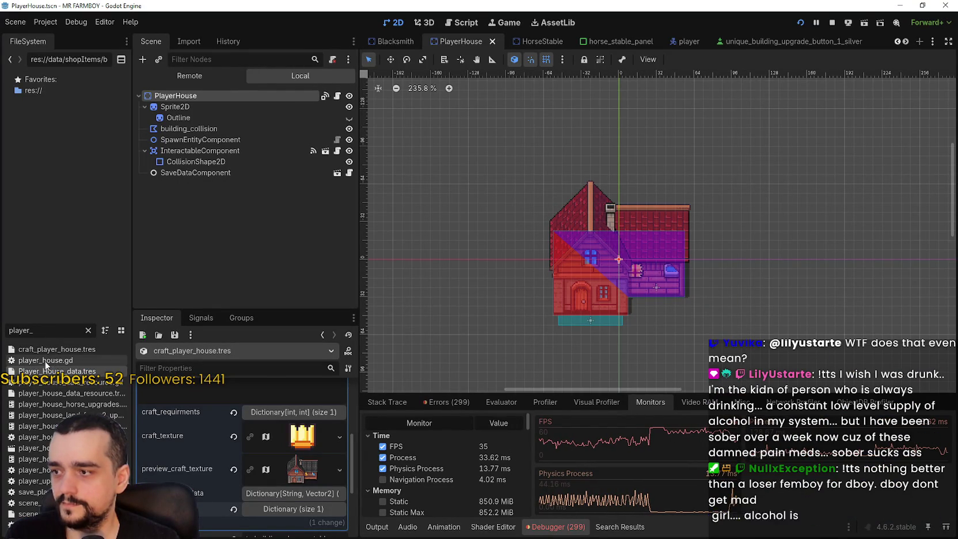
# Step: Open Player_House_data.tres and scroll through its BuildingData properties in the Inspector
pyautogui.click(70, 372)
pyautogui.scroll(-5, 251, 476)
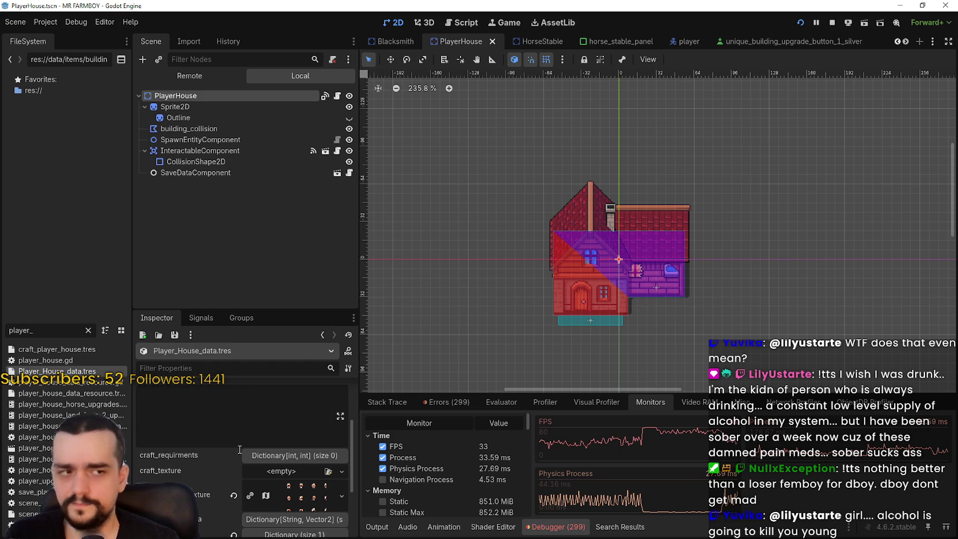
pyautogui.scroll(5, 174, 417)
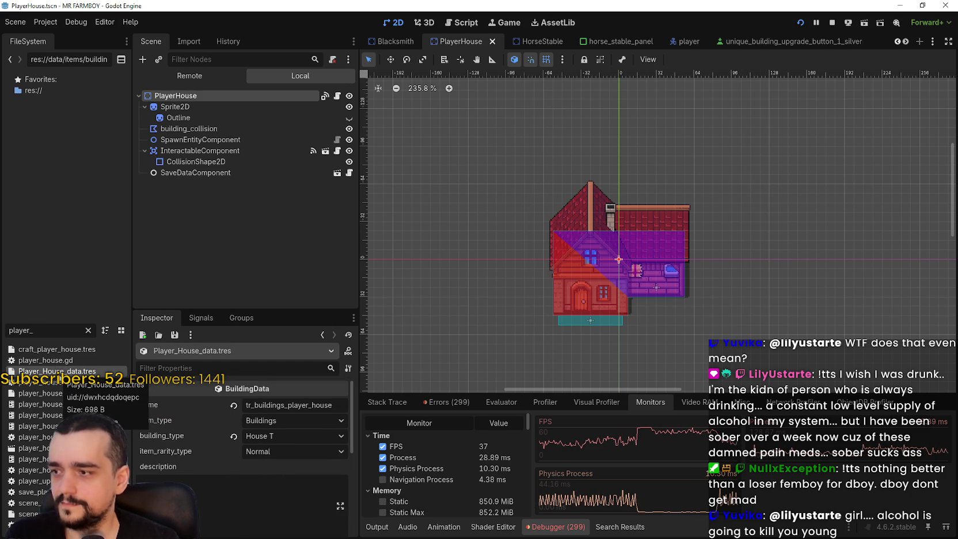
pyautogui.scroll(-5, 313, 486)
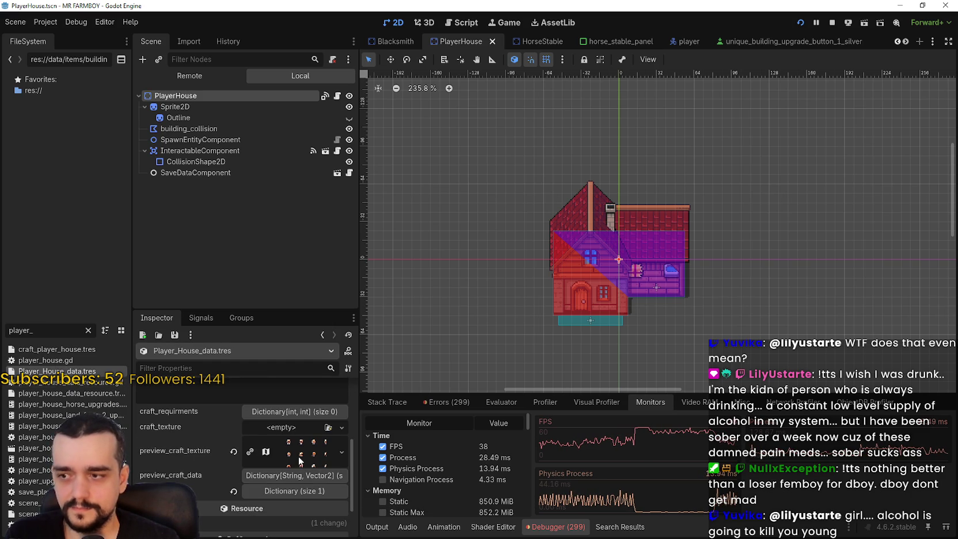
pyautogui.scroll(-3, 300, 453)
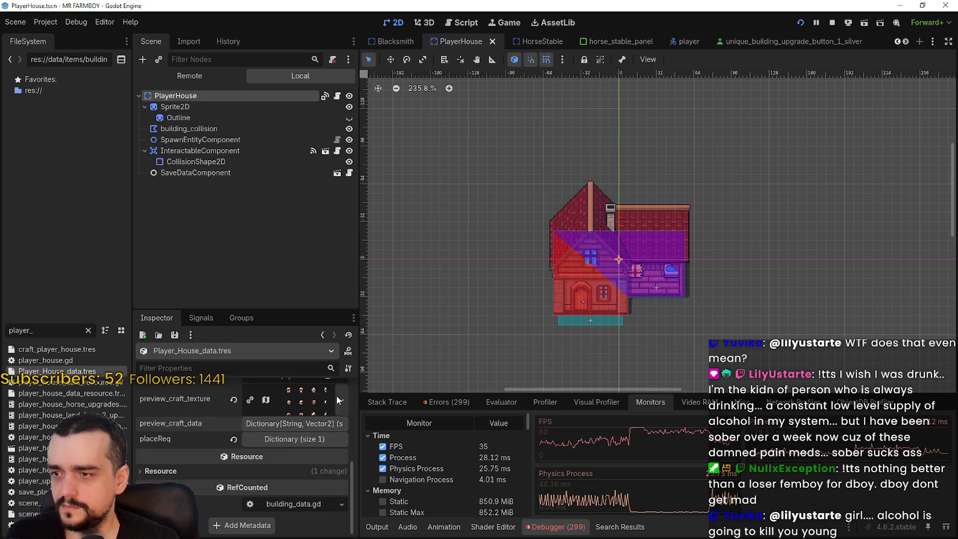
pyautogui.scroll(8, 312, 489)
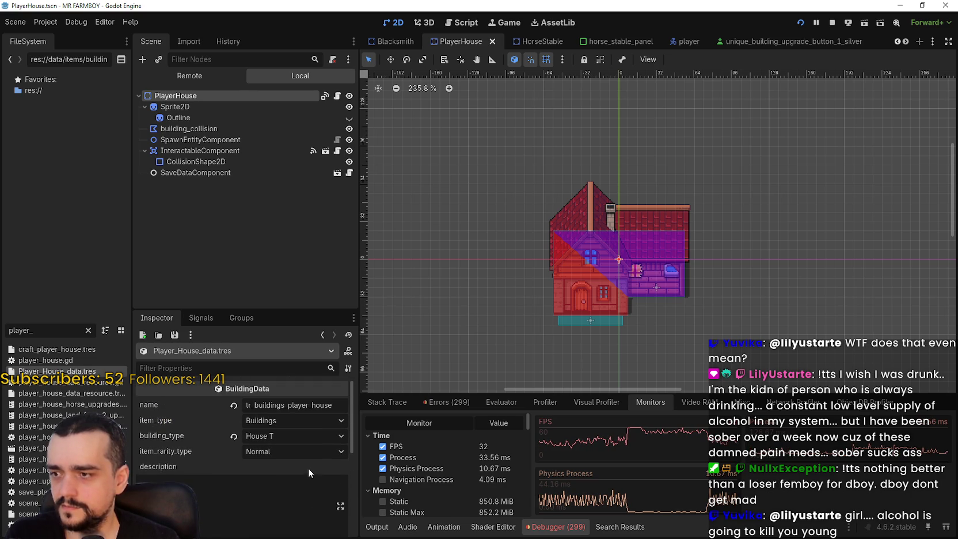
pyautogui.scroll(-5, 309, 468)
# Step: Expand preview_craft_texture and open its atlas region editor
pyautogui.click(296, 420)
pyautogui.scroll(-3, 232, 469)
pyautogui.click(248, 500)
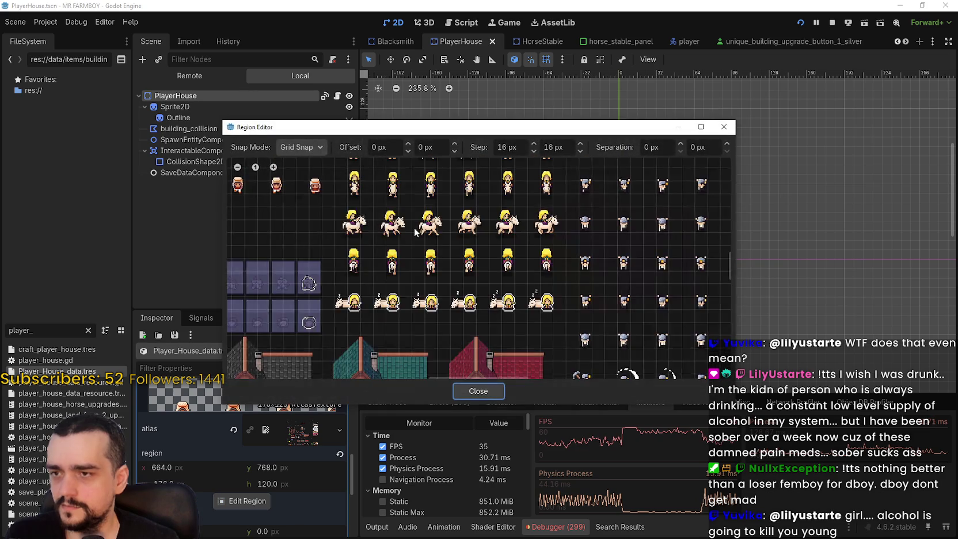
pyautogui.scroll(-3, 505, 313)
pyautogui.scroll(2, 505, 313)
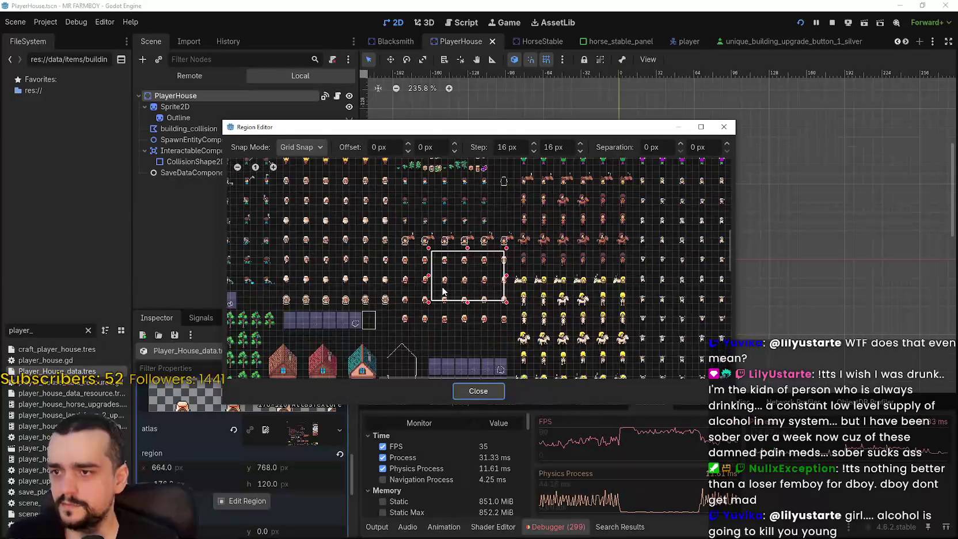
pyautogui.scroll(-3, 484, 254)
pyautogui.scroll(5, 483, 253)
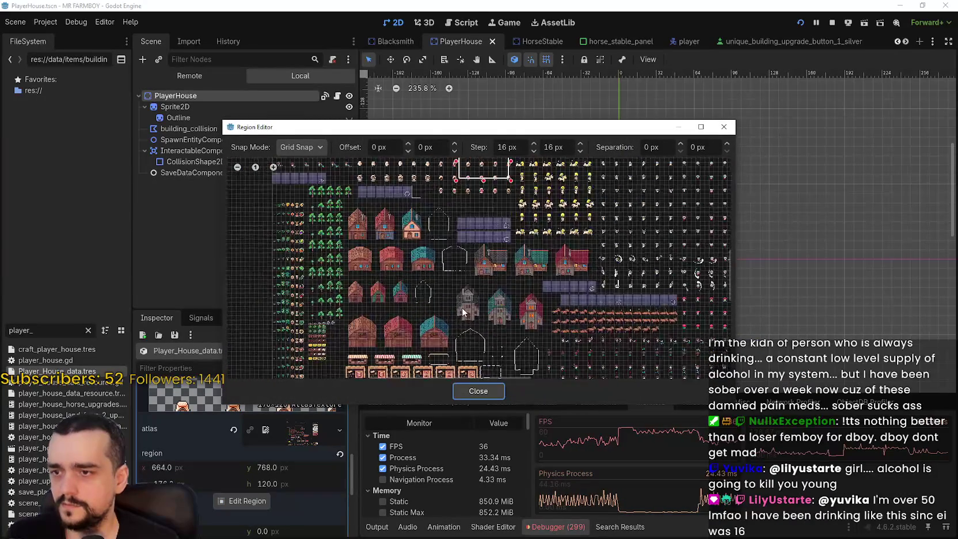
# Step: Frame the house sprite as a 144×128 region at 704,1120 and save
pyautogui.moveTo(454, 168); pyautogui.dragTo(554, 244)
pyautogui.scroll(1, 514, 279)
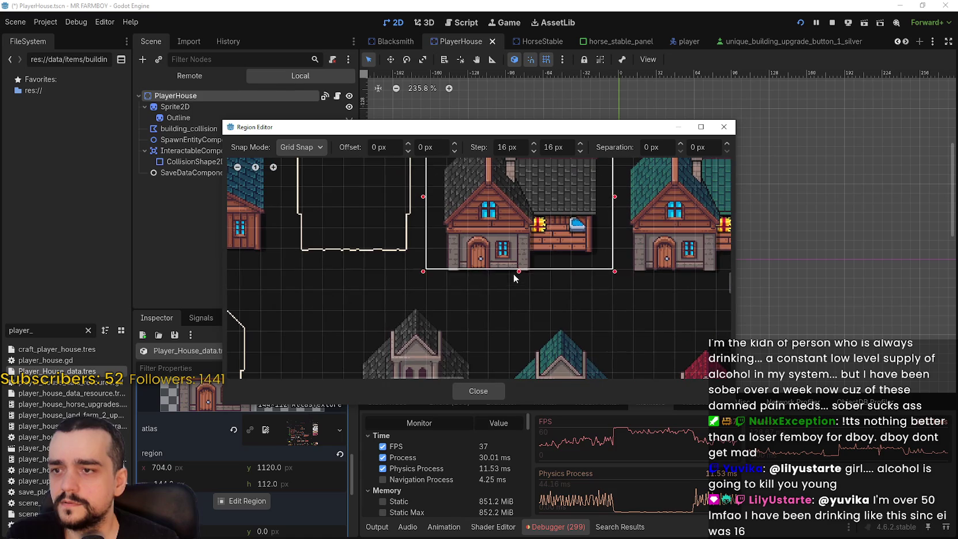
pyautogui.scroll(2, 520, 287)
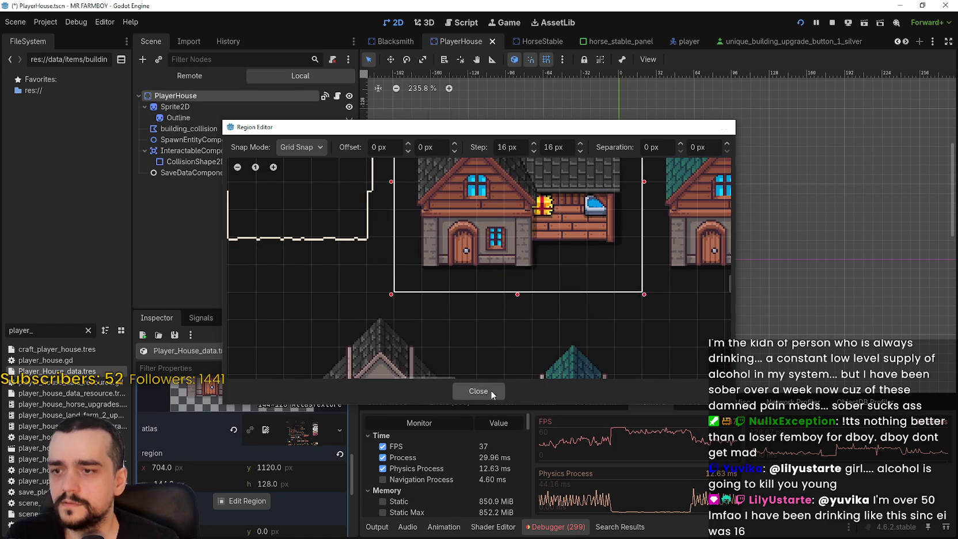
pyautogui.click(491, 392)
pyautogui.hotkey('ctrl', 's')
pyautogui.scroll(-2, 539, 278)
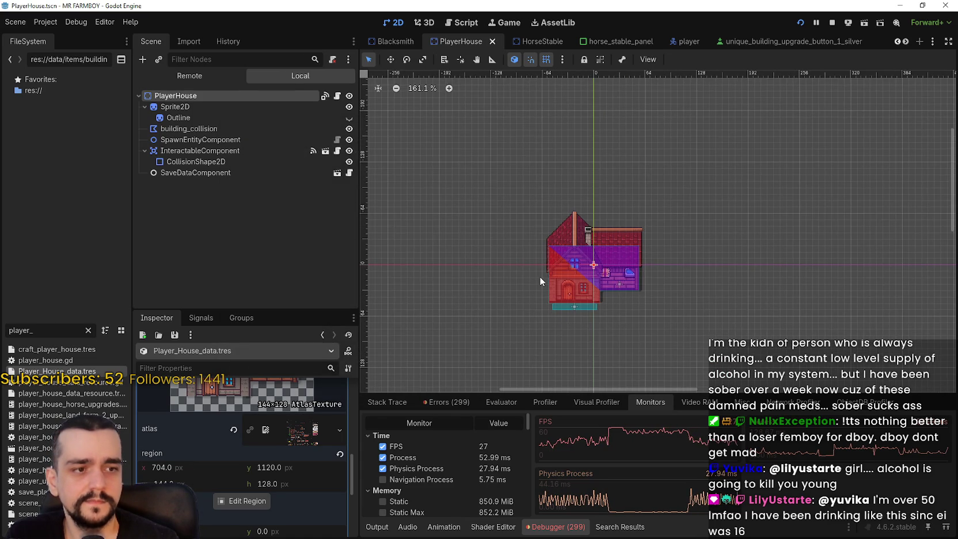
# Step: Expand the placeReq dictionary, save, and widen the FileSystem dock
pyautogui.scroll(-1, 540, 277)
pyautogui.scroll(1, 228, 473)
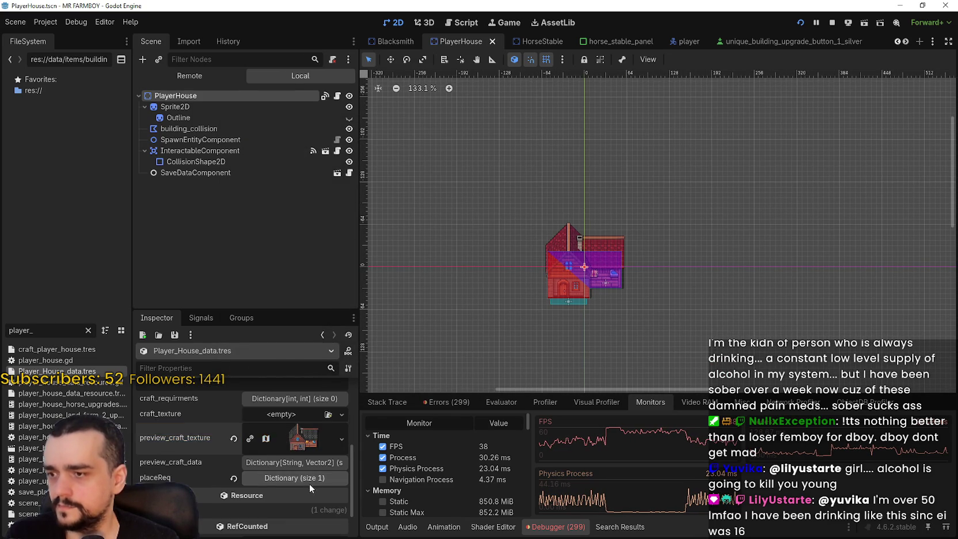
pyautogui.scroll(-2, 301, 478)
pyautogui.click(292, 441)
pyautogui.hotkey('ctrl', 's')
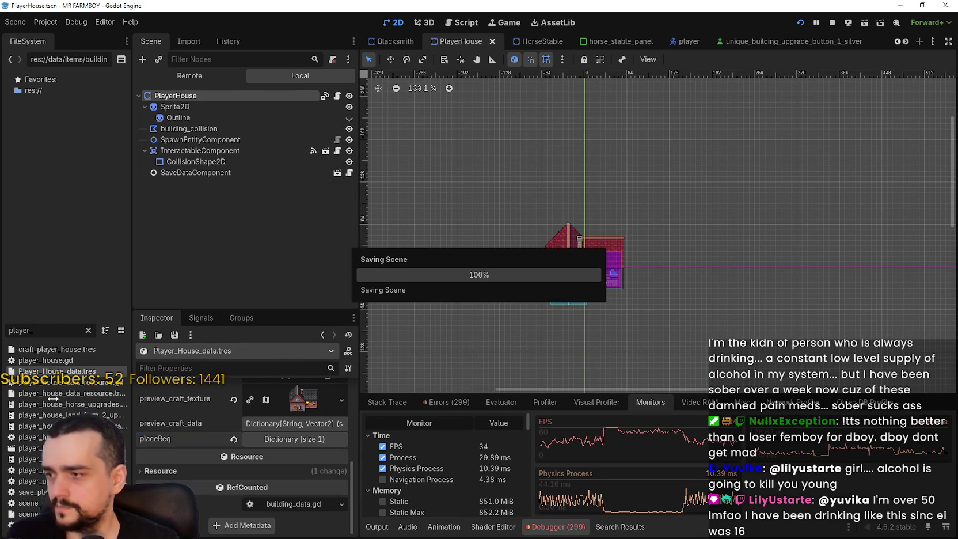
pyautogui.moveTo(133, 420); pyautogui.dragTo(196, 419)
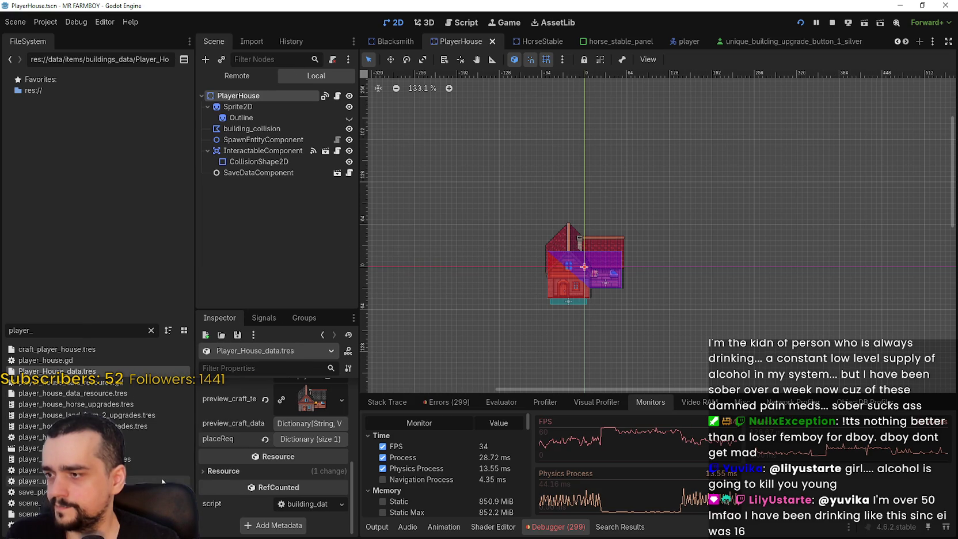
# Step: Open craft_player_house.tres and expand then collapse its preview craft data dictionary
pyautogui.click(104, 406)
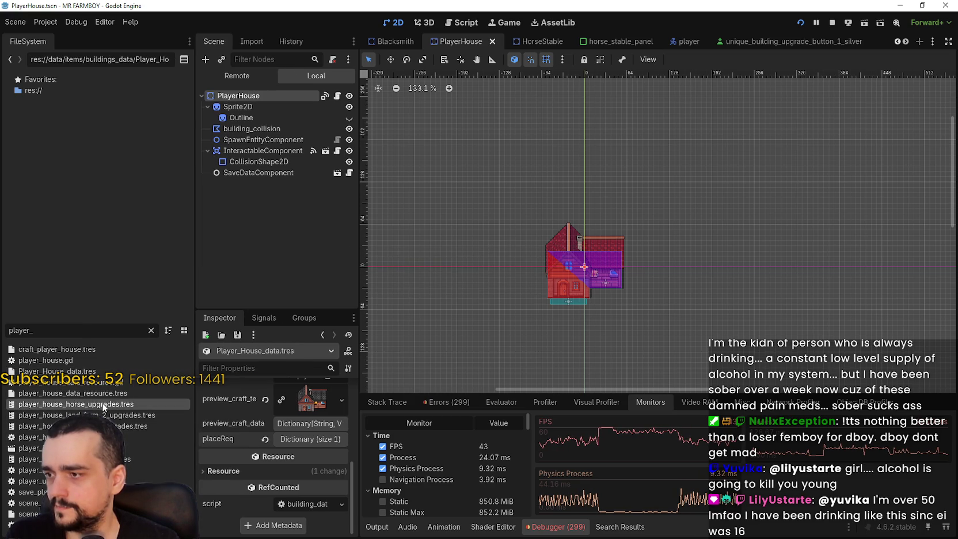
pyautogui.click(105, 351)
pyautogui.scroll(-1, 305, 460)
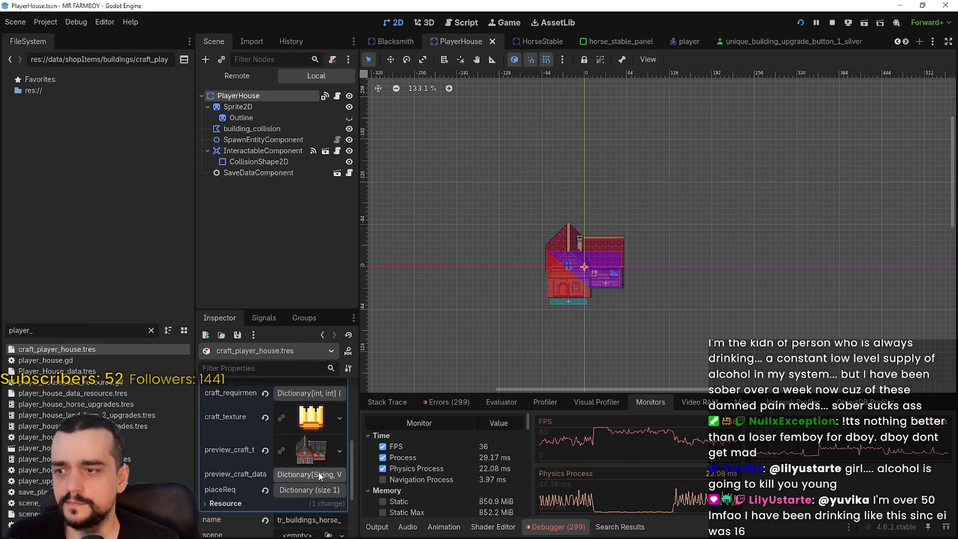
pyautogui.click(318, 475)
pyautogui.click(318, 475)
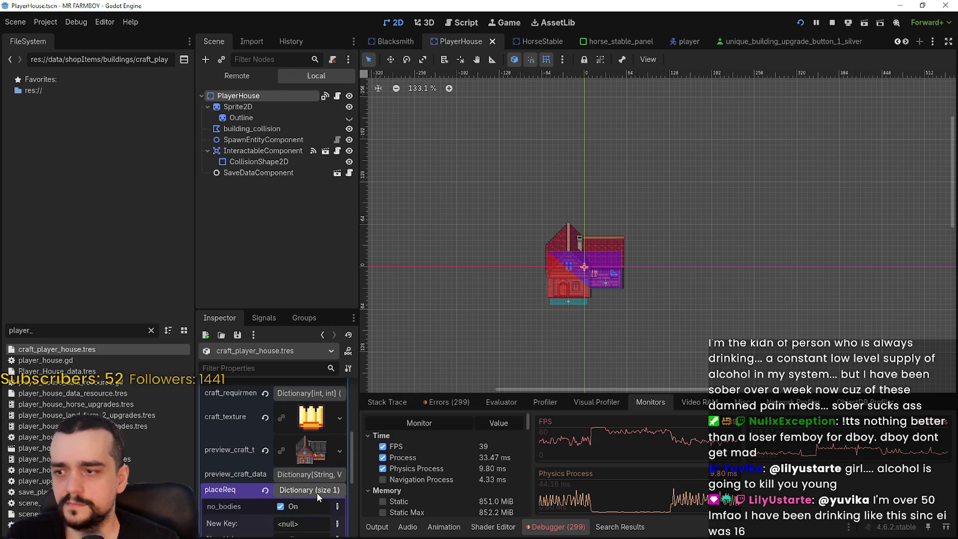
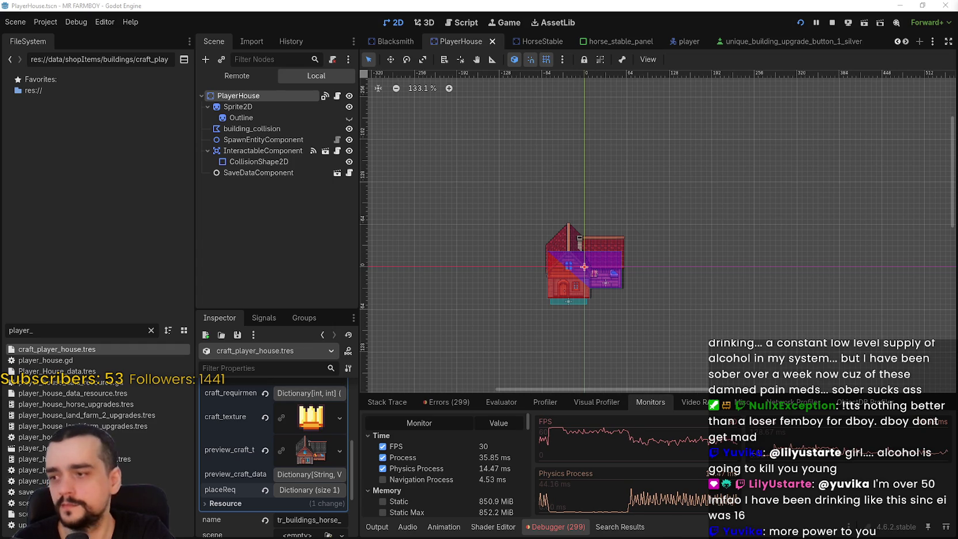
# Step: Clear the FileSystem filter to show the folders and save the PlayerHouse scene
pyautogui.scroll(-3, 288, 470)
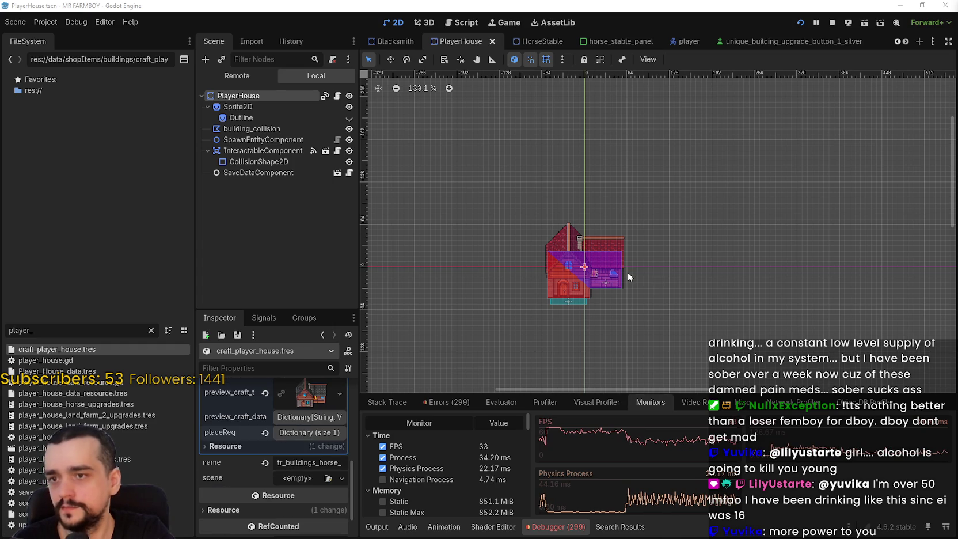
pyautogui.scroll(2, 629, 278)
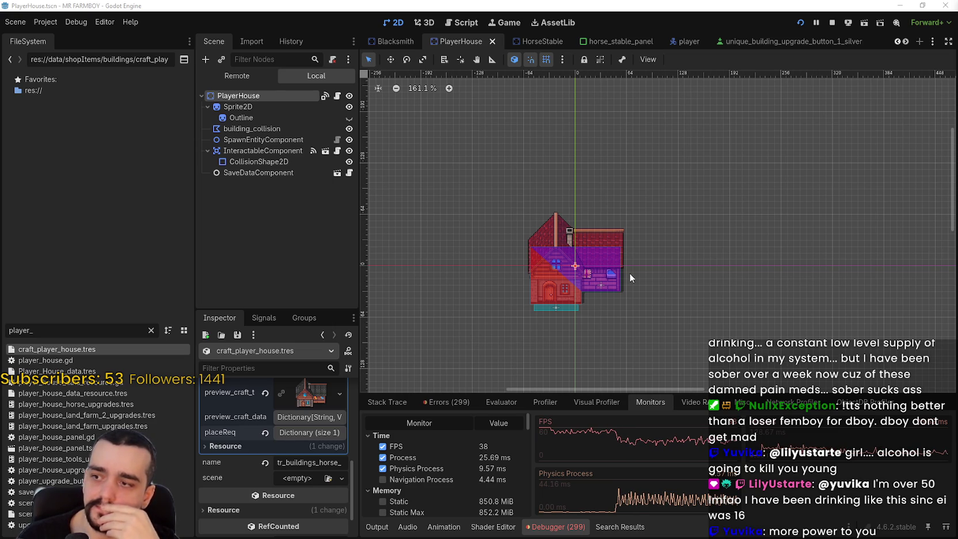
pyautogui.scroll(5, 264, 427)
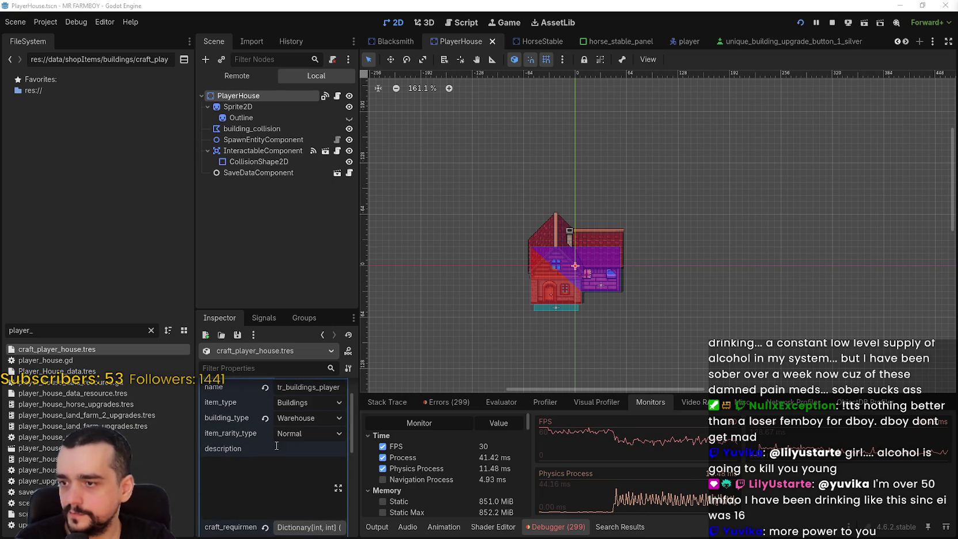
pyautogui.scroll(2, 277, 442)
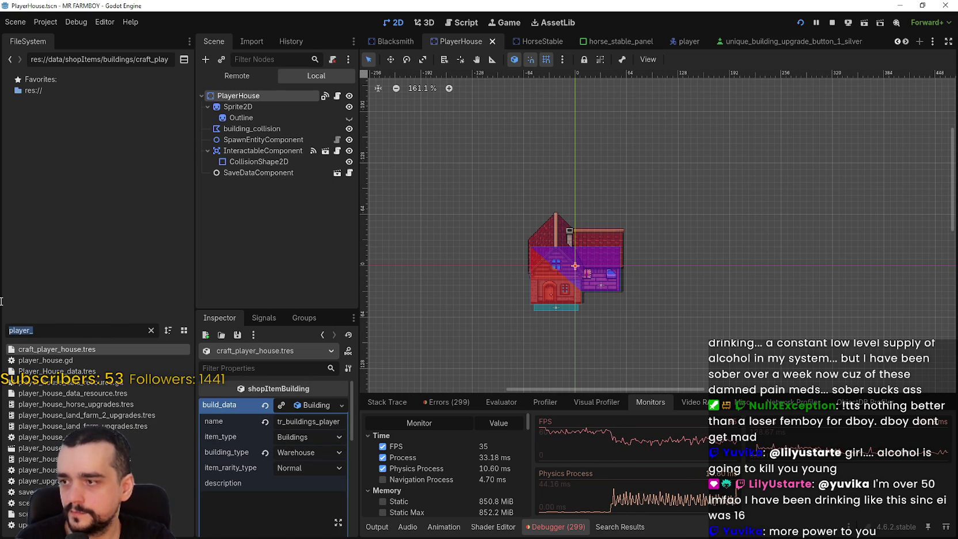
pyautogui.press('BackSpace')
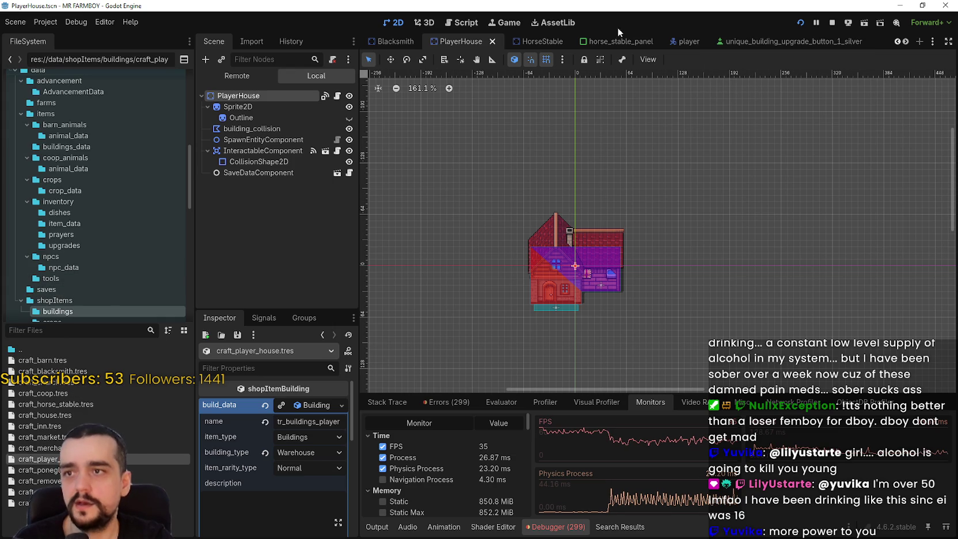
pyautogui.scroll(-3, 732, 196)
pyautogui.hotkey('ctrl', 's')
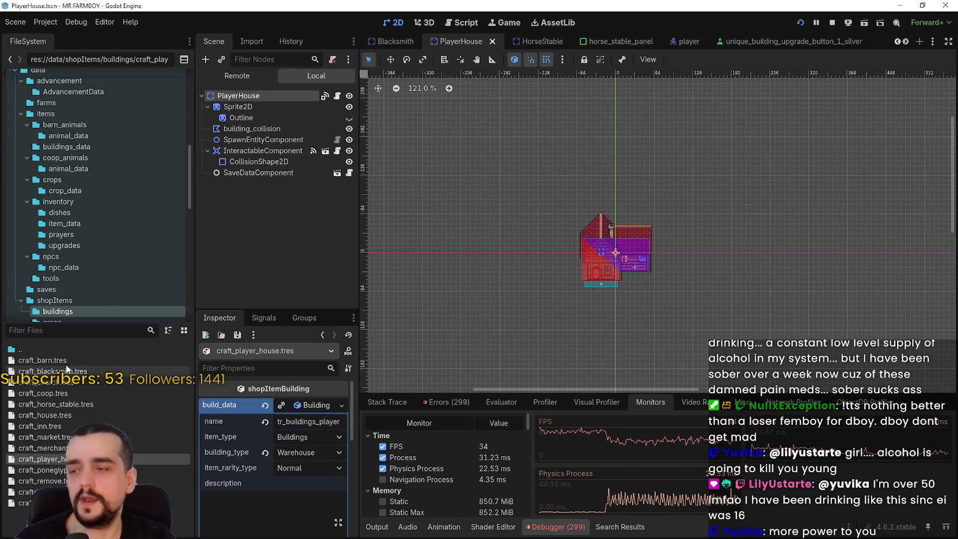
# Step: Filter files for 'game_s', open game_screen_the_endless.tscn, and expand ShopPanel's building array
pyautogui.write('game_s')
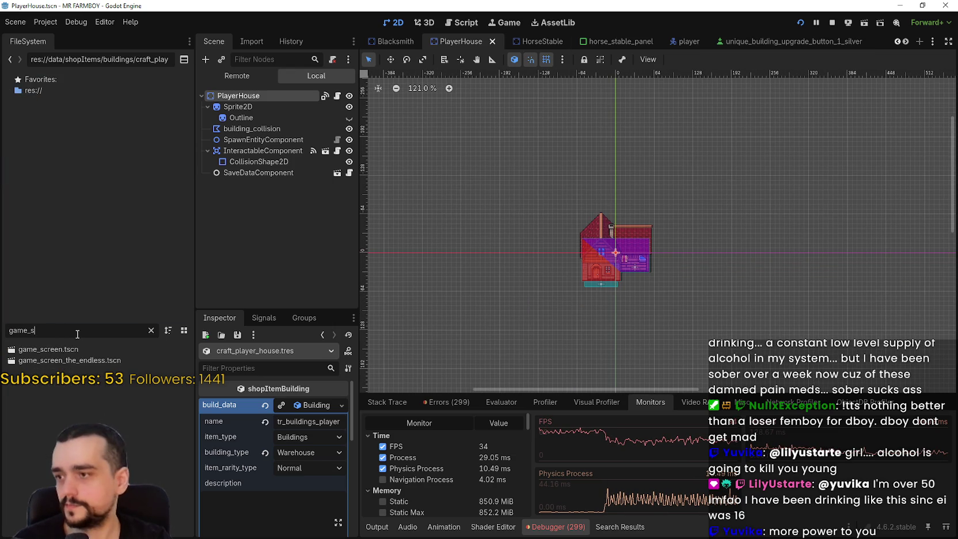
pyautogui.doubleClick(91, 360)
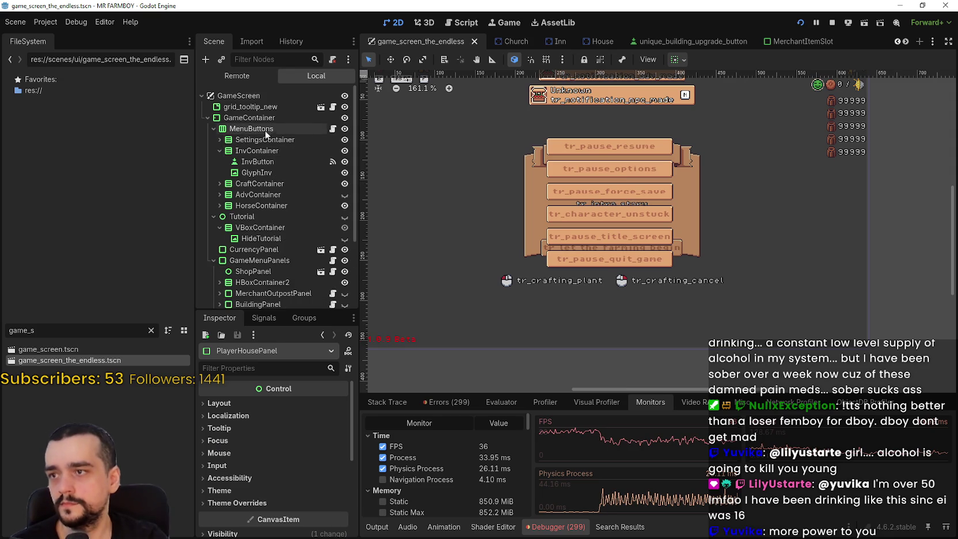
pyautogui.click(249, 185)
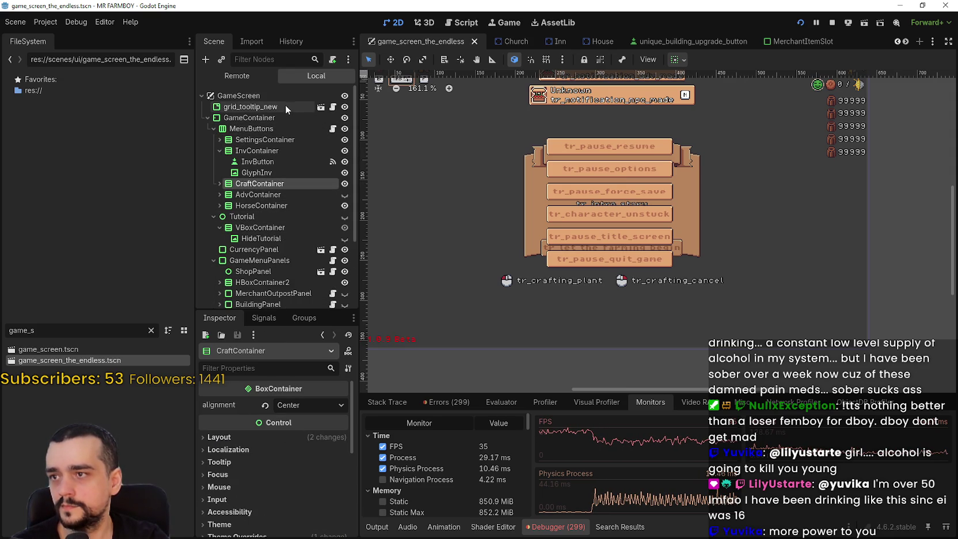
pyautogui.click(267, 260)
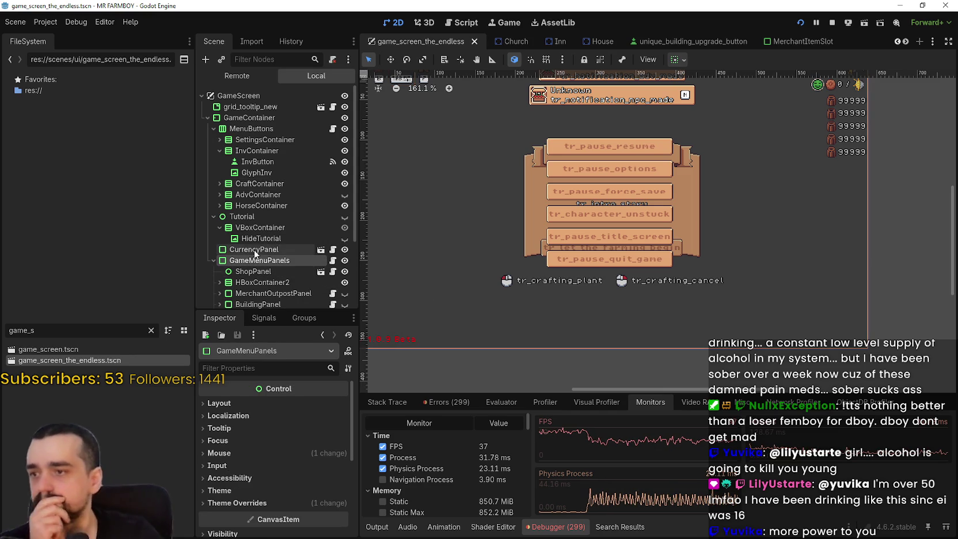
pyautogui.click(254, 271)
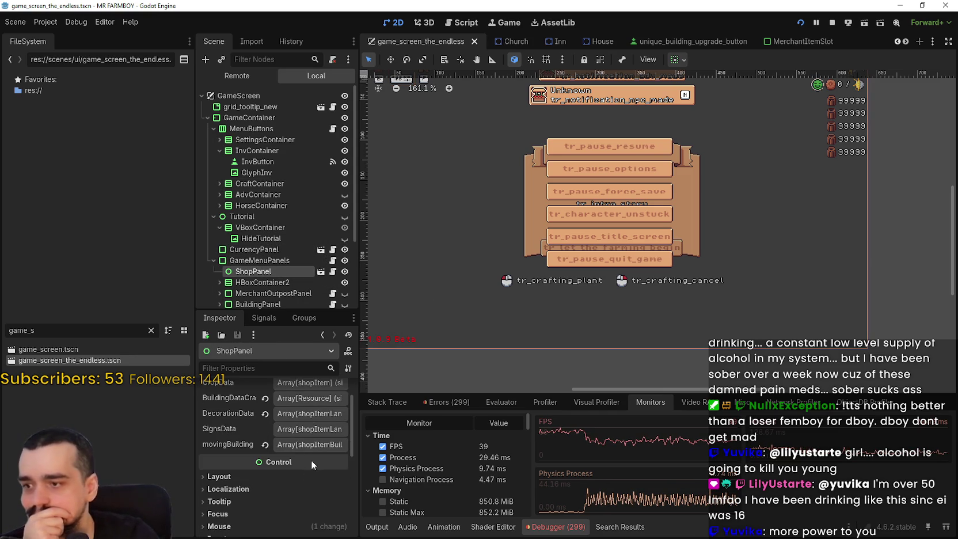
pyautogui.click(314, 445)
# Step: Shrink element 12's preview_craft_texture region from 192 to 144 px wide and save
pyautogui.moveTo(358, 469); pyautogui.dragTo(489, 469)
pyautogui.scroll(-3, 452, 481)
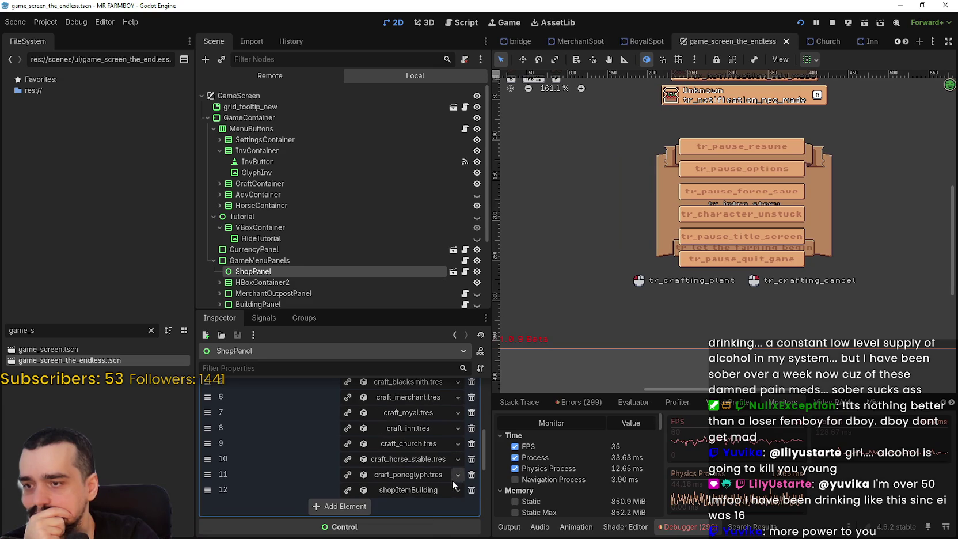
pyautogui.click(420, 489)
pyautogui.scroll(-2, 421, 488)
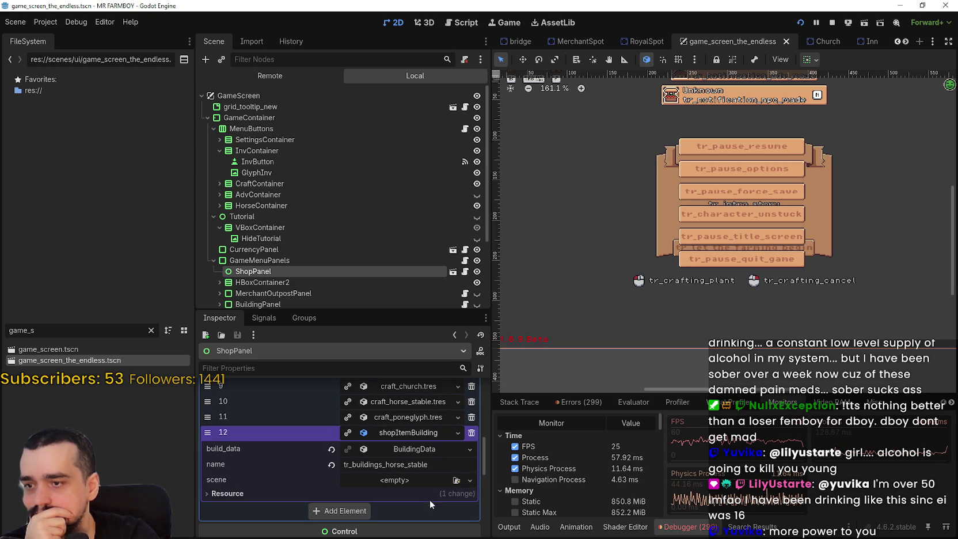
pyautogui.click(416, 448)
pyautogui.scroll(-5, 423, 478)
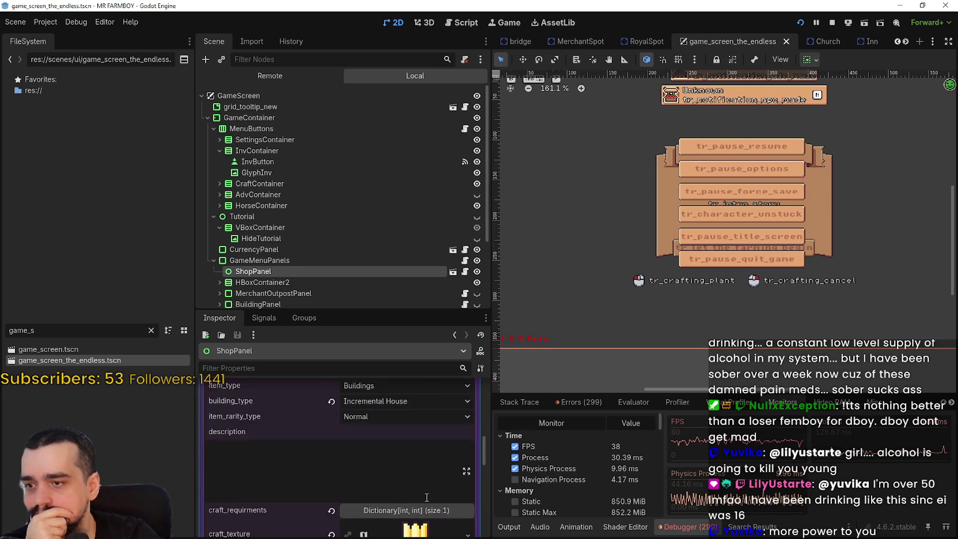
pyautogui.scroll(-2, 432, 511)
pyautogui.click(413, 457)
pyautogui.scroll(-3, 322, 494)
pyautogui.scroll(-3, 333, 497)
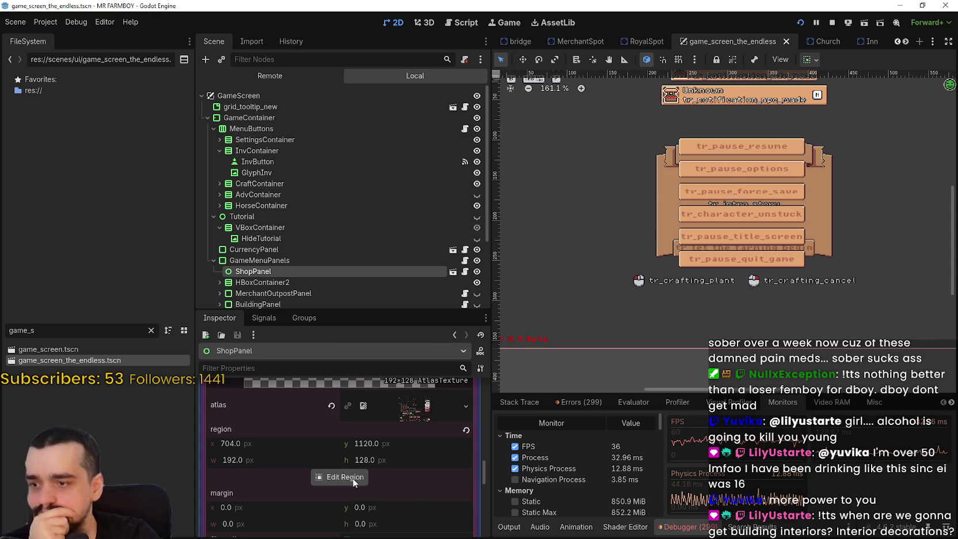
pyautogui.click(344, 478)
pyautogui.scroll(-4, 488, 269)
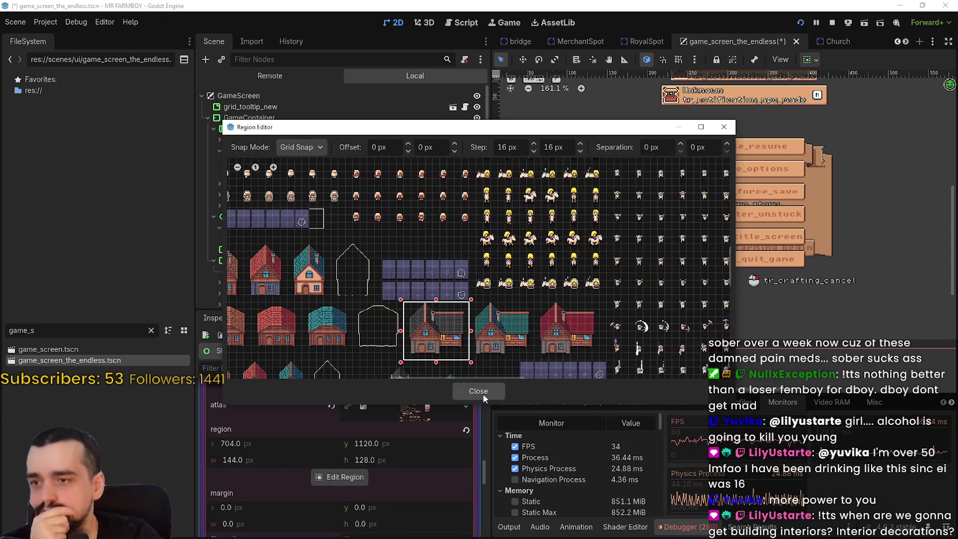
pyautogui.click(481, 392)
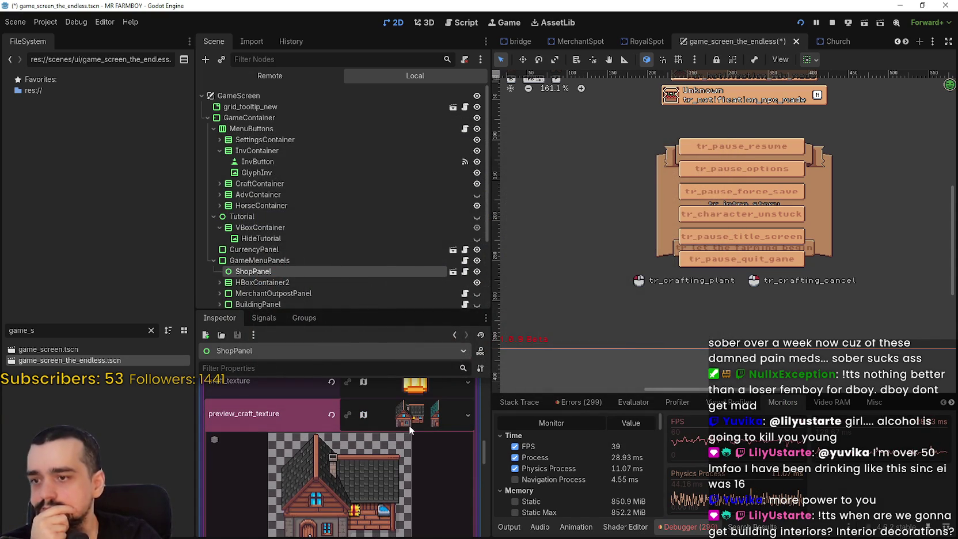
pyautogui.scroll(5, 408, 437)
pyautogui.hotkey('ctrl', 's')
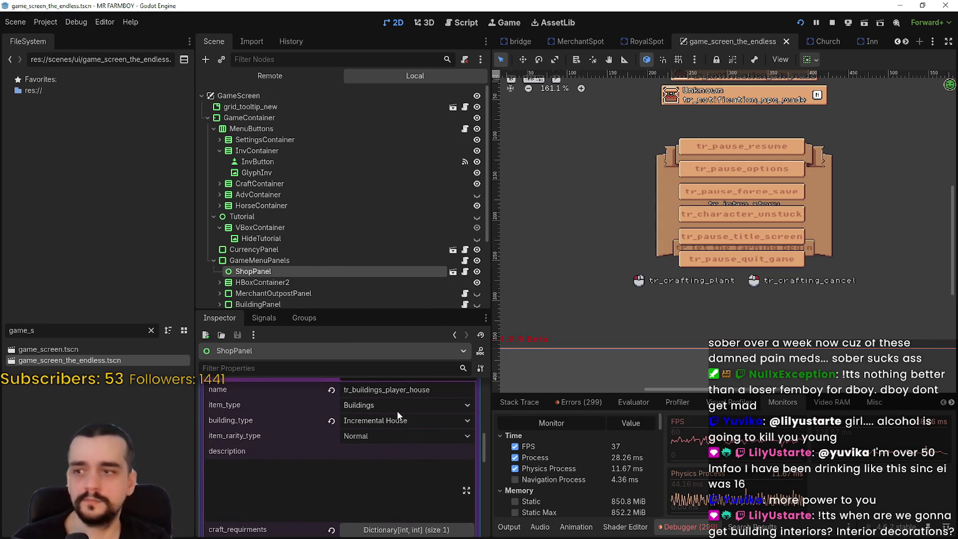
# Step: Collapse and re-expand element 12's shop building entry, then switch to the running game
pyautogui.scroll(2, 403, 432)
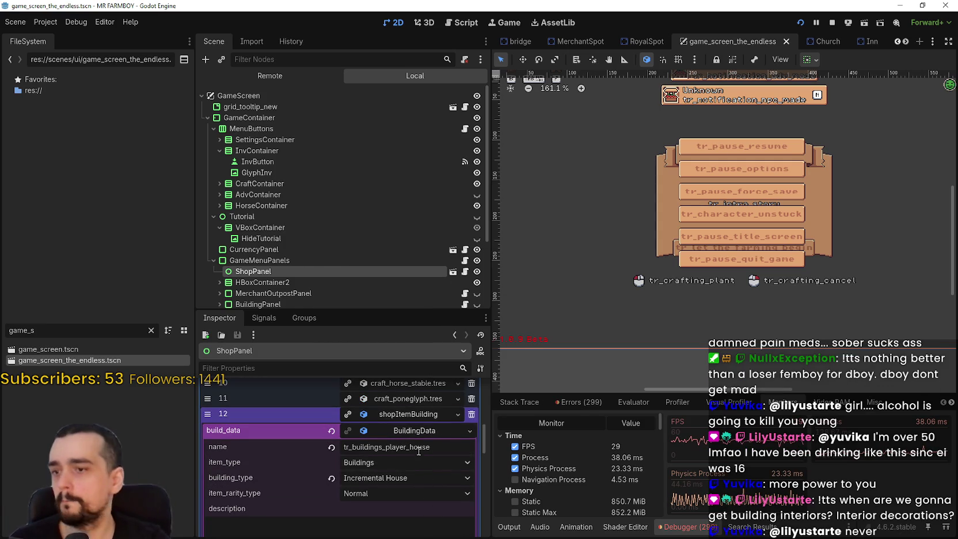
pyautogui.click(410, 430)
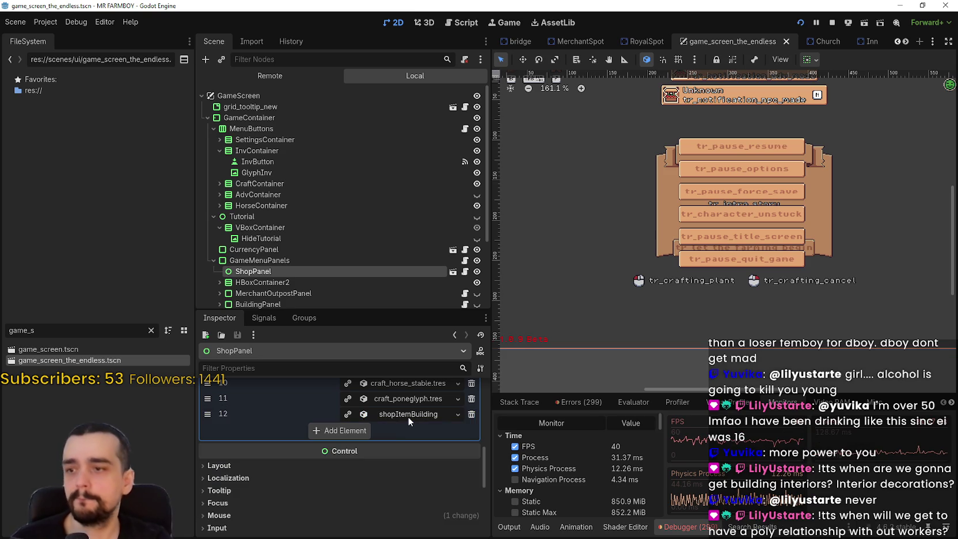
pyautogui.scroll(1, 409, 426)
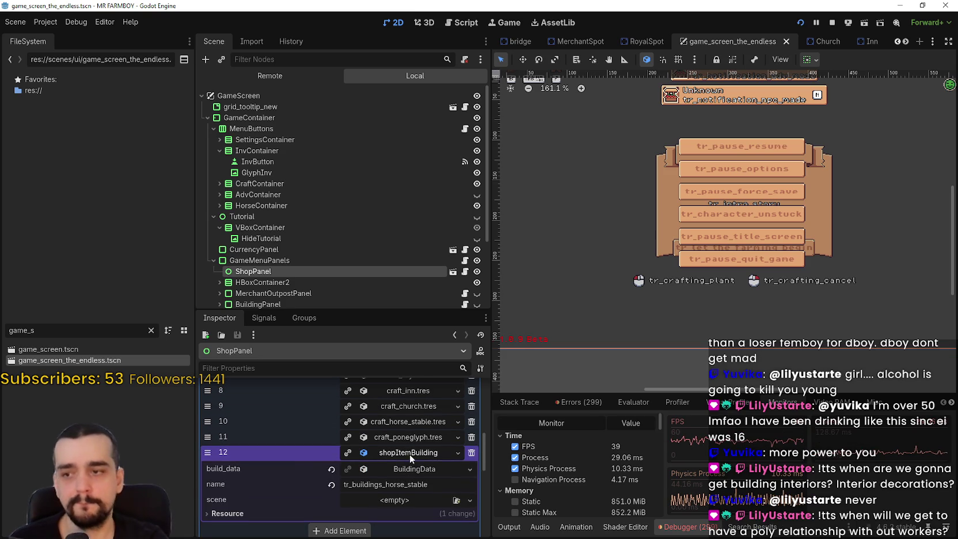
pyautogui.click(410, 452)
pyautogui.scroll(-5, 412, 452)
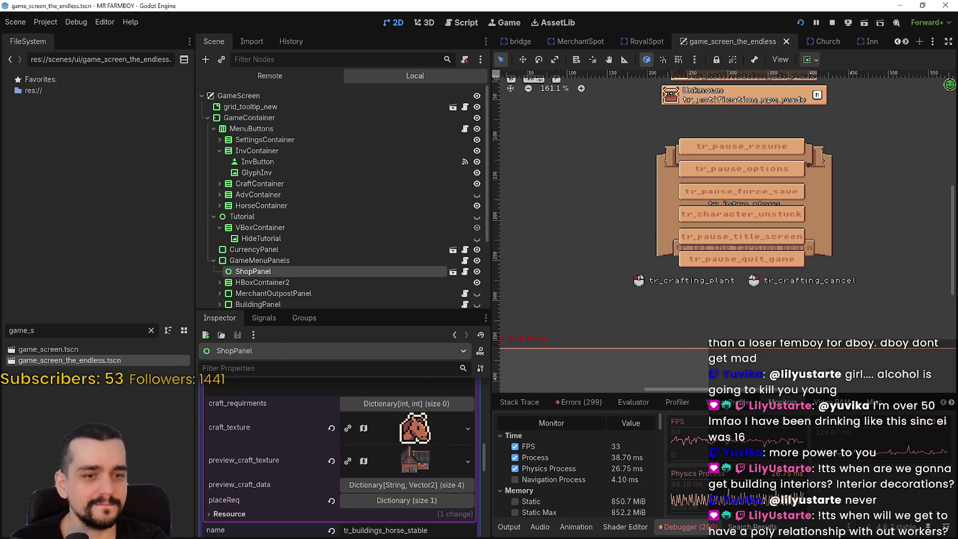
pyautogui.hotkey('alt', 'Tab')
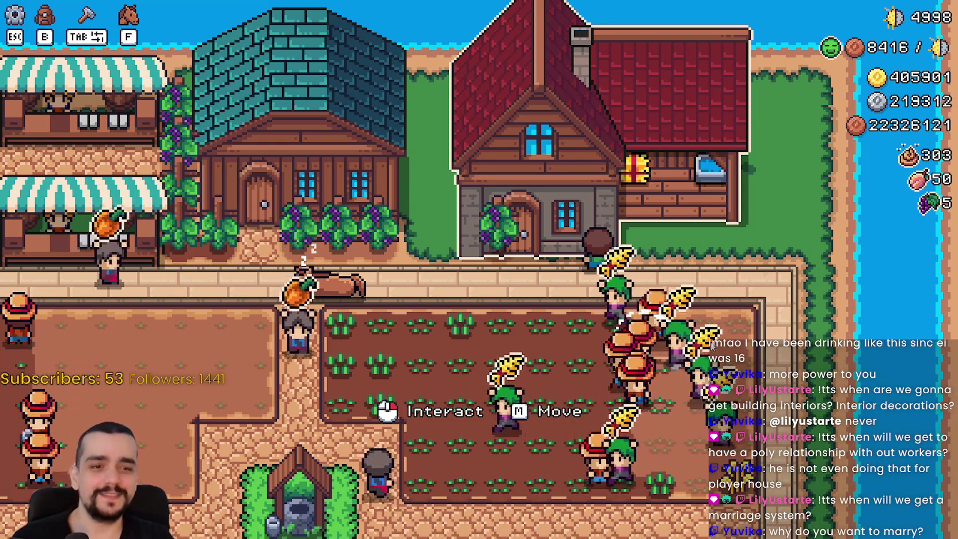
pyautogui.press('m')
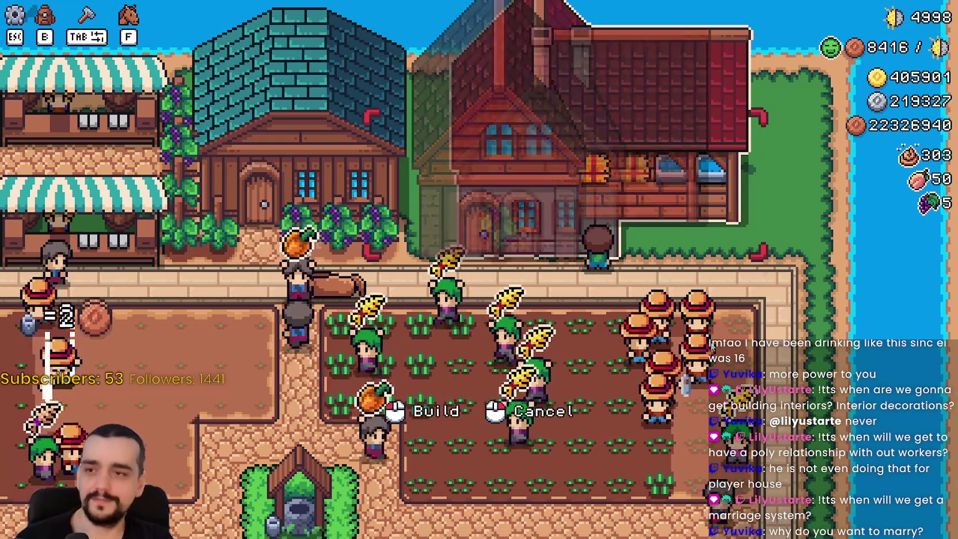
pyautogui.press('s')
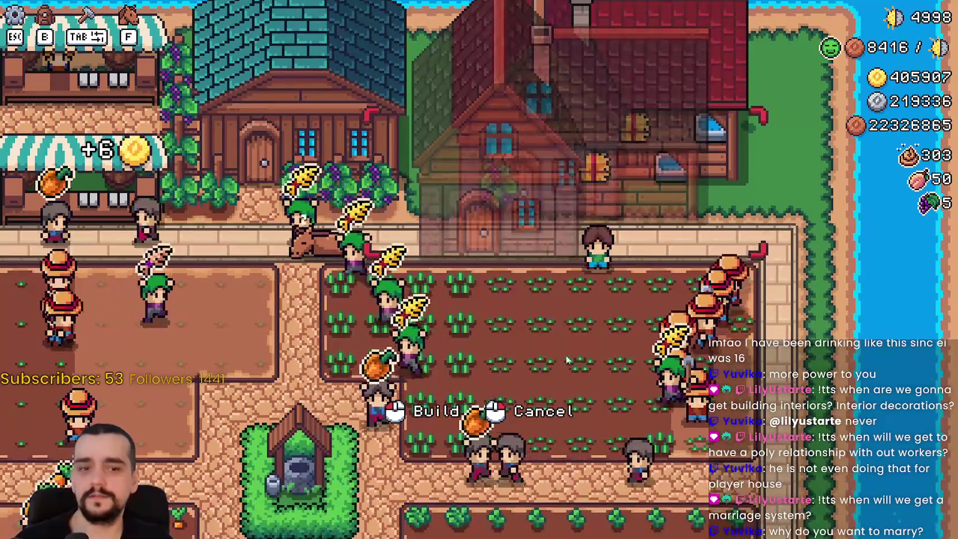
pyautogui.rightClick(601, 344)
# Step: Back in the editor, expand the horse stable building data in ShopPanel
pyautogui.hotkey('alt', 'Tab')
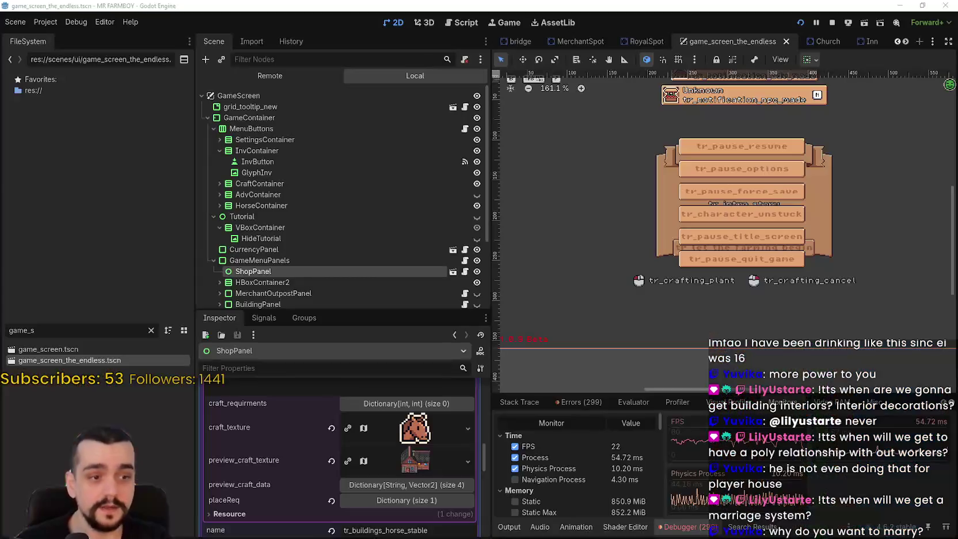
pyautogui.scroll(8, 420, 475)
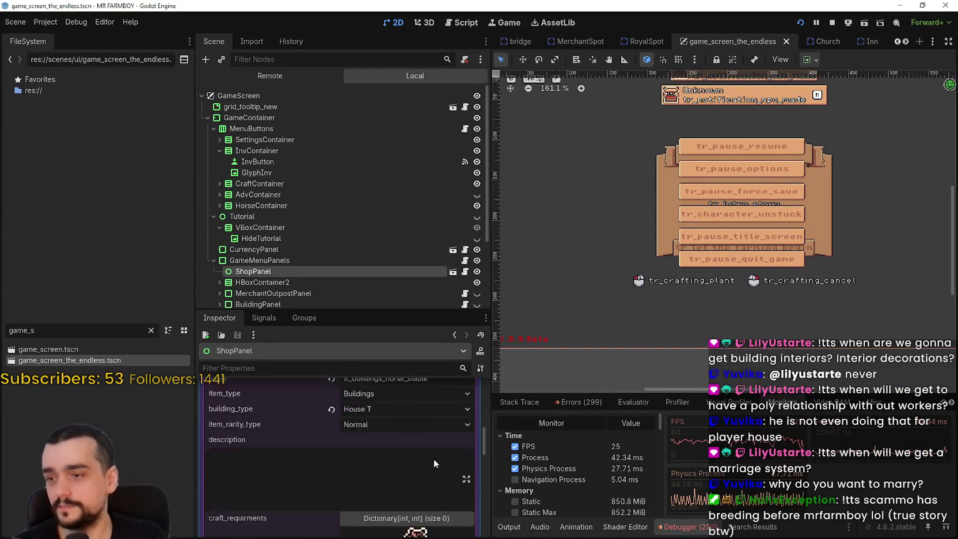
pyautogui.click(416, 420)
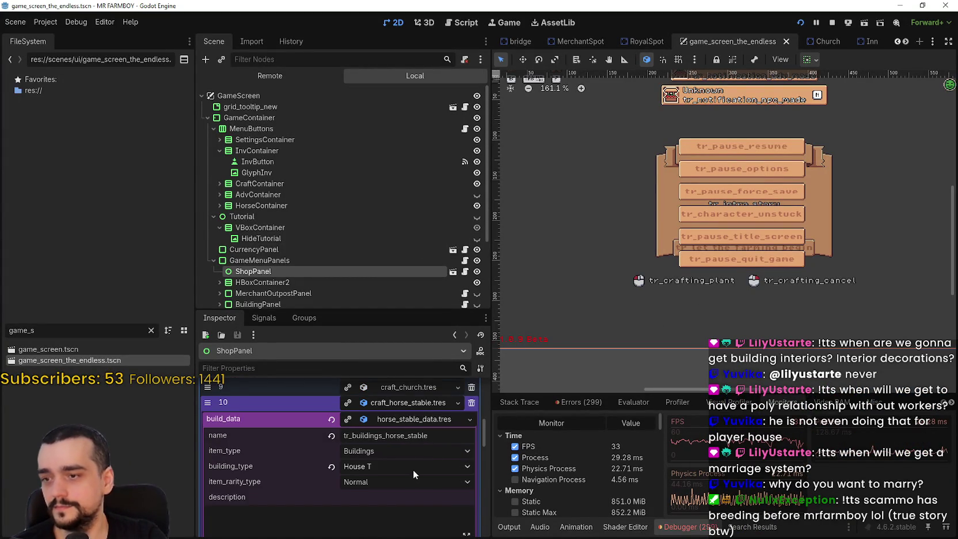
pyautogui.scroll(-2, 413, 470)
pyautogui.scroll(-2, 411, 463)
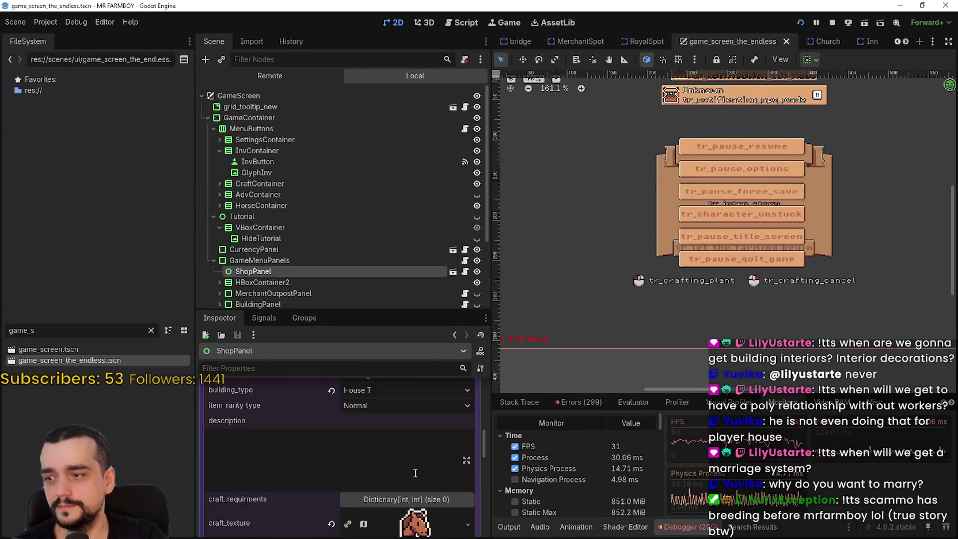
# Step: In the running game, walk to the house and put it into move mode
pyautogui.hotkey('alt', 'Tab')
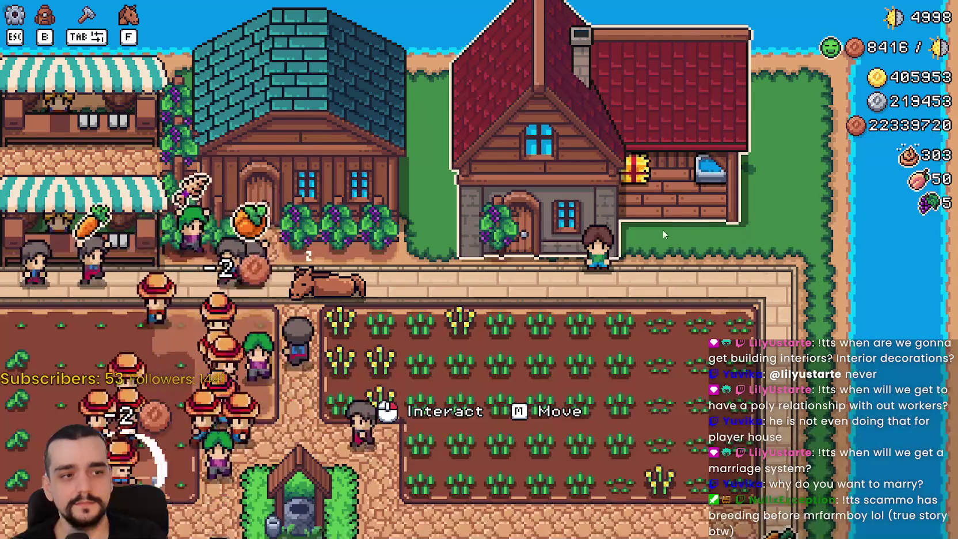
pyautogui.press('w')
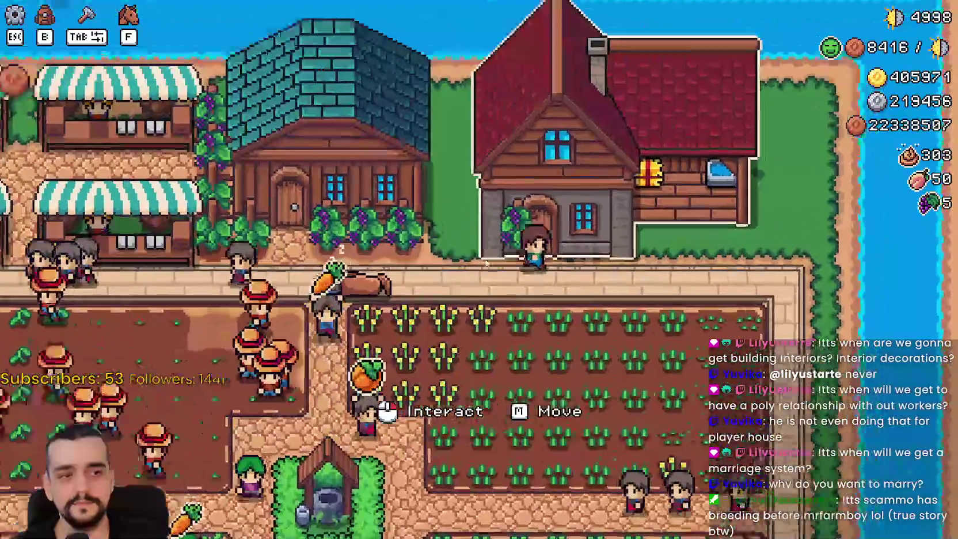
pyautogui.press('m')
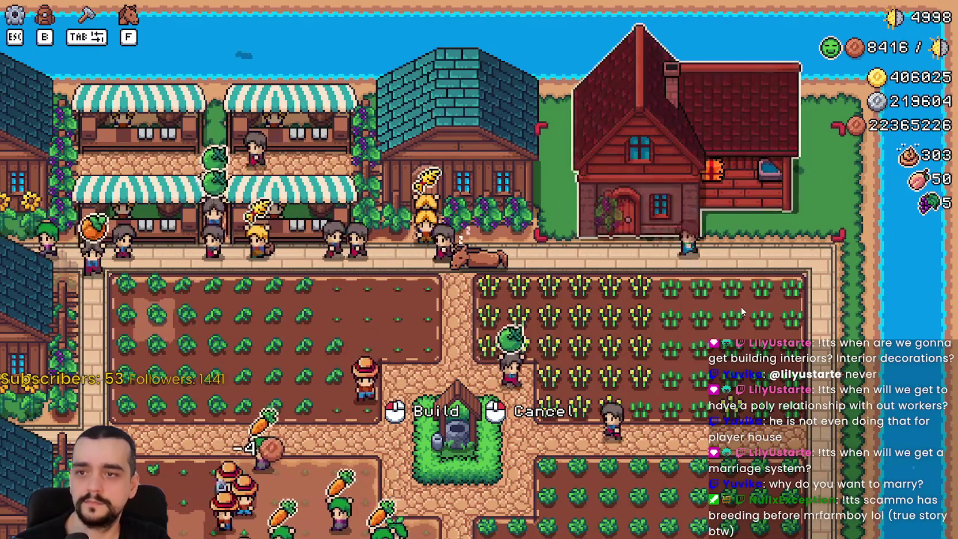
pyautogui.hotkey('alt', 'Tab')
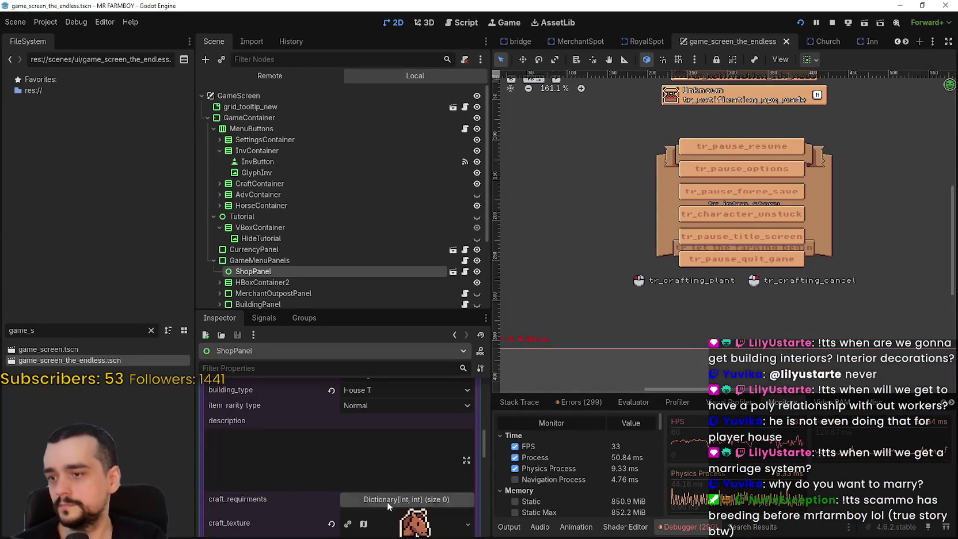
# Step: Set item 12's BuildingData building_type to House T and save the scene
pyautogui.scroll(3, 387, 505)
pyautogui.click(416, 441)
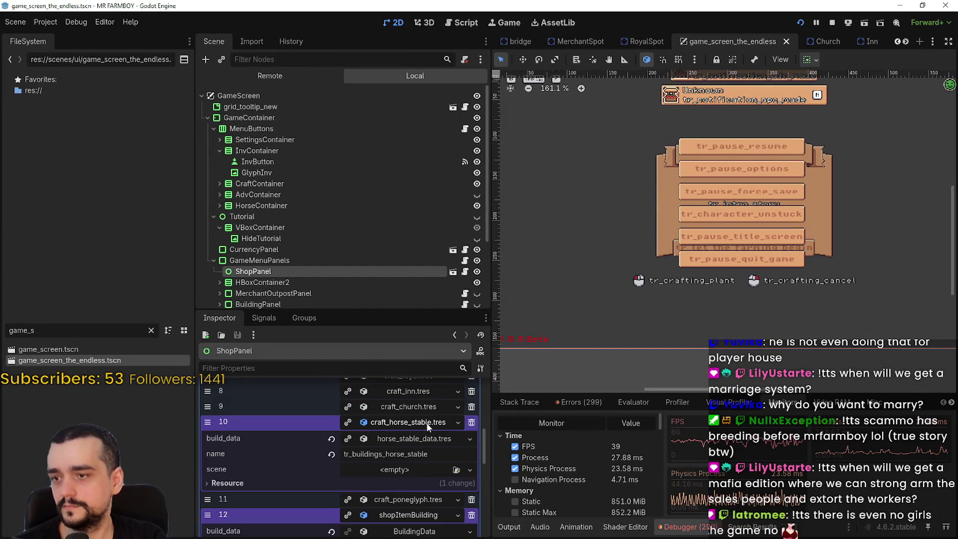
pyautogui.click(429, 438)
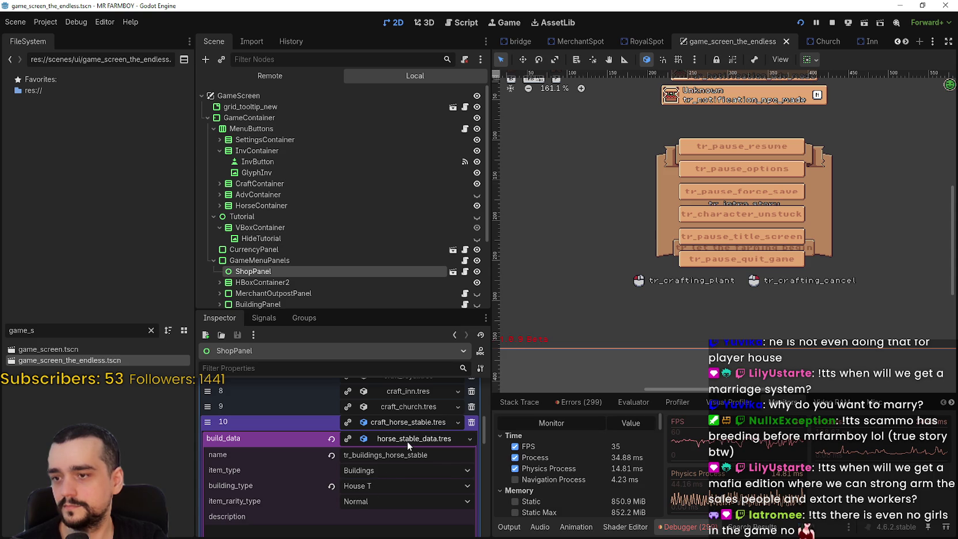
pyautogui.click(407, 441)
pyautogui.scroll(-1, 412, 476)
pyautogui.click(410, 477)
pyautogui.scroll(-3, 410, 486)
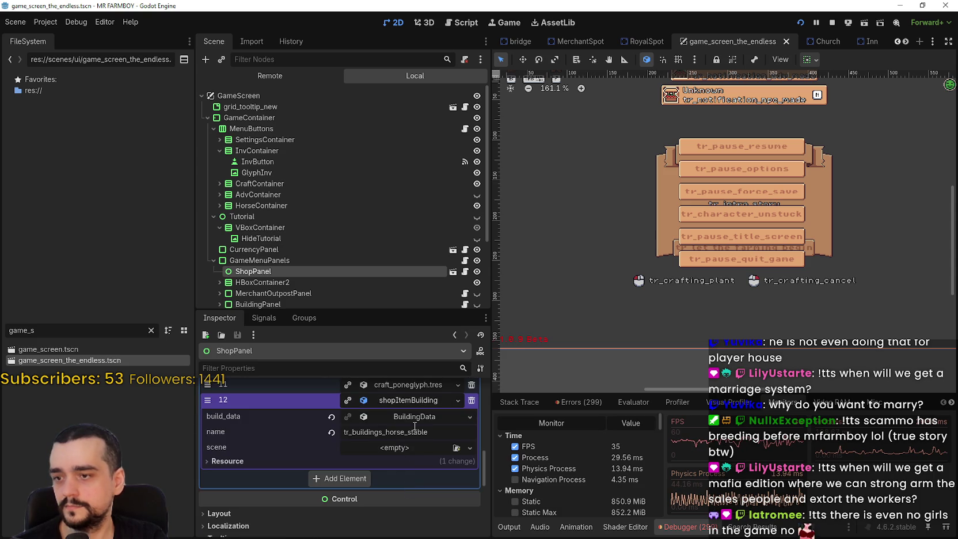
pyautogui.click(407, 418)
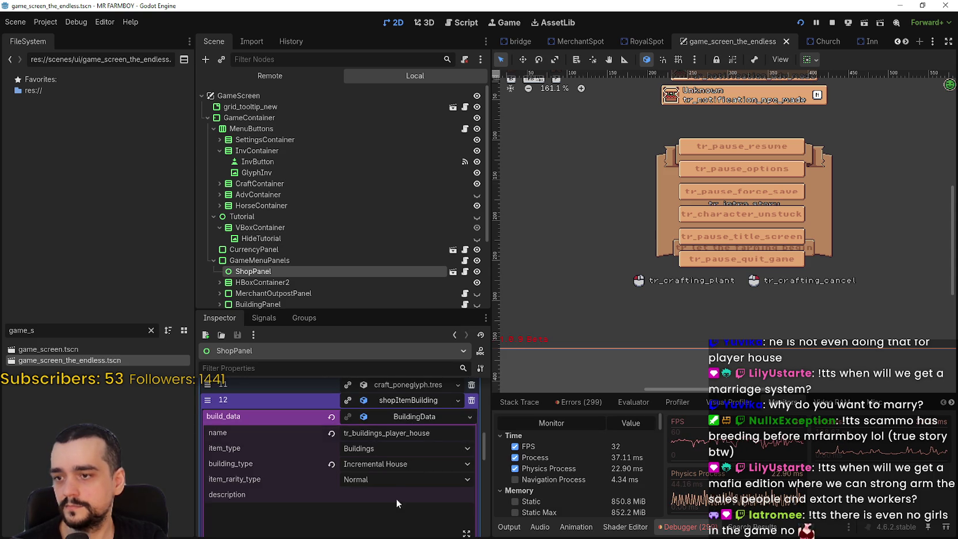
pyautogui.scroll(-1, 385, 456)
pyautogui.click(378, 430)
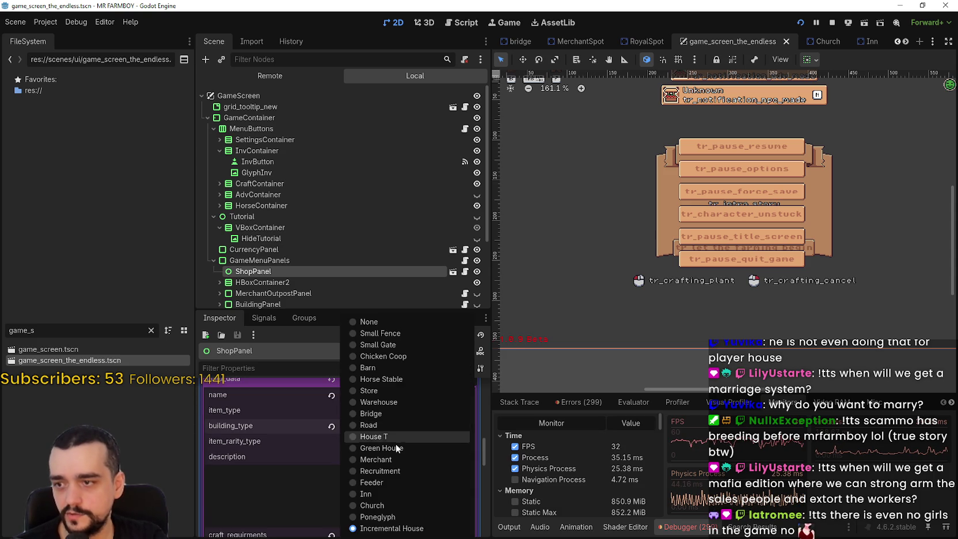
pyautogui.click(390, 435)
pyautogui.hotkey('ctrl', 's')
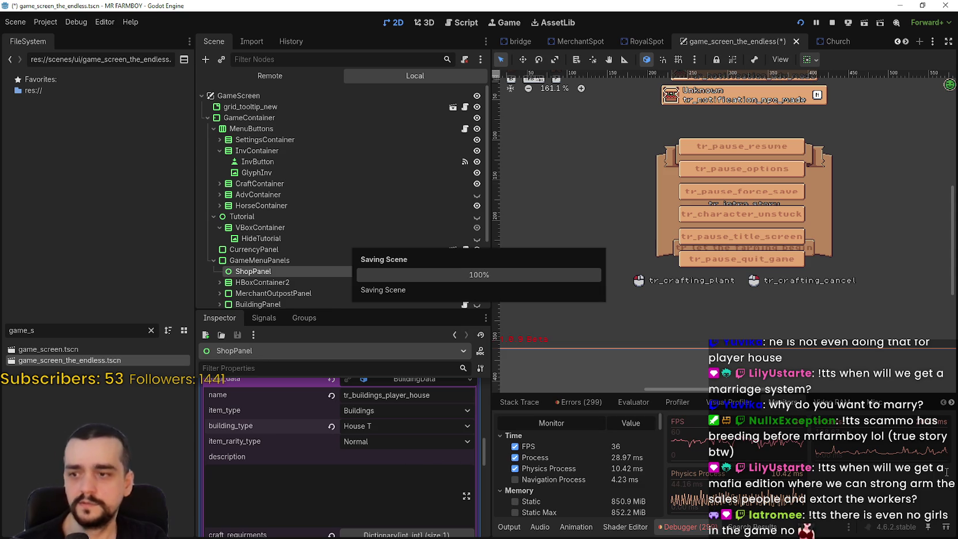
# Step: In the running game, build the player house, then move it to a new position
pyautogui.hotkey('alt', 'Tab')
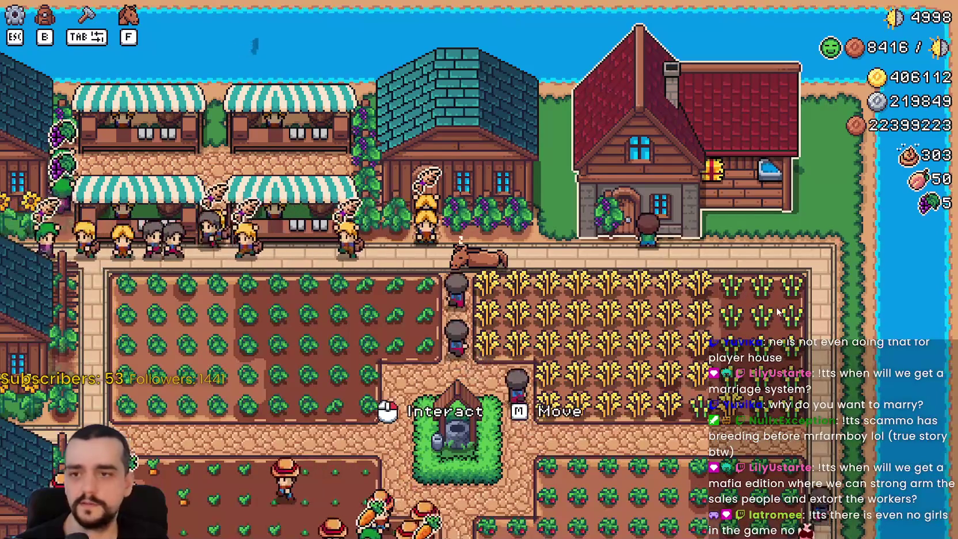
pyautogui.press('e')
pyautogui.press('m')
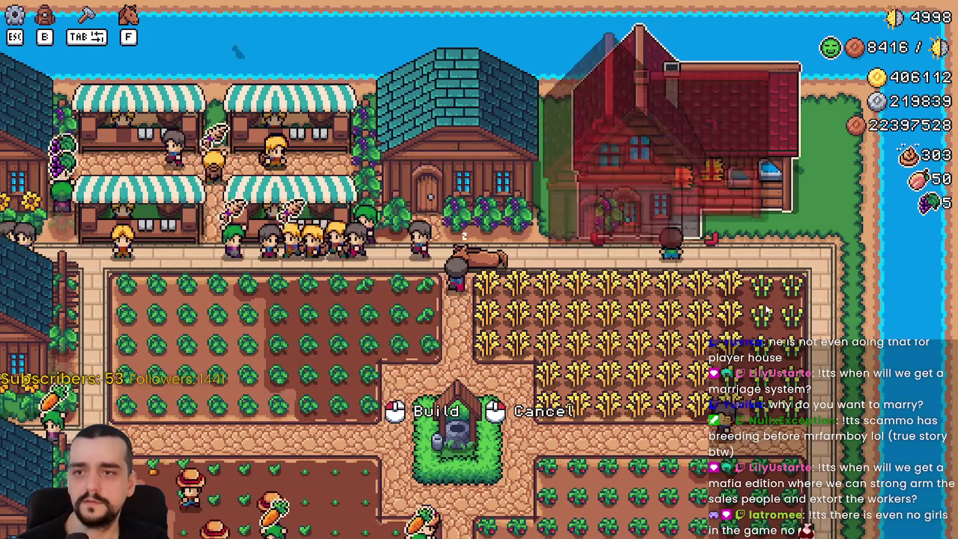
pyautogui.click(820, 338)
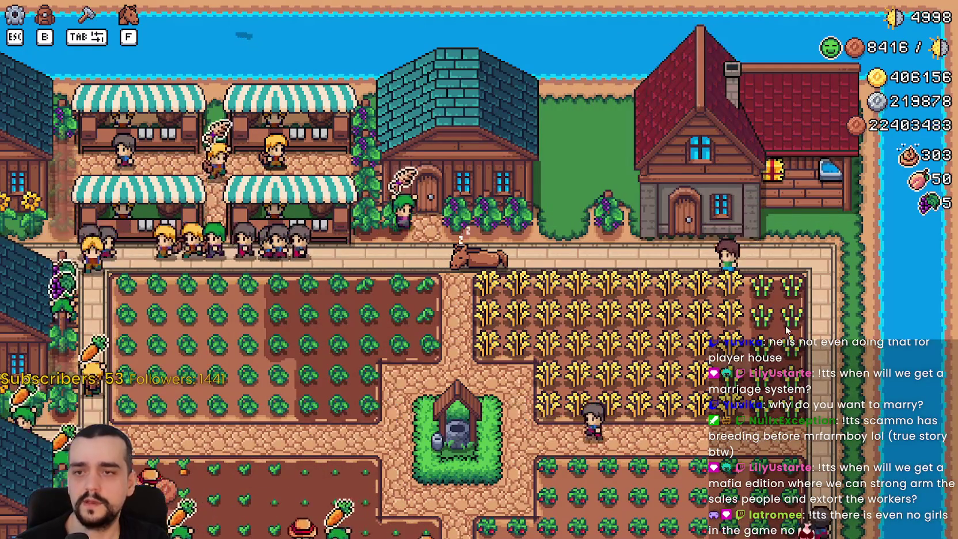
pyautogui.press('m')
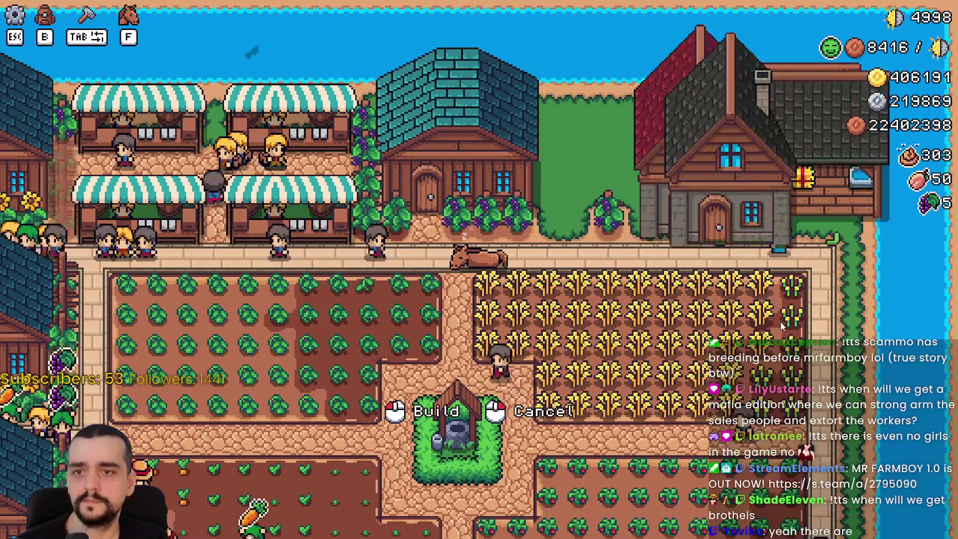
pyautogui.click(778, 320)
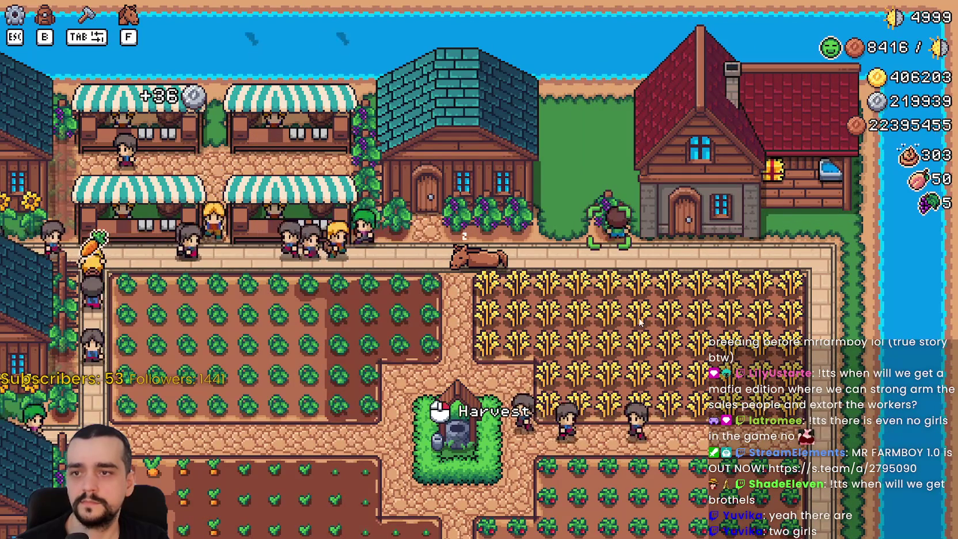
pyautogui.press('Tab')
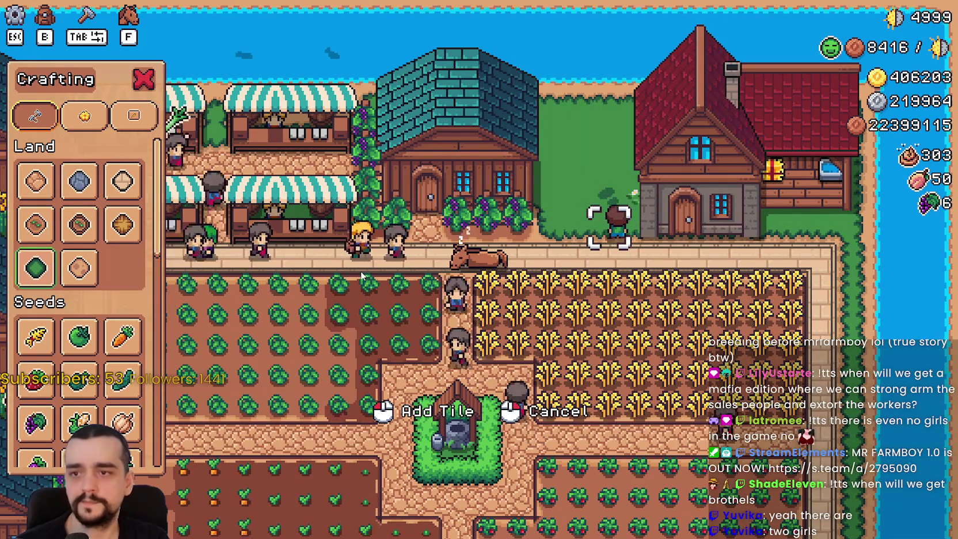
pyautogui.press('Tab')
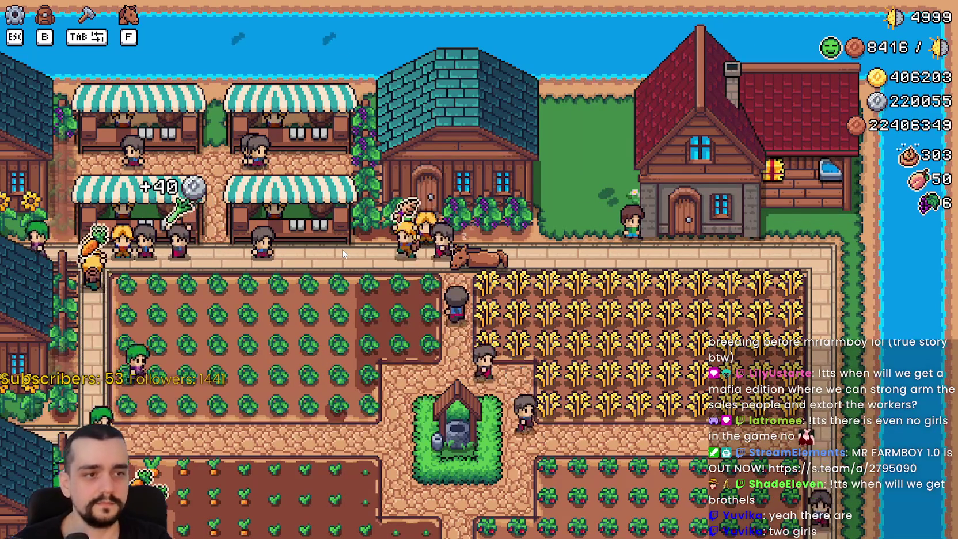
# Step: Move the house beside the field, check its Player House menu, and return to Godot
pyautogui.scroll(3, 344, 249)
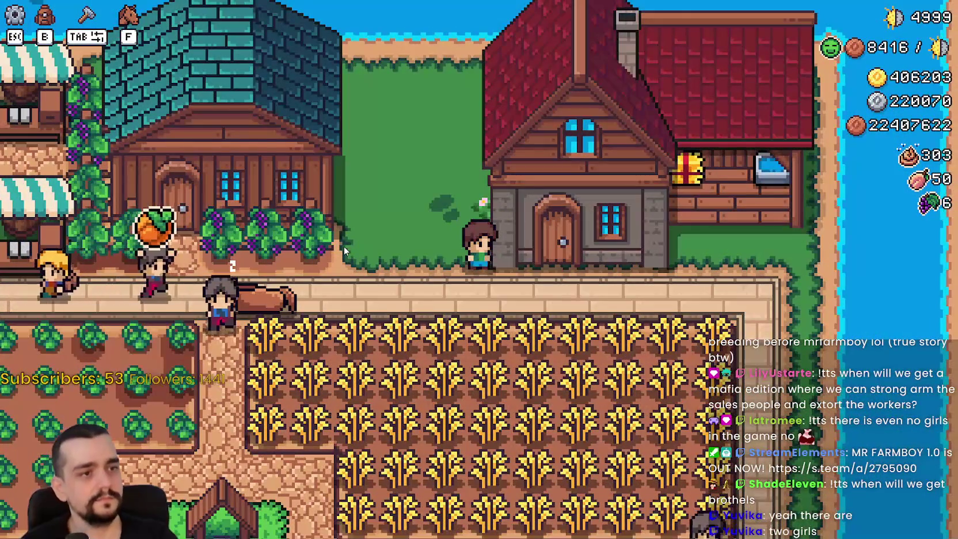
pyautogui.scroll(3, 344, 246)
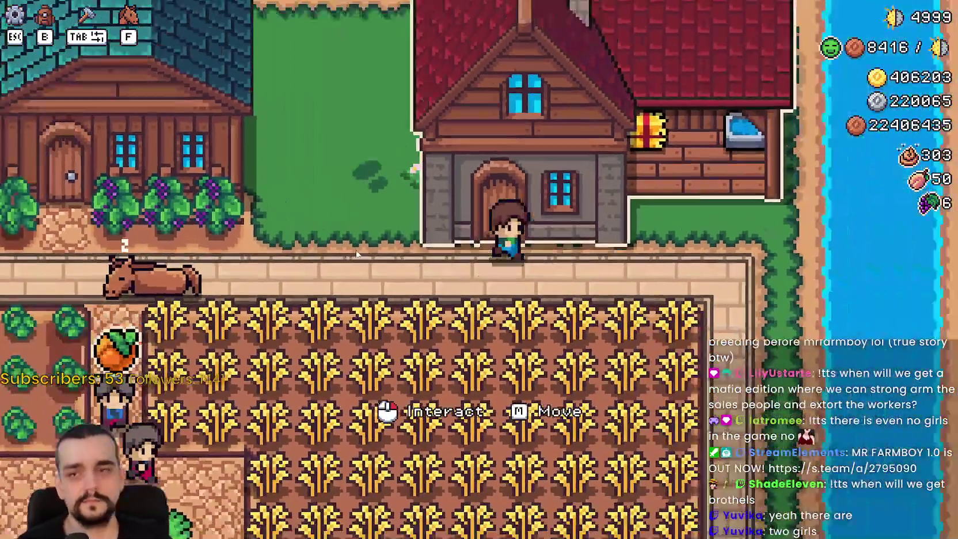
pyautogui.scroll(-5, 357, 254)
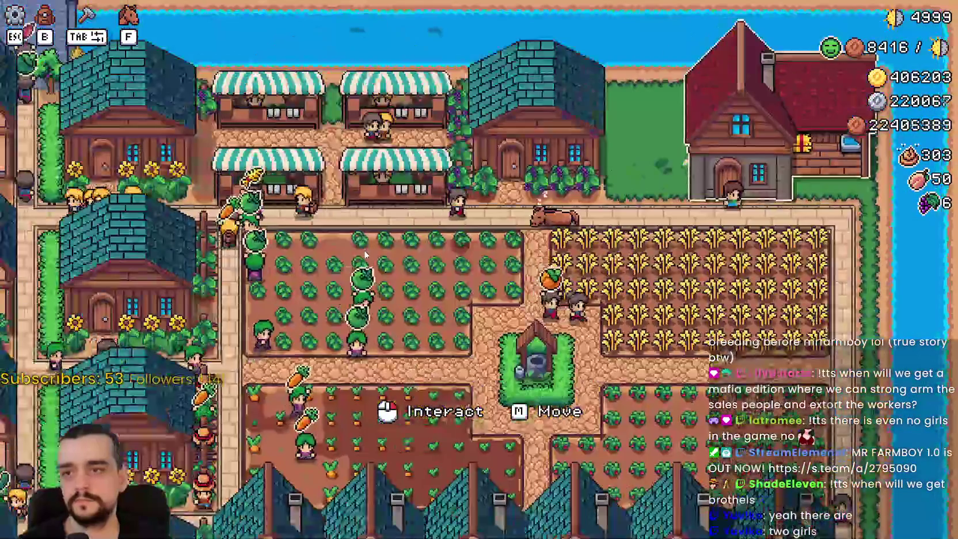
pyautogui.scroll(4, 360, 254)
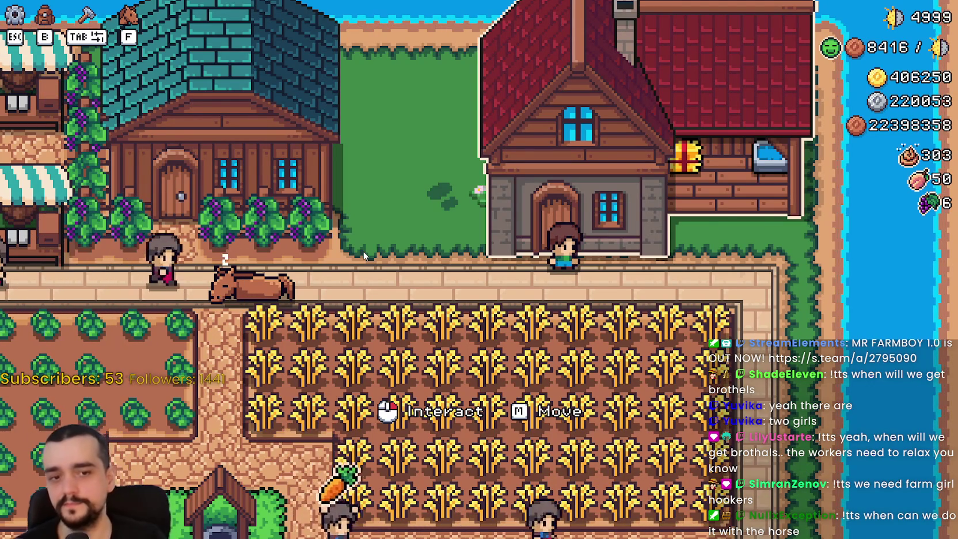
pyautogui.scroll(-1, 337, 299)
pyautogui.scroll(2, 337, 299)
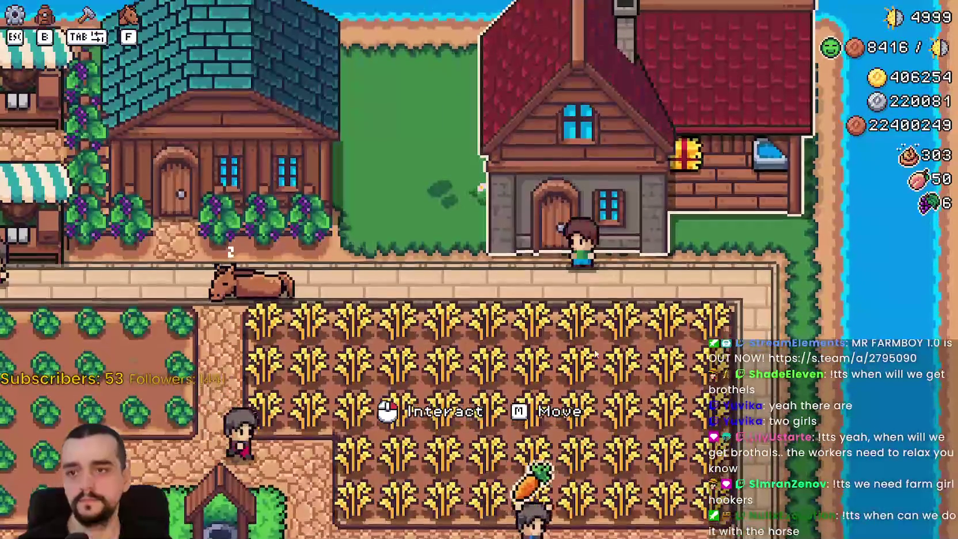
pyautogui.press('m')
pyautogui.click(688, 343)
pyautogui.click(695, 327)
pyautogui.click(695, 327)
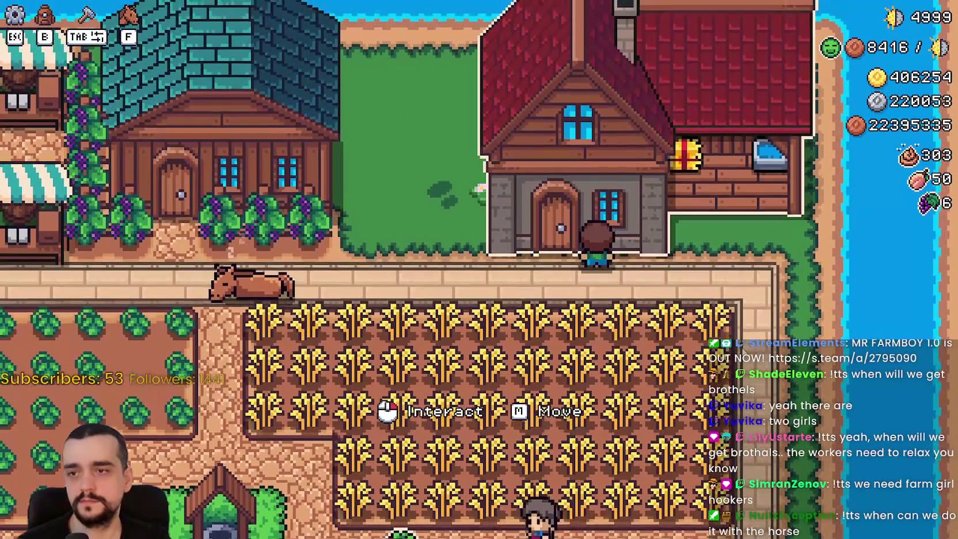
pyautogui.hotkey('alt', 'Tab')
pyautogui.click(391, 429)
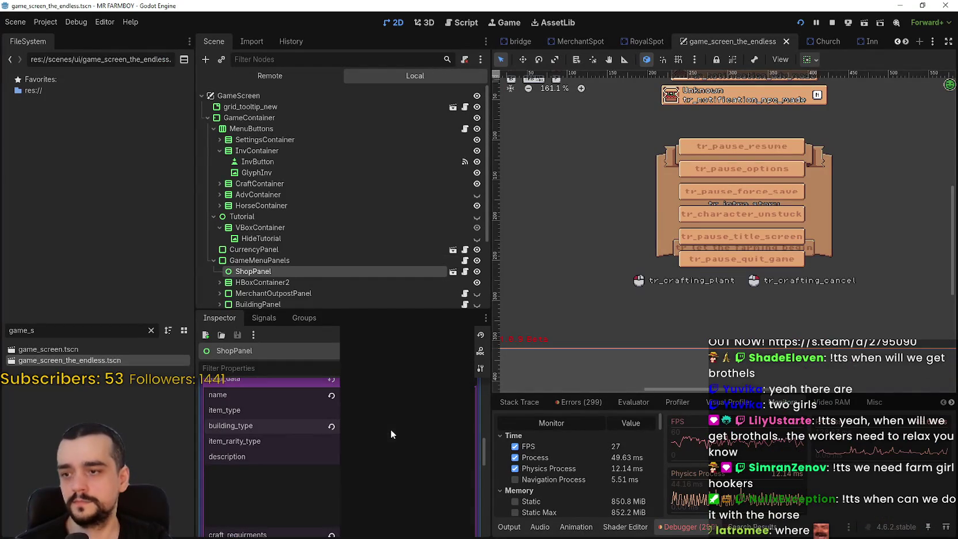
# Step: Set building_type back to Incremental House and save the scene
pyautogui.click(412, 529)
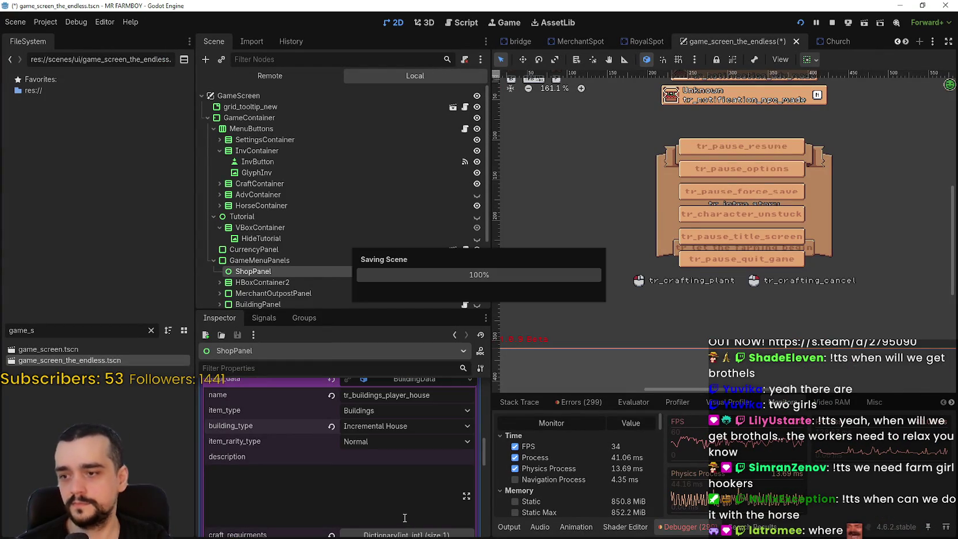
pyautogui.hotkey('ctrl', 's')
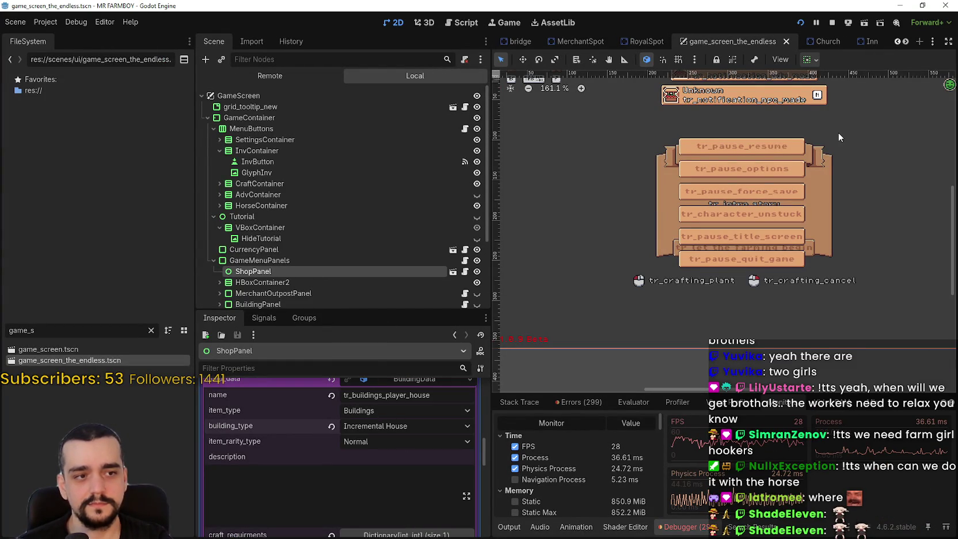
pyautogui.scroll(1, 748, 202)
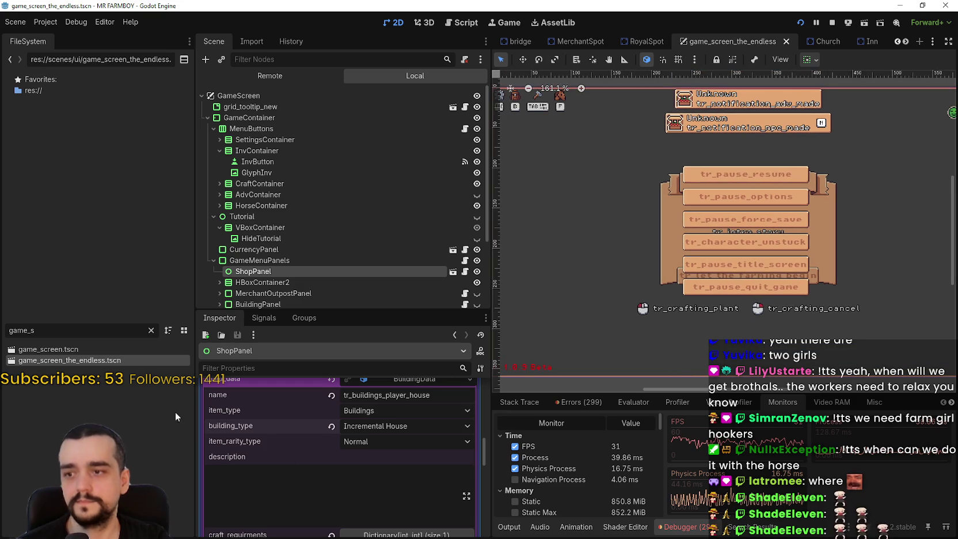
# Step: Filter the FileSystem for 'cur' and open field_cursor_component.gd
pyautogui.doubleClick(23, 330)
pyautogui.press('BackSpace')
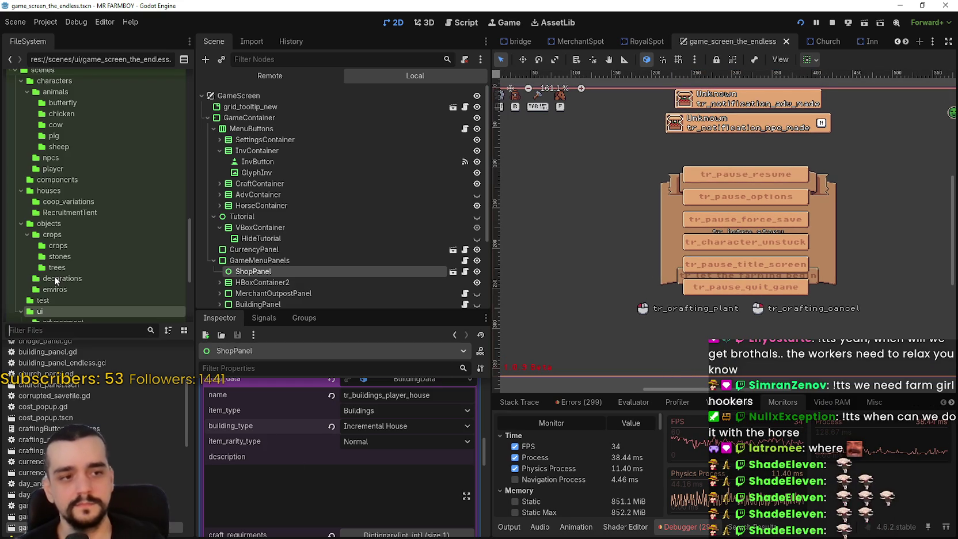
pyautogui.write('game')
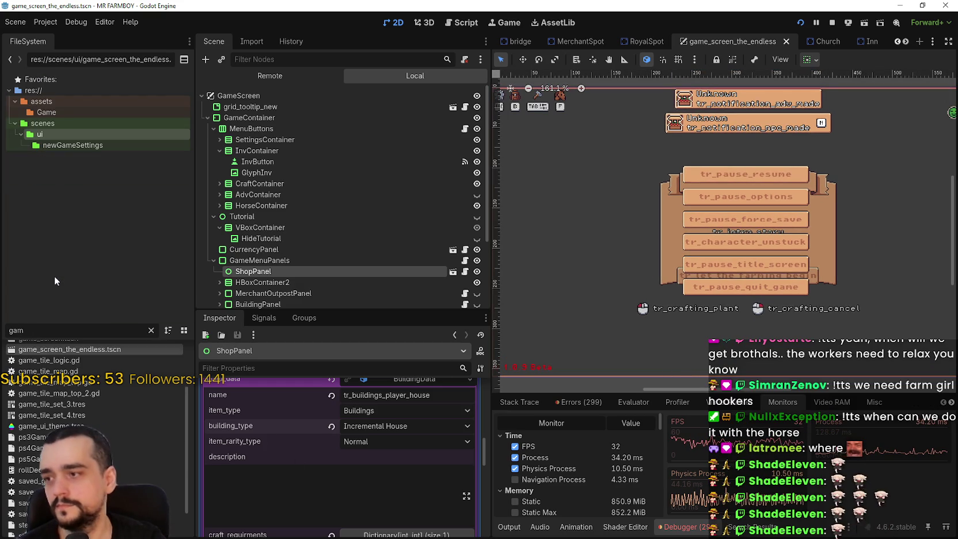
pyautogui.press('BackSpace')
pyautogui.press('BackSpace')
pyautogui.press('BackSpace')
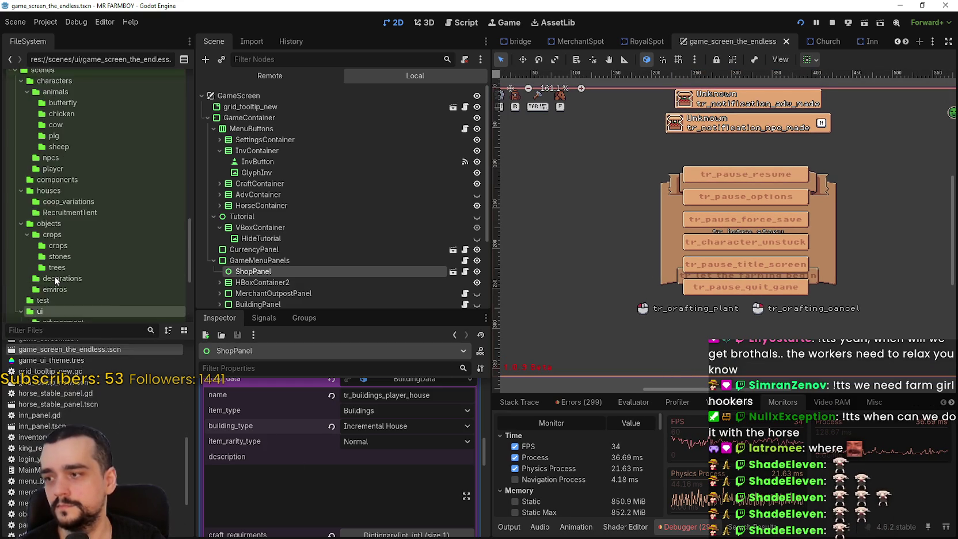
pyautogui.write('cur')
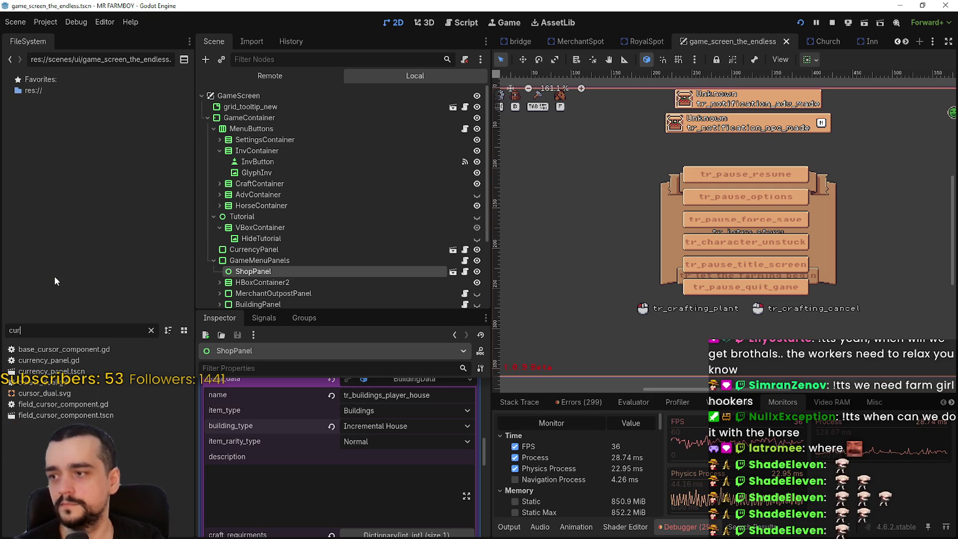
pyautogui.click(109, 405)
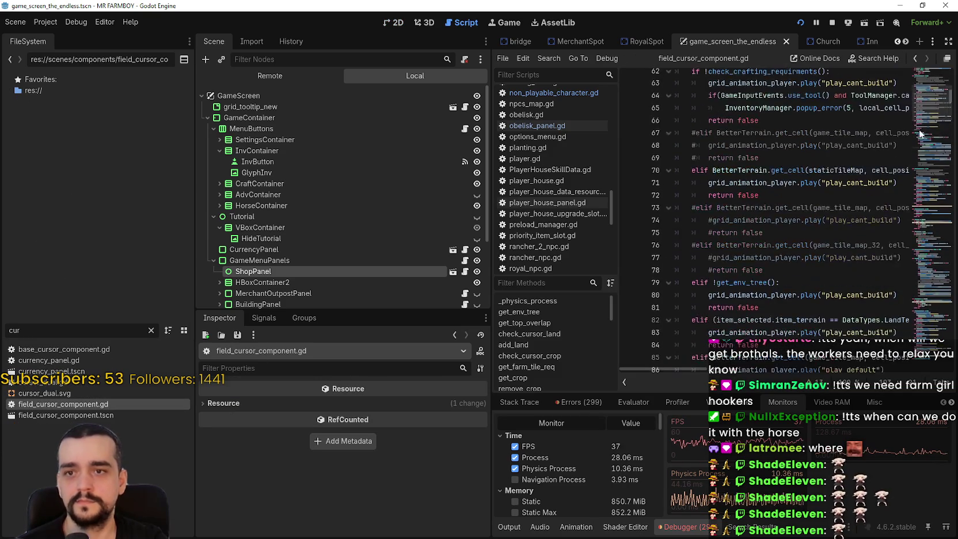
# Step: Open the BaseCursorComponent script via Lookup Symbol and widen the script editor
pyautogui.click(935, 78)
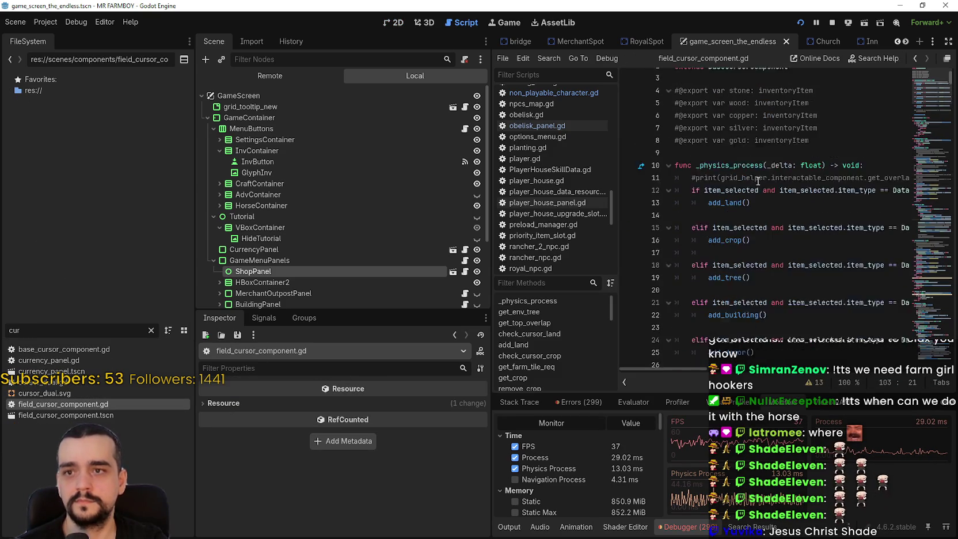
pyautogui.rightClick(735, 91)
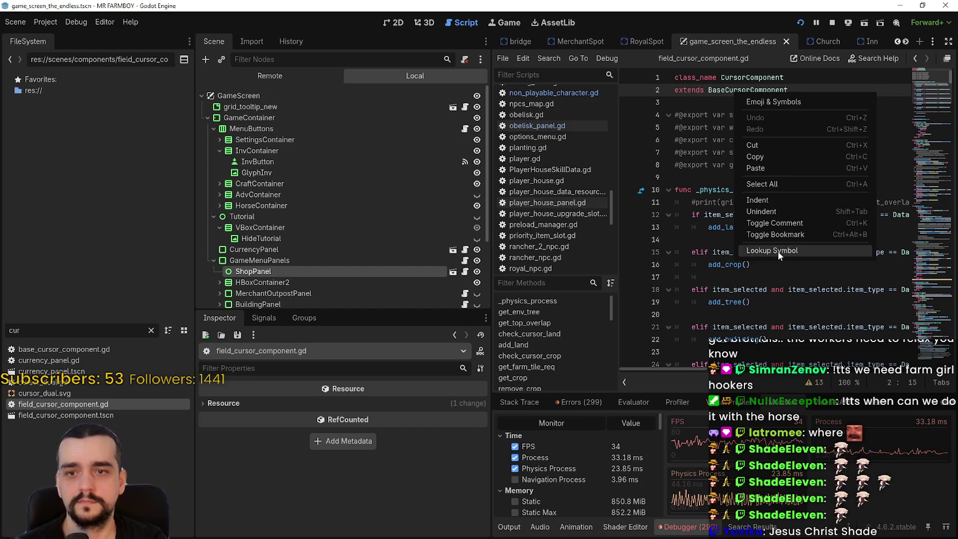
pyautogui.click(778, 251)
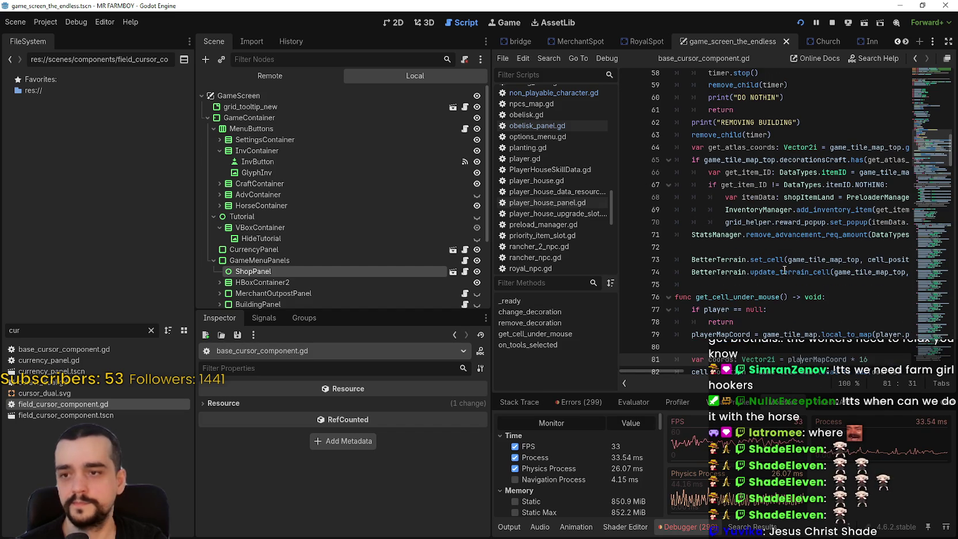
pyautogui.click(779, 245)
pyautogui.scroll(-10, 749, 237)
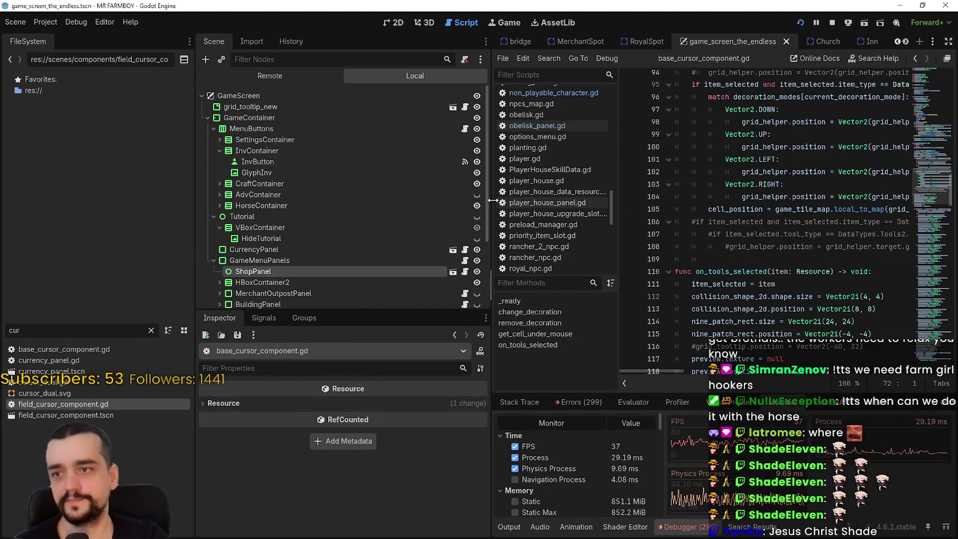
pyautogui.moveTo(466, 194); pyautogui.dragTo(349, 193)
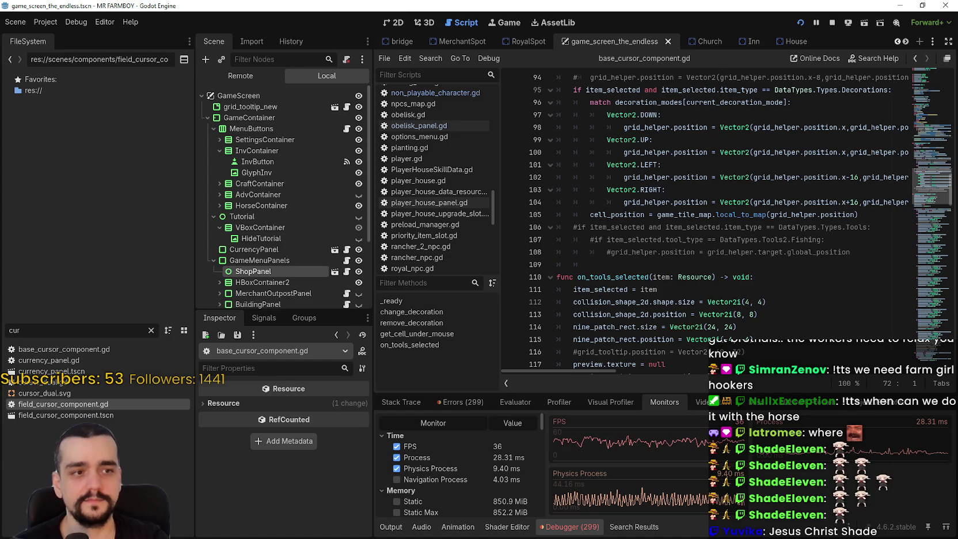
# Step: Replace IncrementalHouse with HorseStable in the line-202 building check
pyautogui.click(569, 259)
pyautogui.scroll(-15, 923, 254)
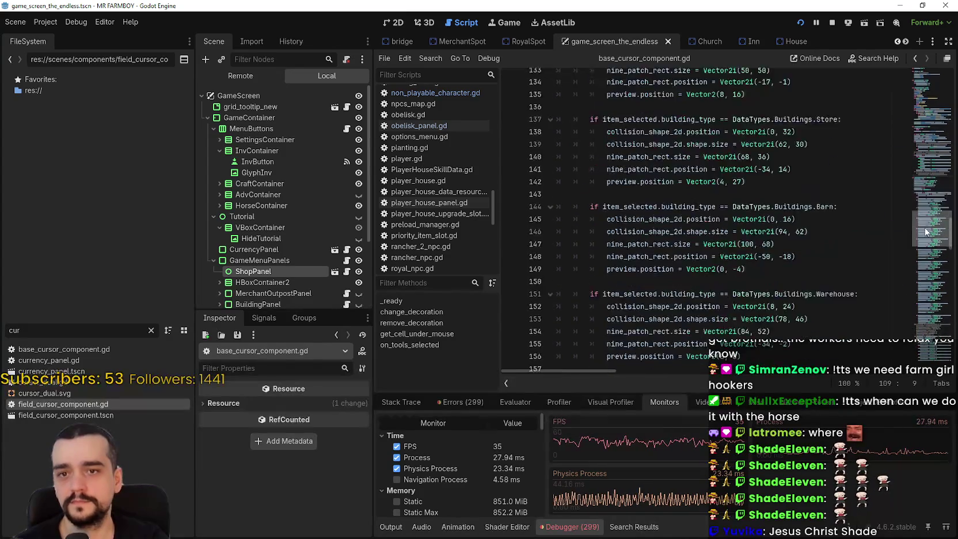
pyautogui.moveTo(924, 254); pyautogui.dragTo(922, 290)
pyautogui.scroll(8, 840, 227)
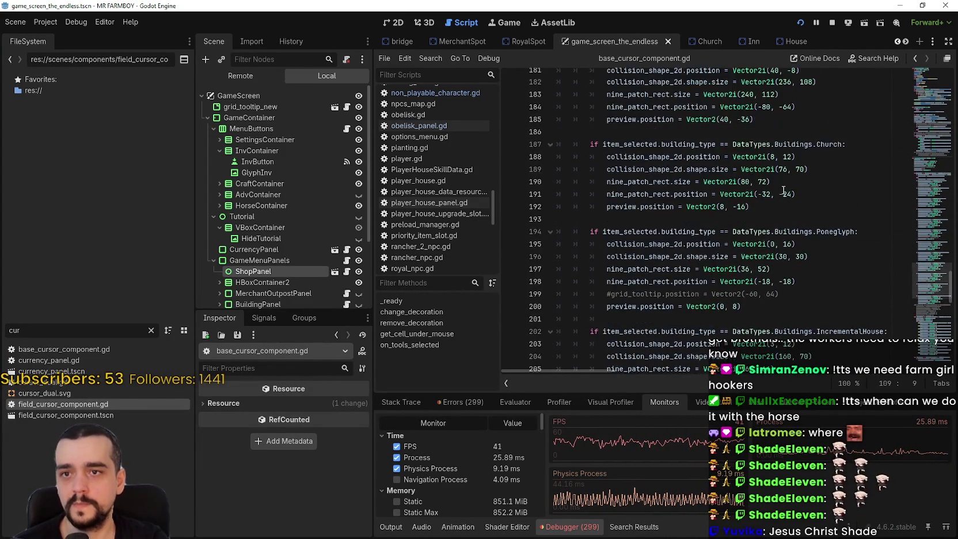
pyautogui.scroll(8, 790, 211)
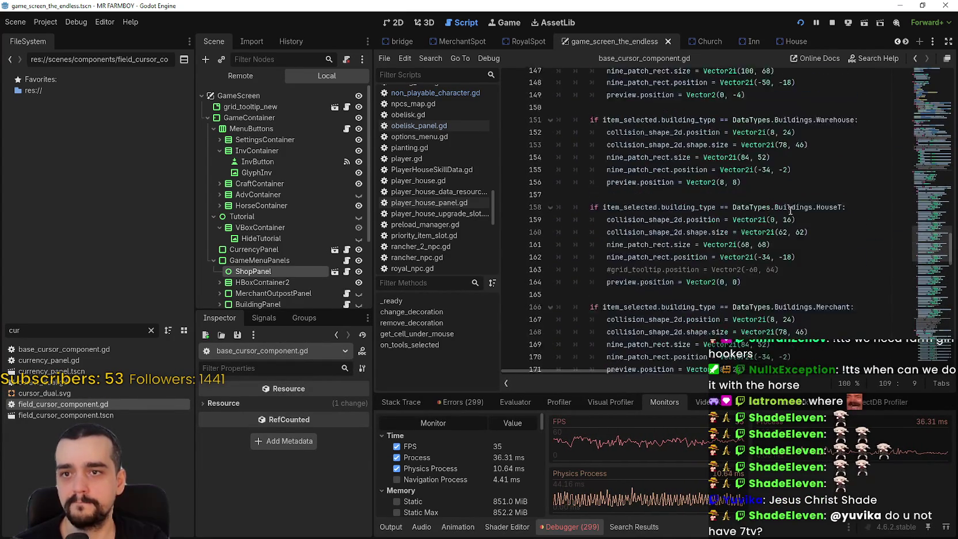
pyautogui.scroll(-10, 753, 247)
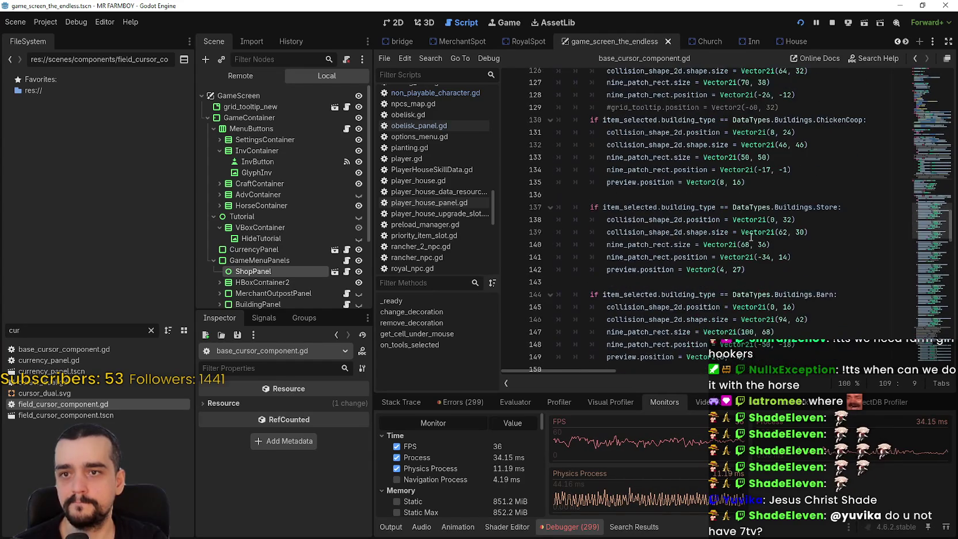
pyautogui.scroll(-7, 684, 224)
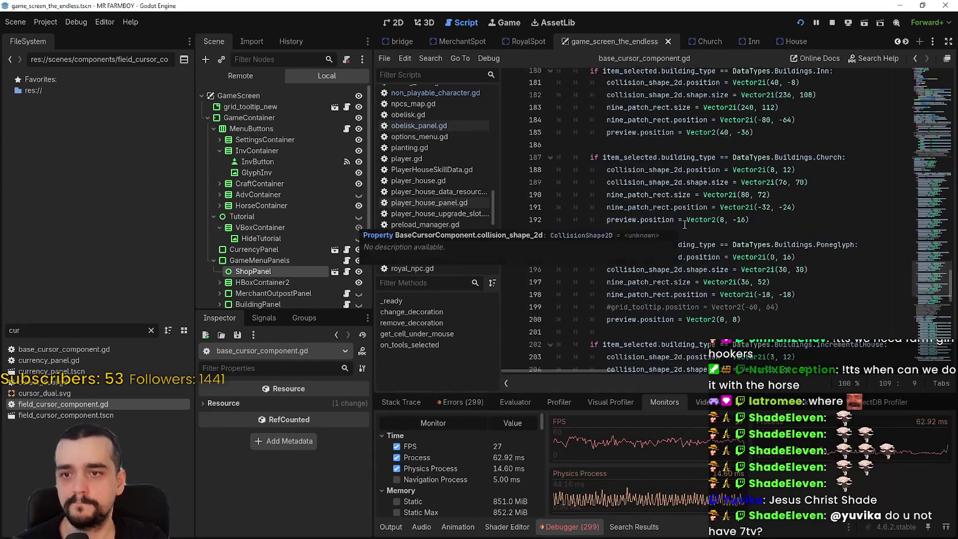
pyautogui.doubleClick(839, 195)
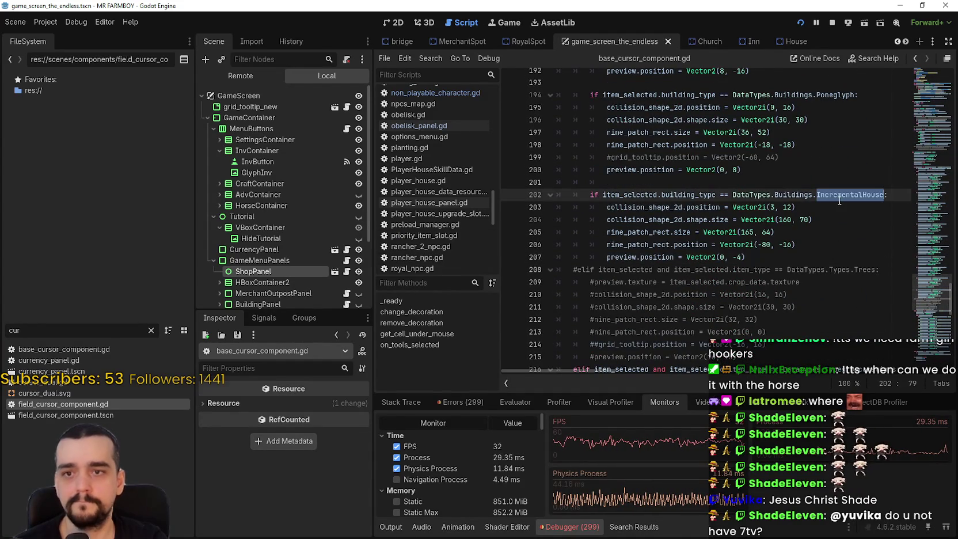
pyautogui.write('hor')
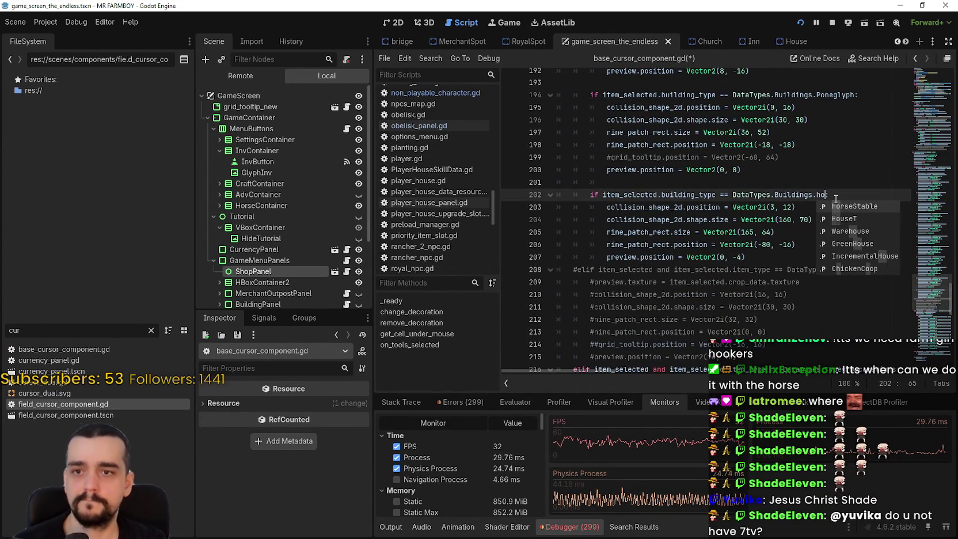
# Step: Set ShopPanel element 12's building_type to Horse Stable, save, and search the script for HorseStable
pyautogui.click(765, 256)
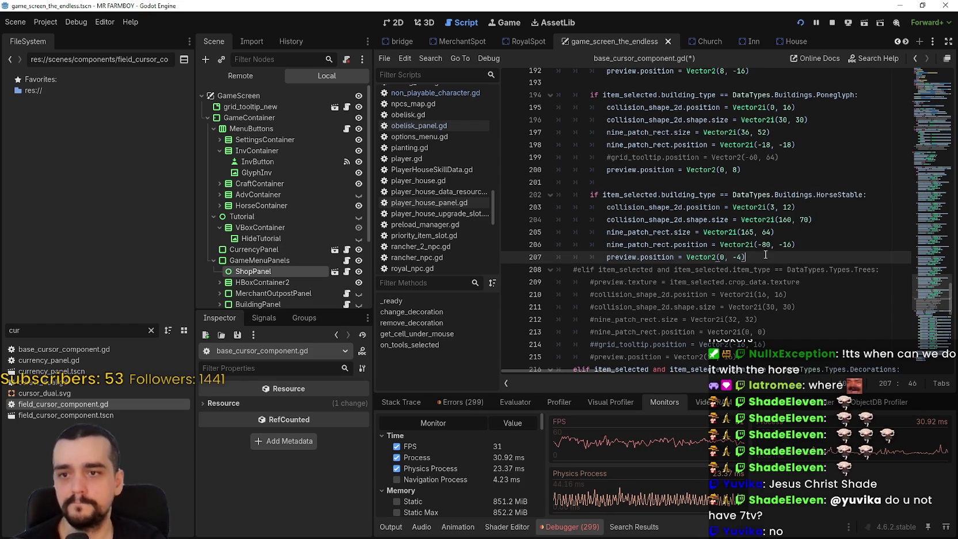
pyautogui.click(253, 271)
pyautogui.scroll(5, 279, 425)
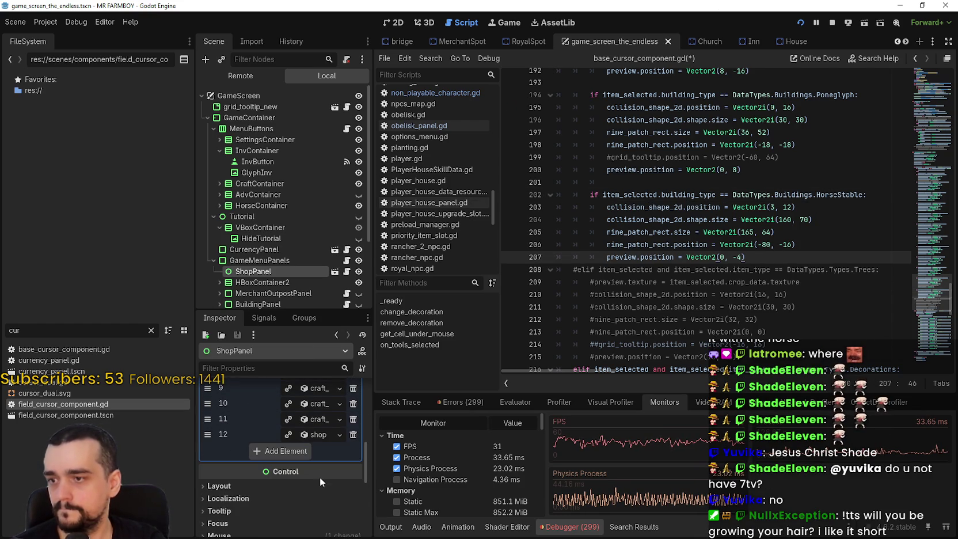
pyautogui.click(320, 437)
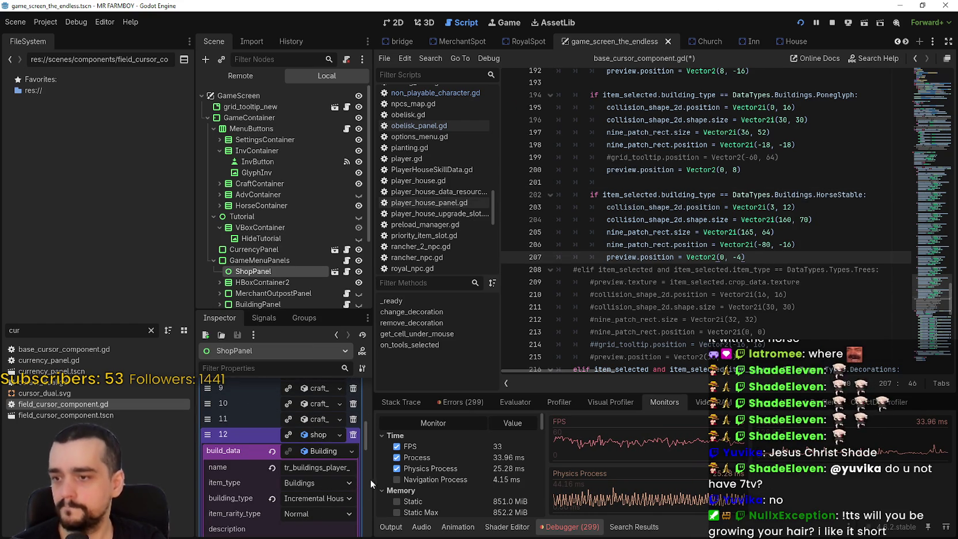
pyautogui.click(345, 498)
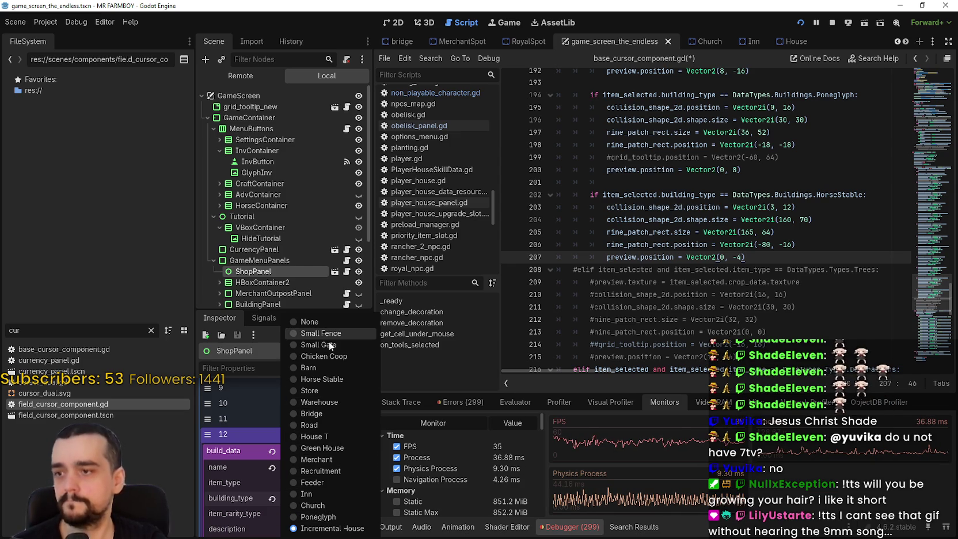
pyautogui.click(331, 379)
pyautogui.hotkey('ctrl', 's')
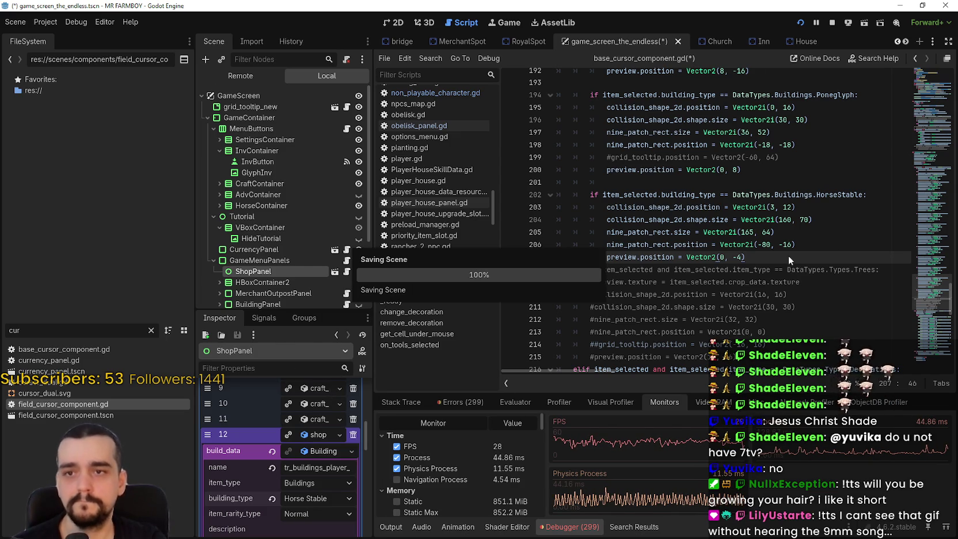
pyautogui.doubleClick(841, 196)
pyautogui.hotkey('ctrl', 'f')
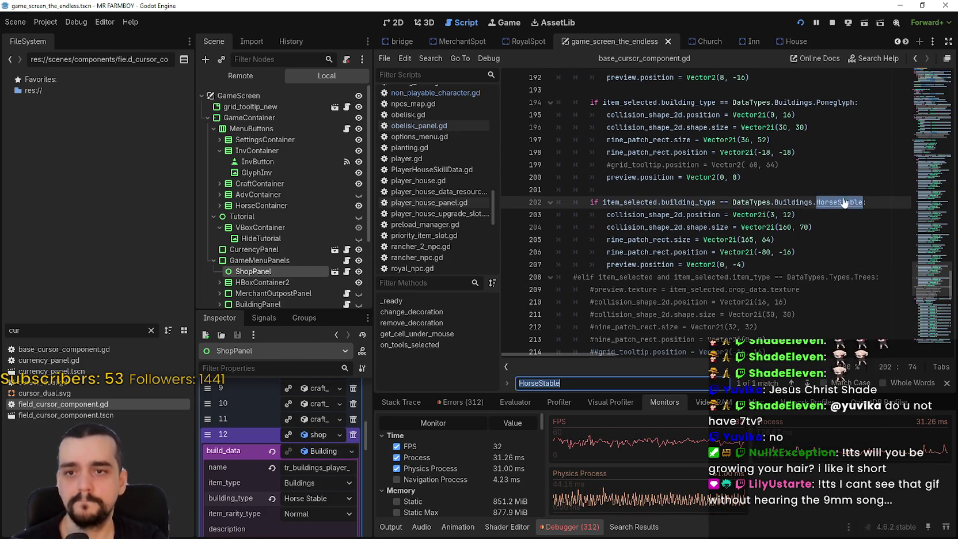
# Step: Remove the extra indent on empty line 201 before the HorseStable case and save the script
pyautogui.click(801, 238)
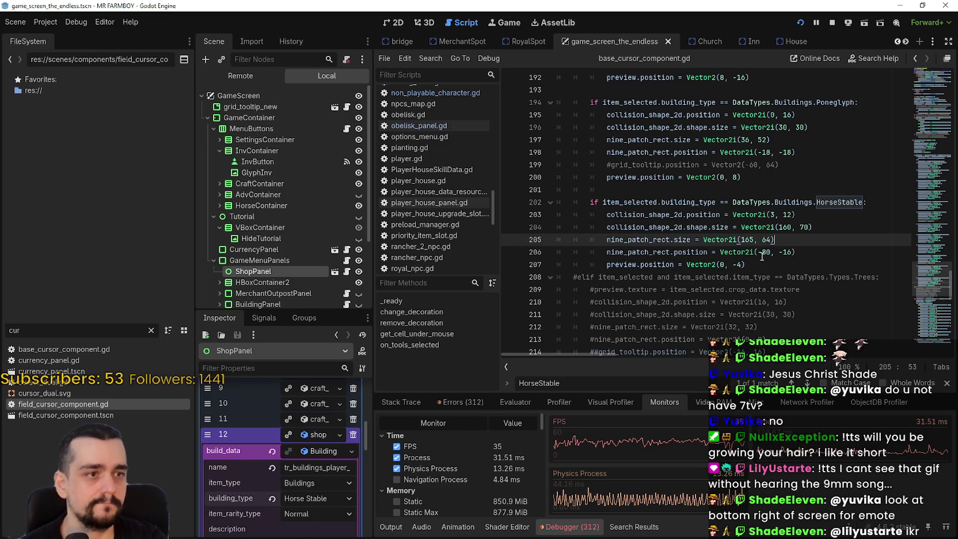
pyautogui.moveTo(754, 252)
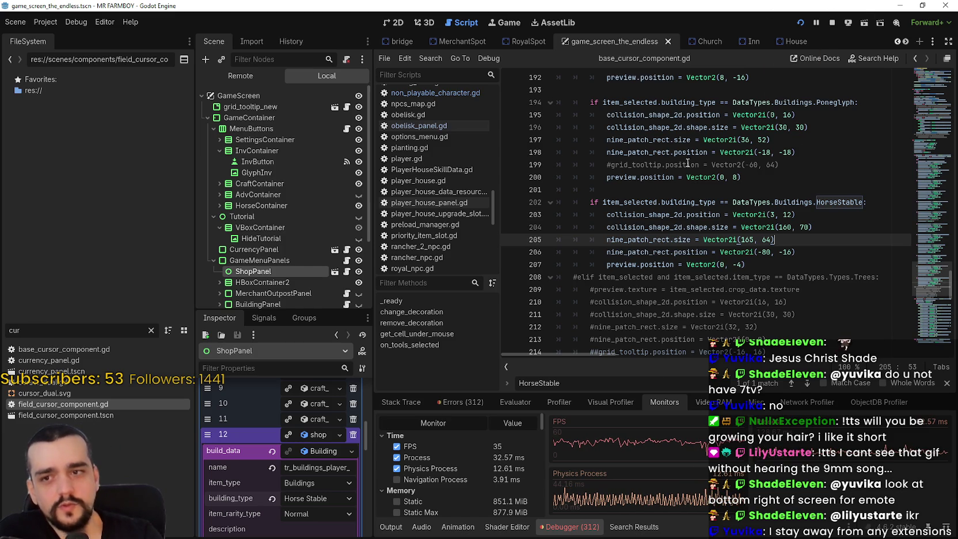
pyautogui.click(674, 192)
pyautogui.scroll(3, 634, 253)
pyautogui.moveTo(612, 313); pyautogui.dragTo(536, 301)
pyautogui.moveTo(666, 290); pyautogui.dragTo(666, 277)
pyautogui.scroll(-3, 633, 238)
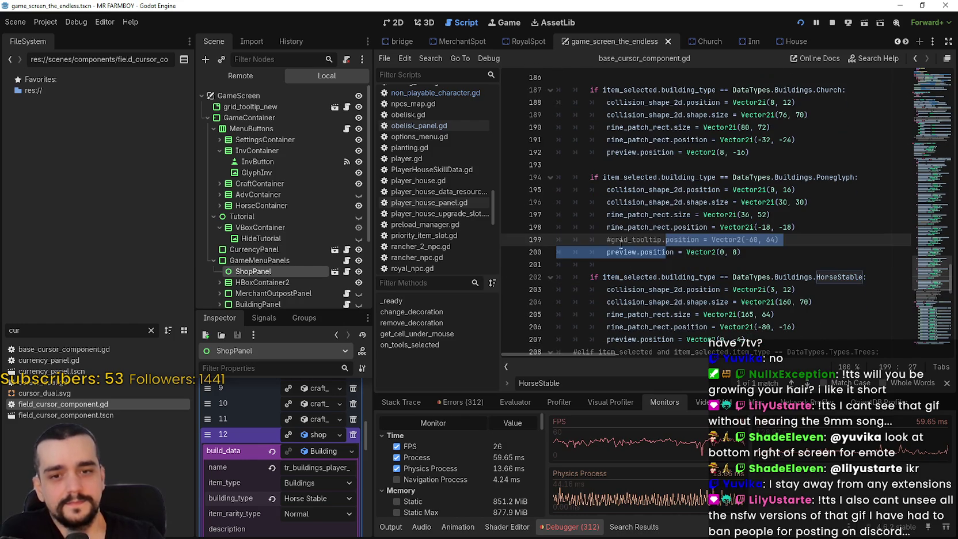
pyautogui.click(656, 264)
pyautogui.press('BackSpace')
pyautogui.scroll(-3, 655, 264)
pyautogui.press('Down')
pyautogui.press('Down')
pyautogui.press('Down')
pyautogui.scroll(-1, 654, 263)
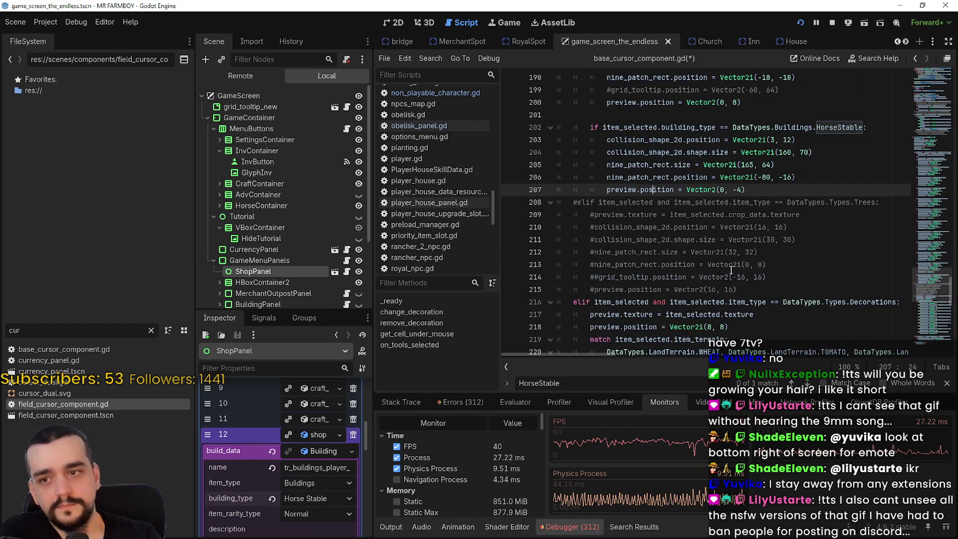
pyautogui.click(738, 277)
pyautogui.click(797, 192)
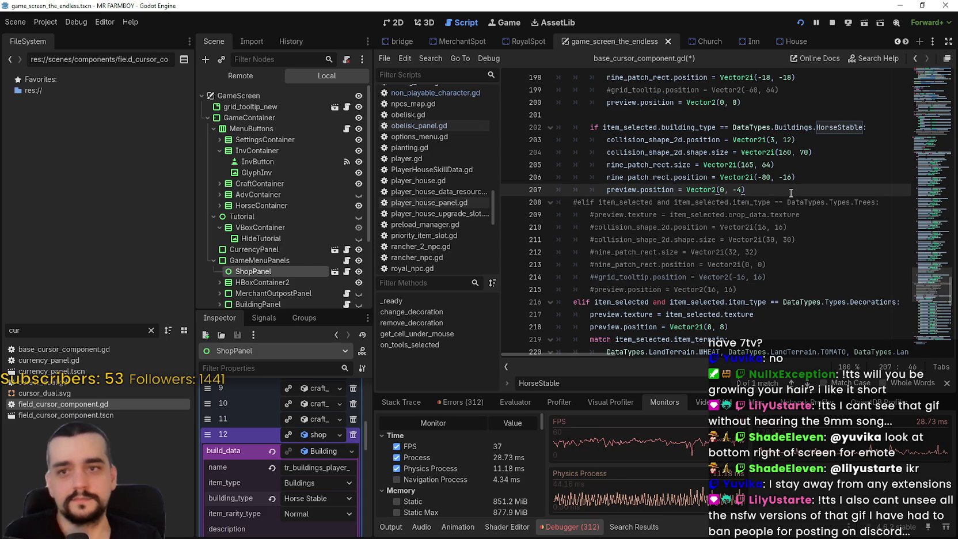
pyautogui.hotkey('ctrl', 's')
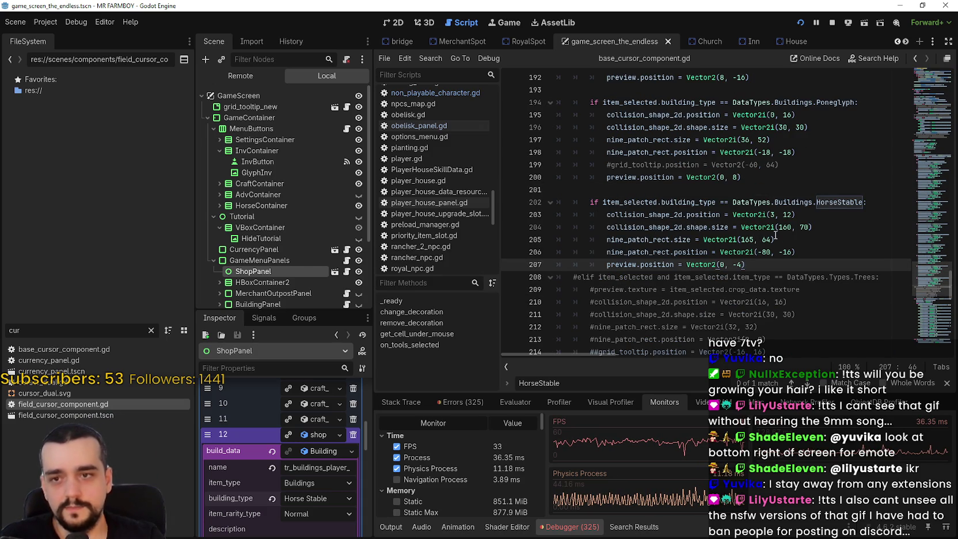
# Step: In the running game, pick up the house and build it at a new spot
pyautogui.doubleClick(786, 215)
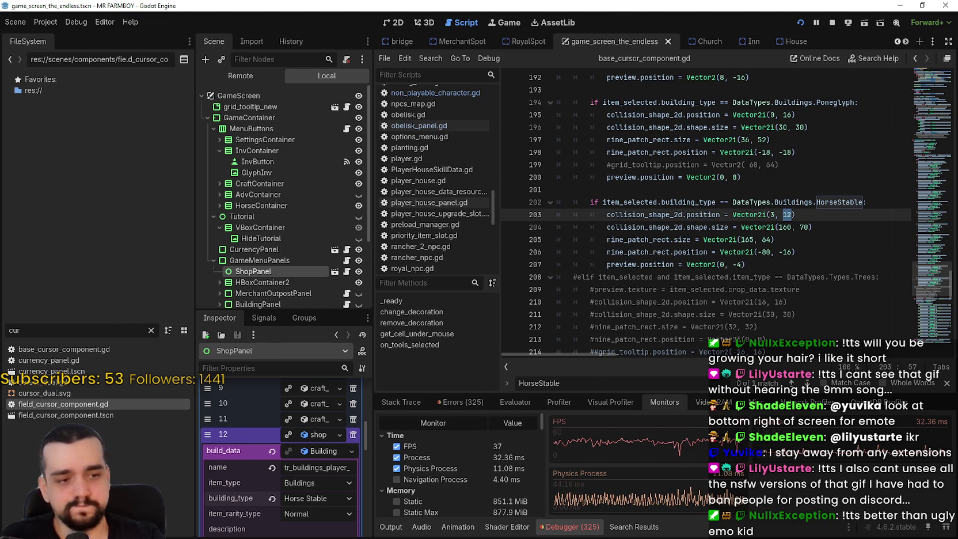
pyautogui.hotkey('alt', 'Tab')
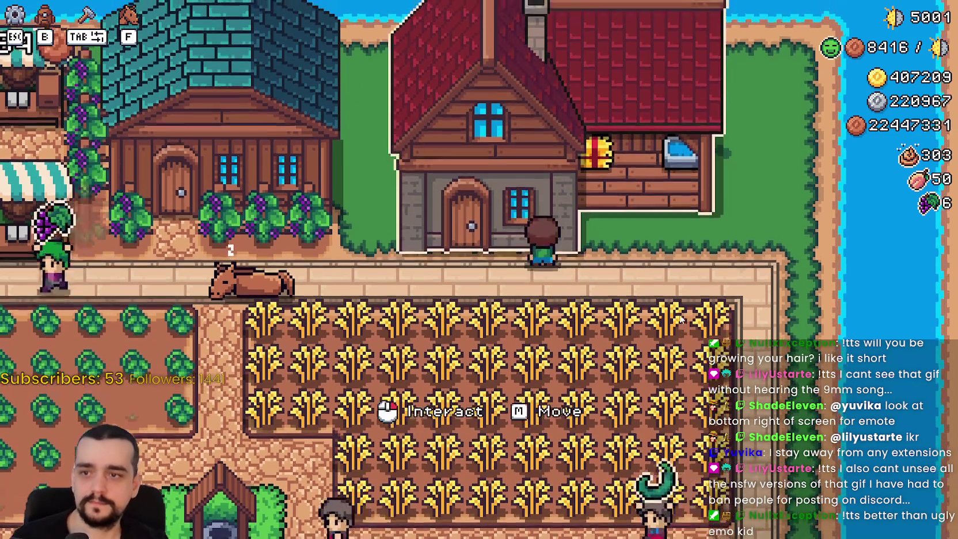
pyautogui.rightClick(681, 319)
pyautogui.press('a')
pyautogui.click(681, 320)
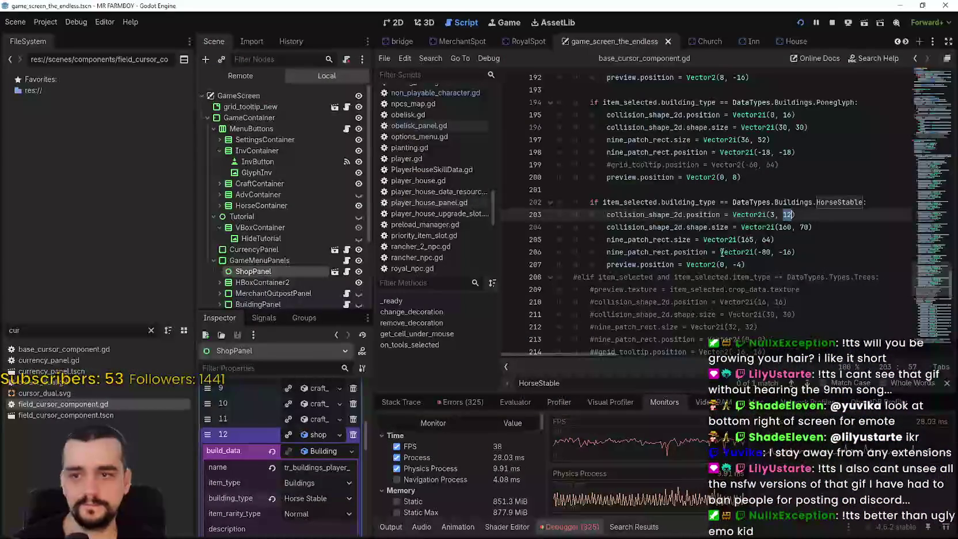
# Step: Scroll through base_cursor_component.gd to review the HorseStable case values
pyautogui.click(743, 239)
pyautogui.scroll(7, 759, 275)
pyautogui.scroll(3, 759, 275)
pyautogui.scroll(11, 743, 259)
pyautogui.scroll(5, 739, 244)
pyautogui.scroll(-4, 739, 243)
pyautogui.scroll(-10, 740, 242)
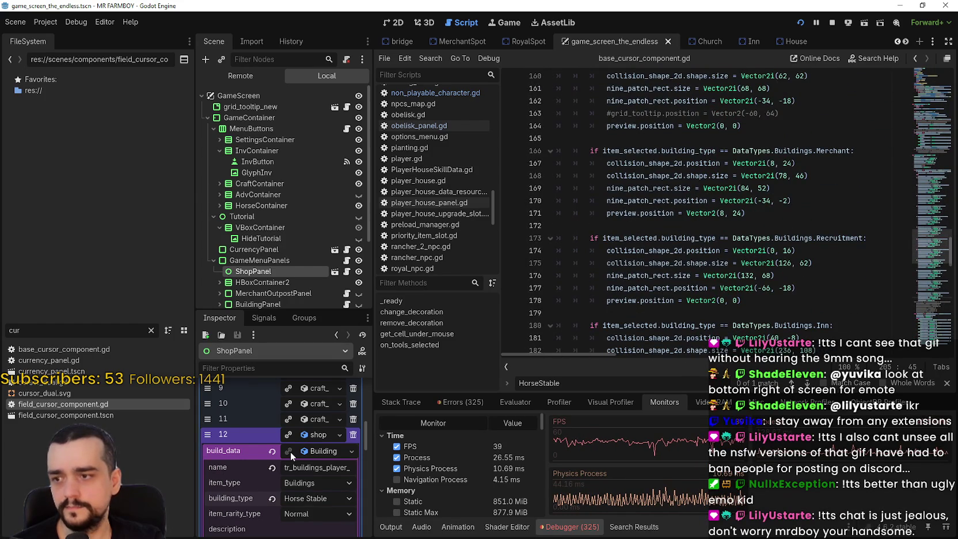
# Step: Look over the craft_blacksmith build data in base_cursor_component.gd and widen the script editor
pyautogui.moveTo(373, 427); pyautogui.dragTo(499, 429)
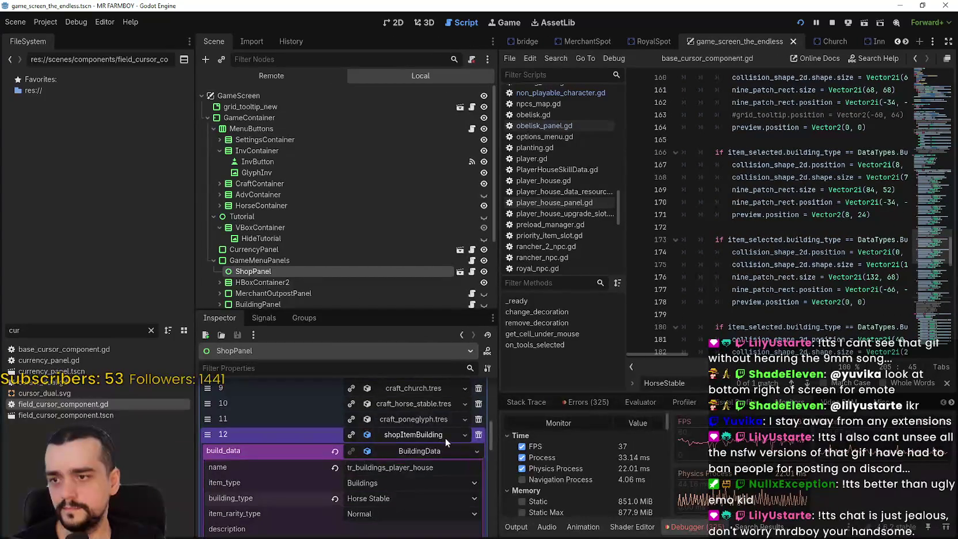
pyautogui.scroll(3, 443, 436)
pyautogui.scroll(1, 423, 417)
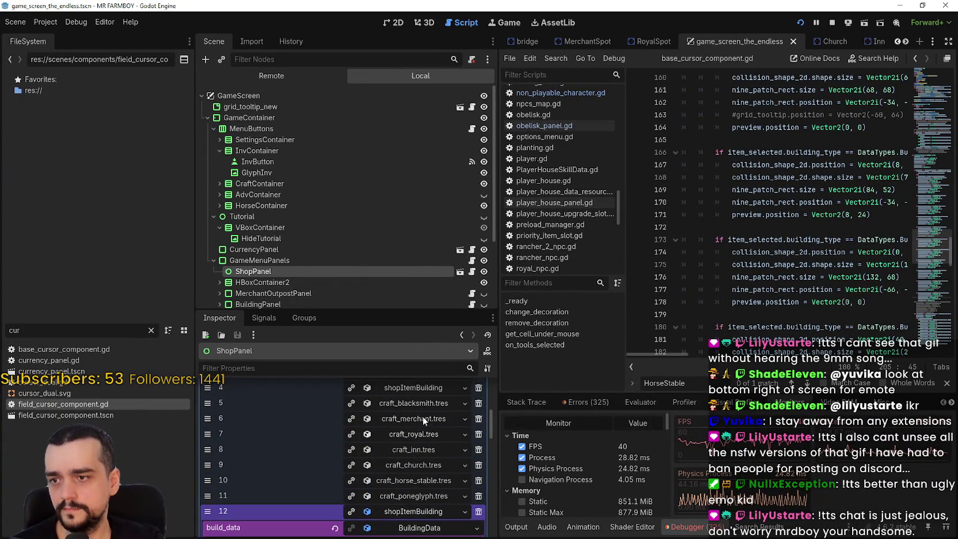
pyautogui.click(421, 402)
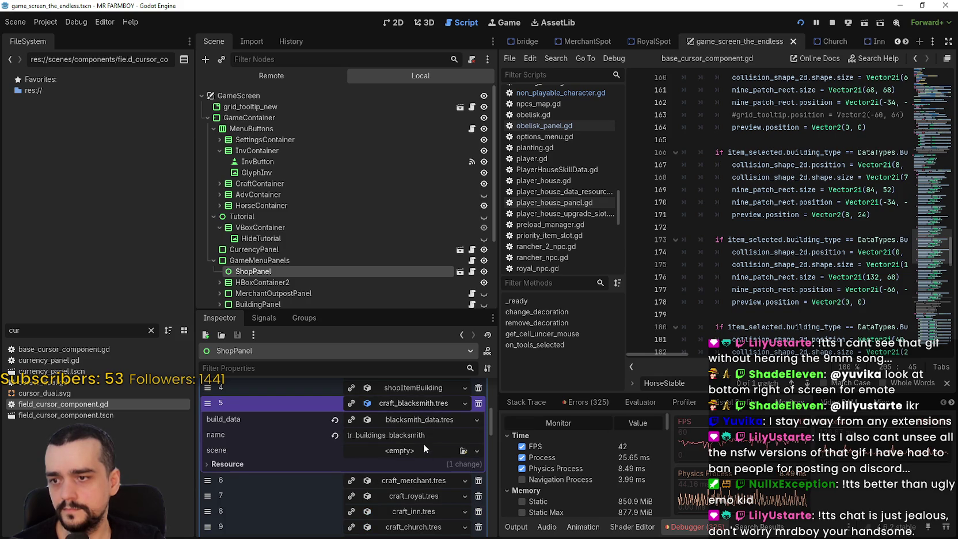
pyautogui.scroll(-5, 375, 468)
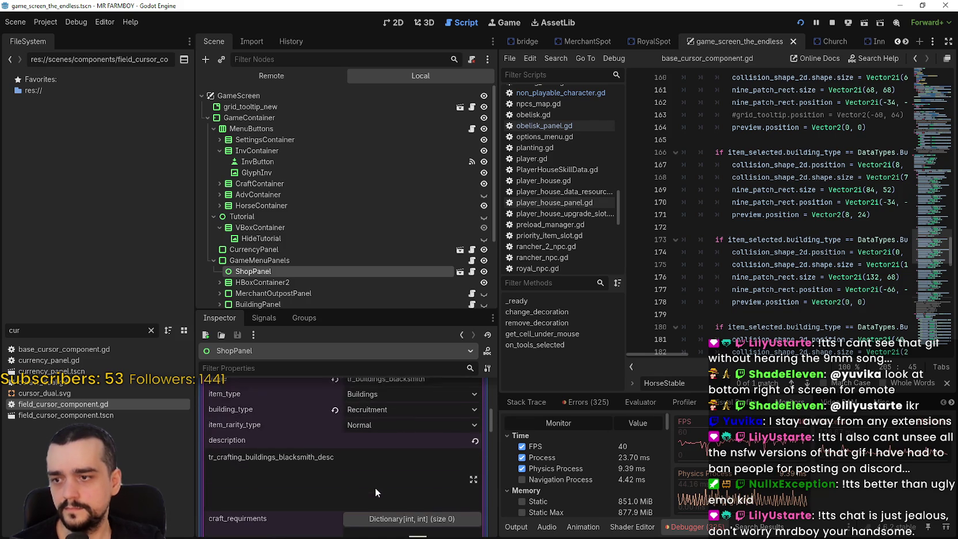
pyautogui.scroll(5, 365, 467)
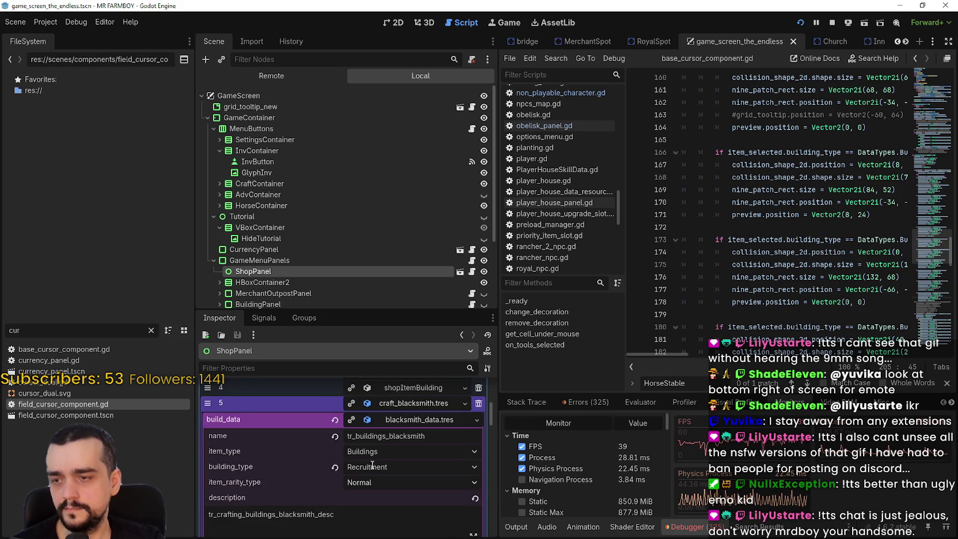
pyautogui.click(406, 419)
pyautogui.scroll(1, 754, 272)
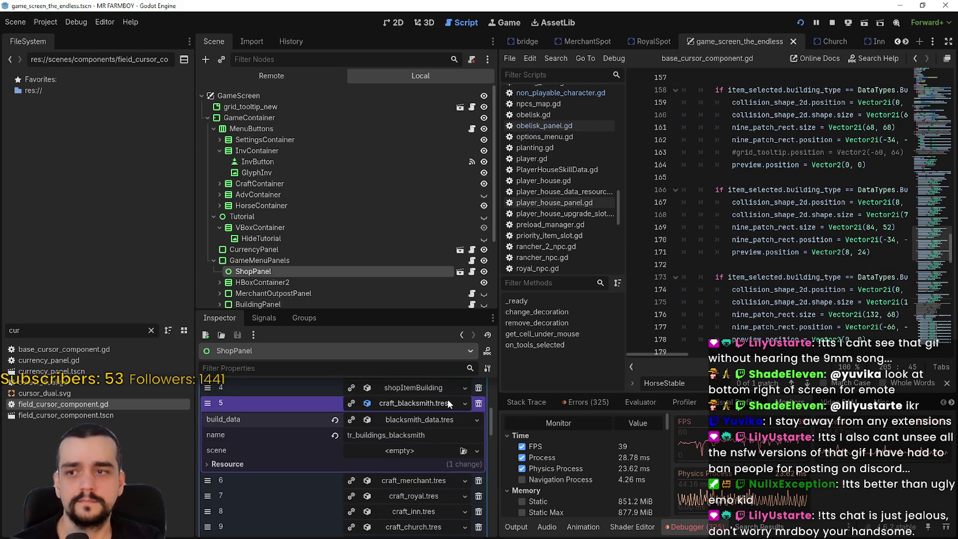
pyautogui.moveTo(495, 264); pyautogui.dragTo(392, 264)
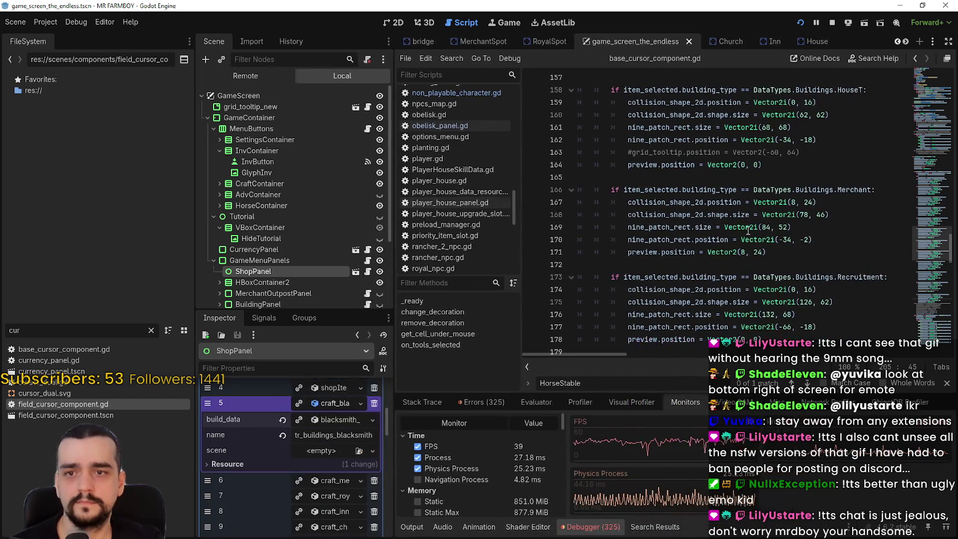
pyautogui.scroll(-2, 824, 222)
# Step: Overwrite HorseStable lines 203–207 with the Recruitment collision, outline and preview values, and save
pyautogui.click(794, 253)
pyautogui.click(790, 264)
pyautogui.moveTo(790, 263)
pyautogui.mouseDown()
pyautogui.moveTo(662, 215)
pyautogui.moveTo(576, 215)
pyautogui.mouseUp()
pyautogui.hotkey('ctrl', 'c')
pyautogui.scroll(-8, 752, 227)
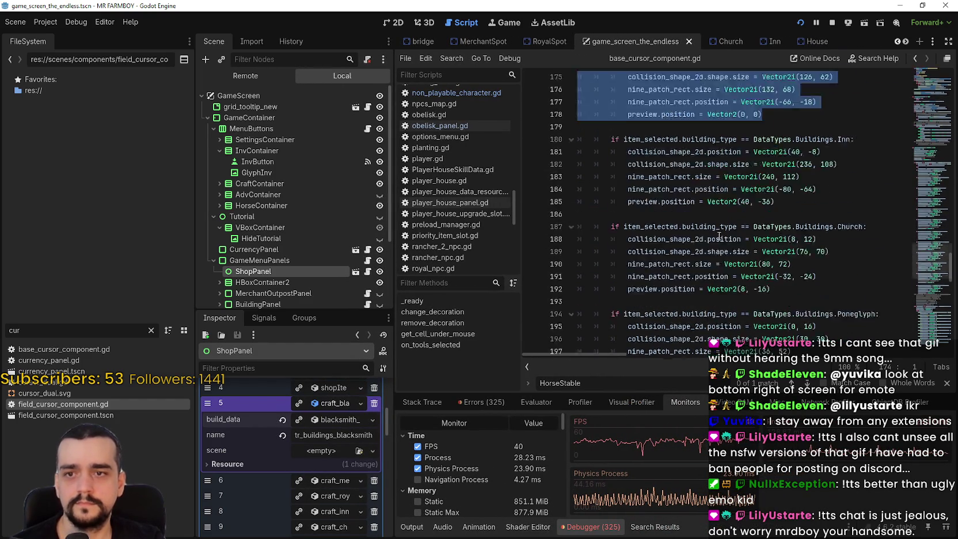
pyautogui.scroll(-2, 752, 226)
pyautogui.moveTo(769, 259)
pyautogui.mouseDown()
pyautogui.moveTo(577, 230)
pyautogui.moveTo(567, 220)
pyautogui.mouseUp()
pyautogui.hotkey('ctrl', 'v')
pyautogui.hotkey('ctrl', 's')
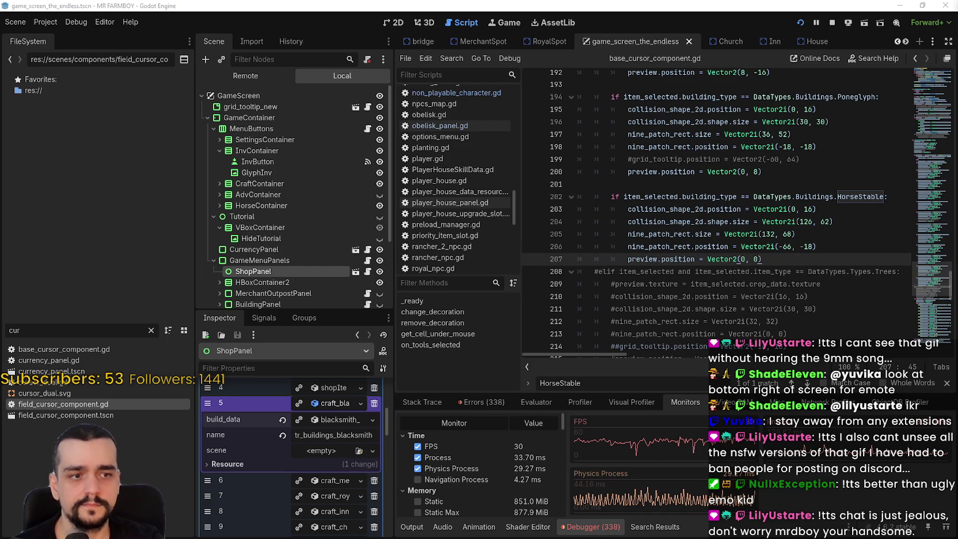
pyautogui.hotkey('alt', 'Tab')
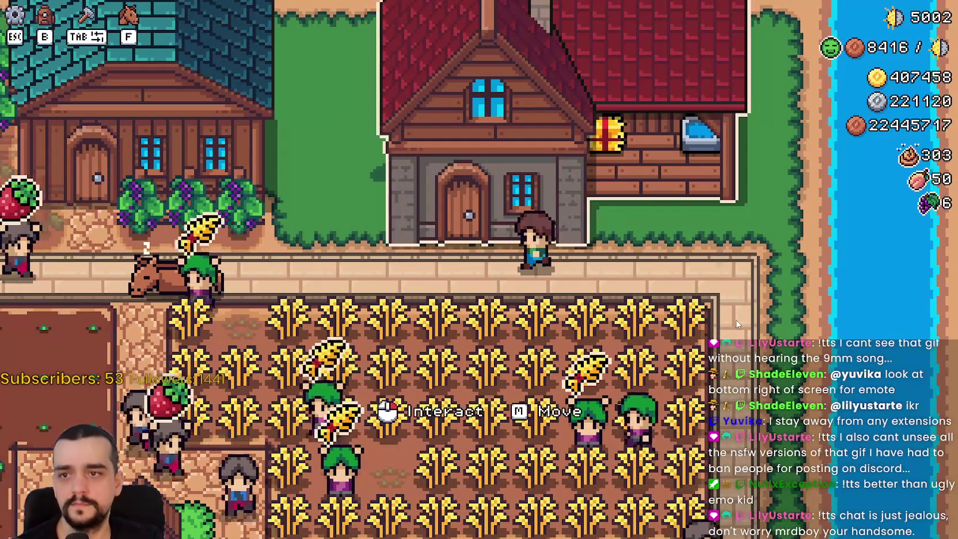
pyautogui.press('b')
pyautogui.press('a')
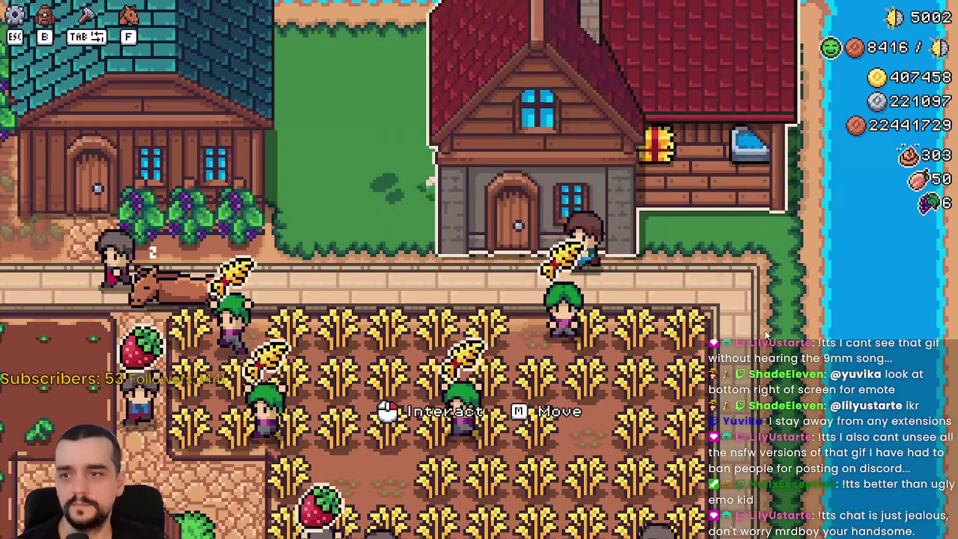
pyautogui.rightClick(763, 335)
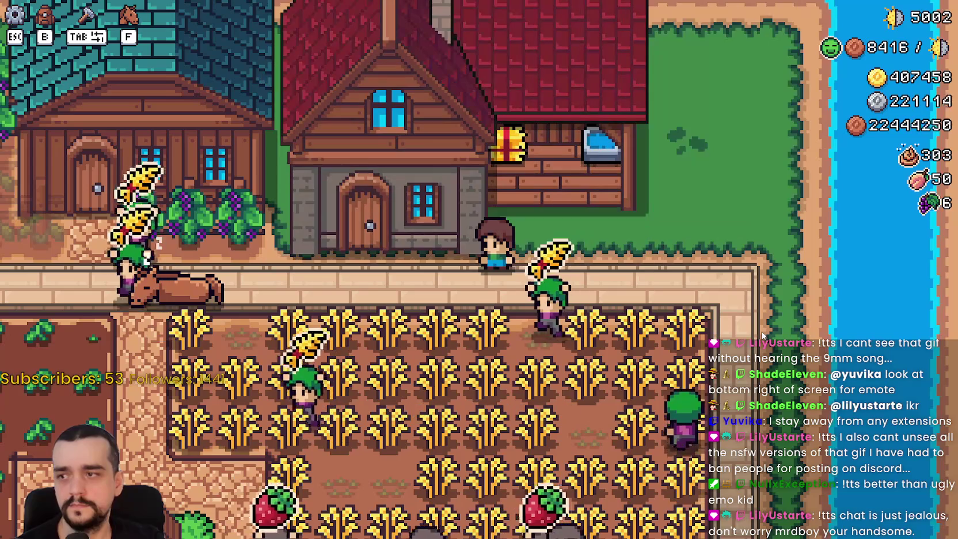
pyautogui.press('a')
pyautogui.press('a')
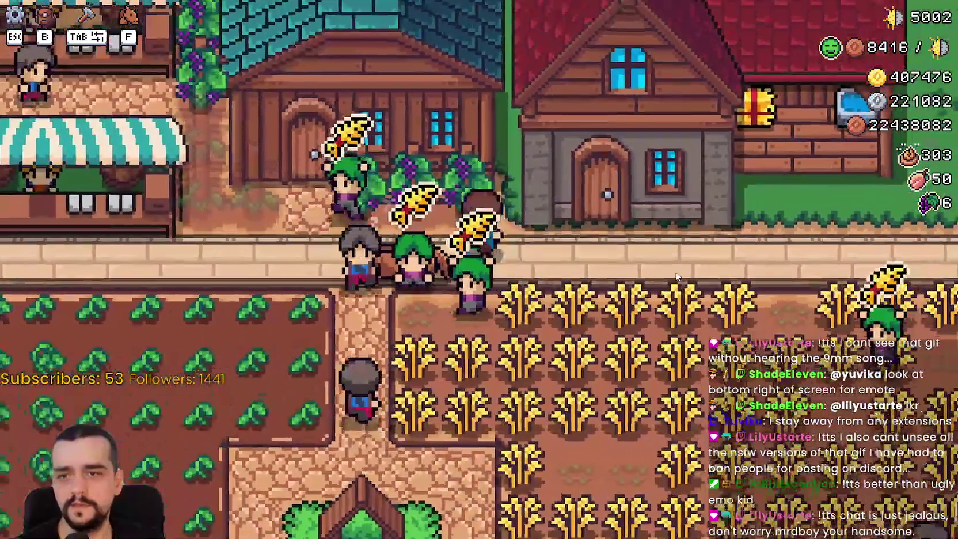
pyautogui.scroll(3, 678, 277)
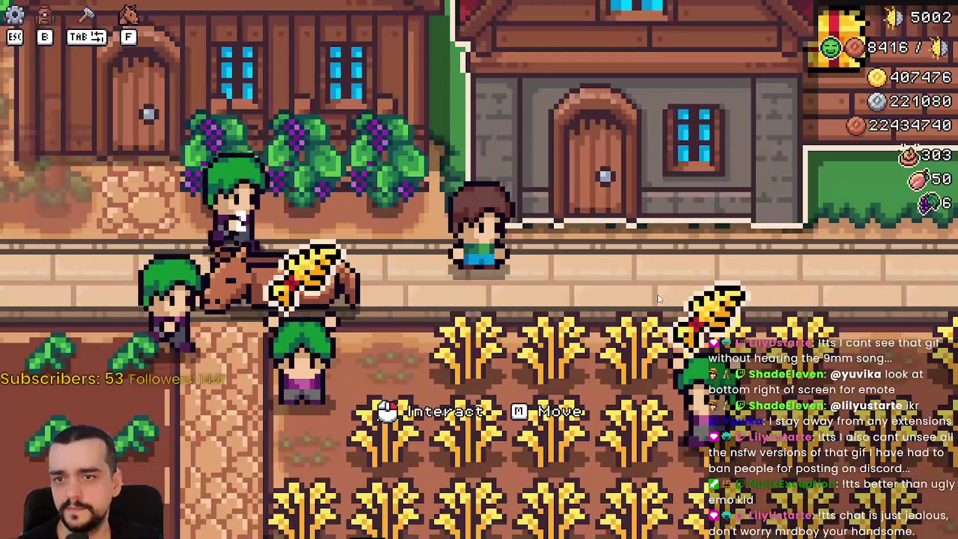
pyautogui.scroll(-3, 656, 294)
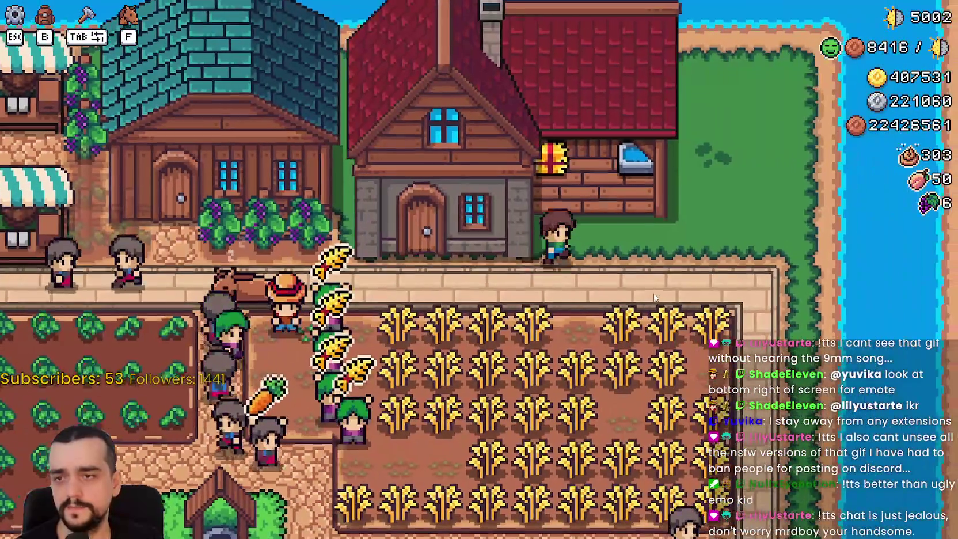
pyautogui.scroll(3, 654, 298)
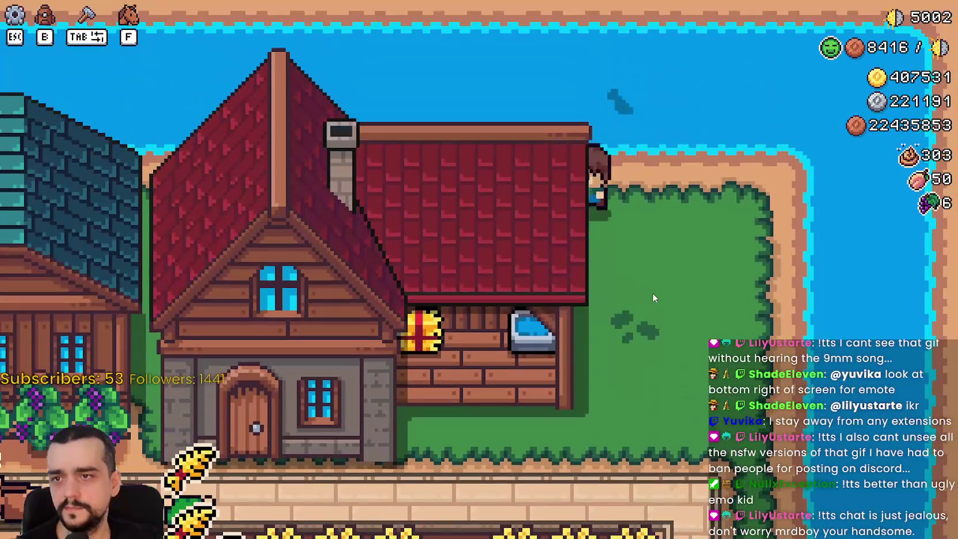
pyautogui.press('Tab')
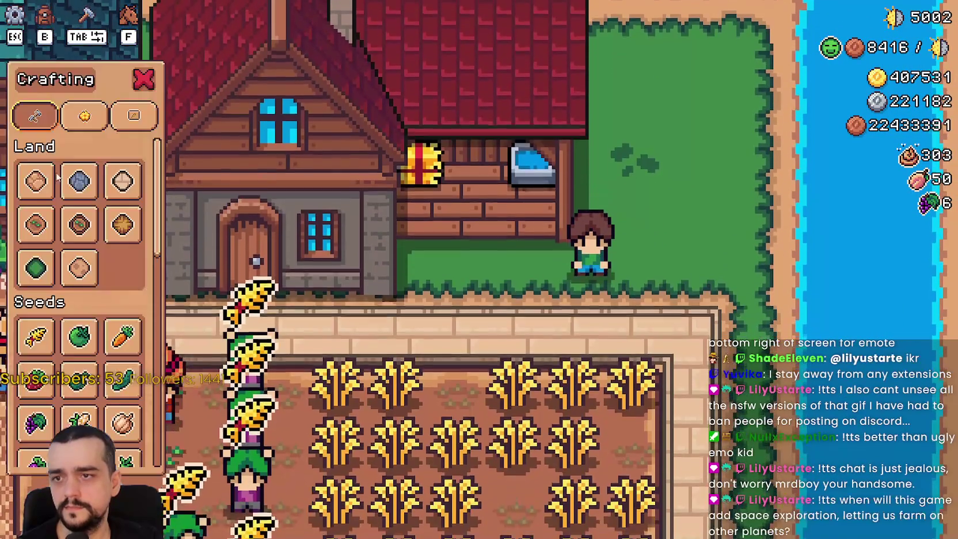
pyautogui.click(36, 268)
pyautogui.press('a')
pyautogui.press('a')
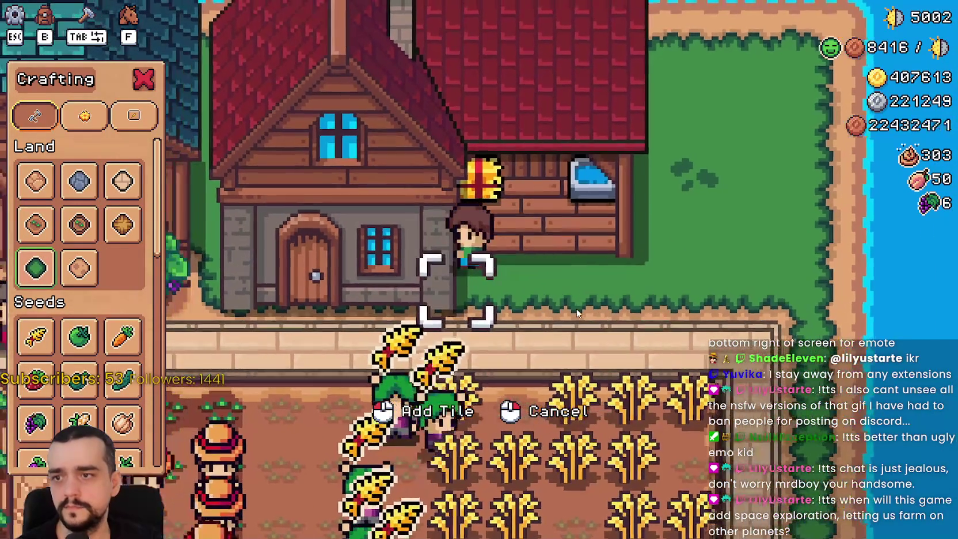
pyautogui.press('s')
pyautogui.press('a')
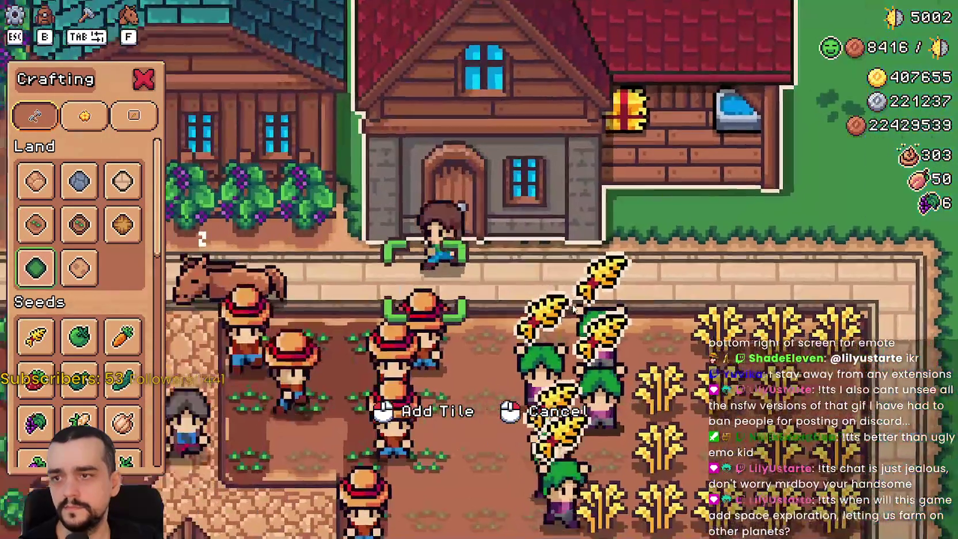
pyautogui.press('d')
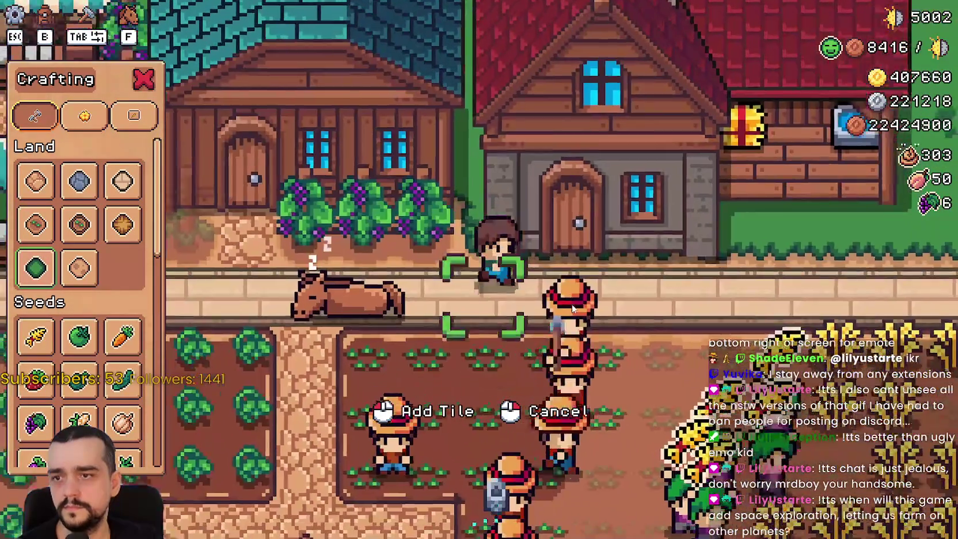
pyautogui.press('w')
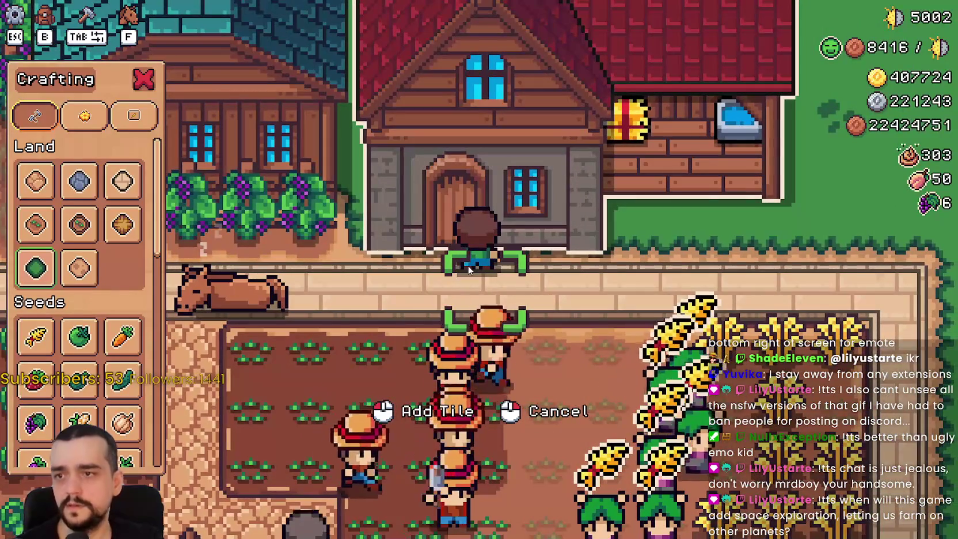
pyautogui.scroll(-3, 394, 213)
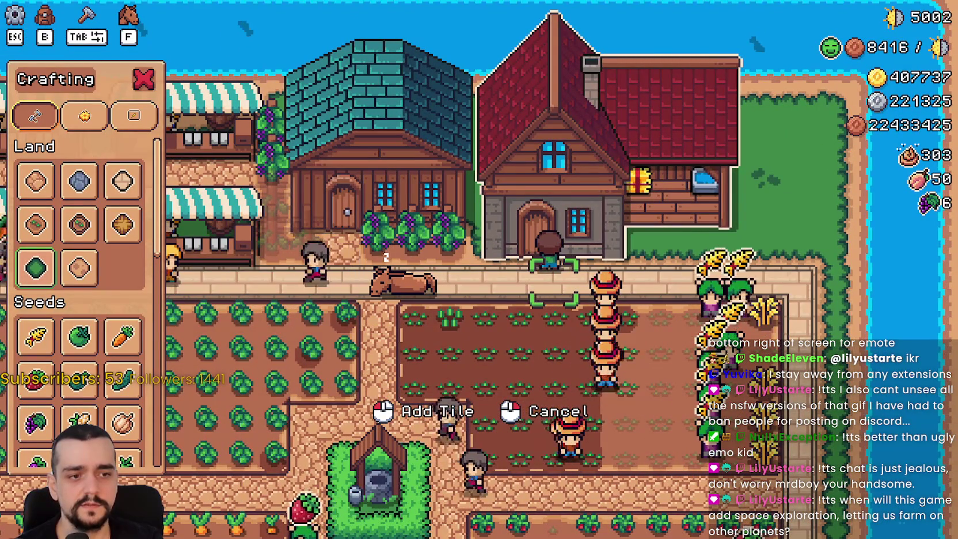
pyautogui.hotkey('alt', 'Tab')
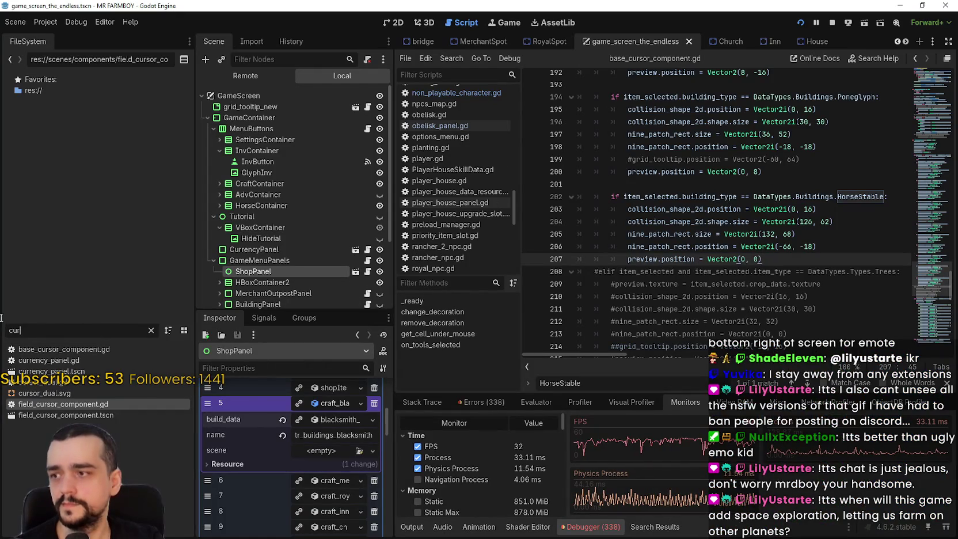
pyautogui.hotkey('alt', 'Tab')
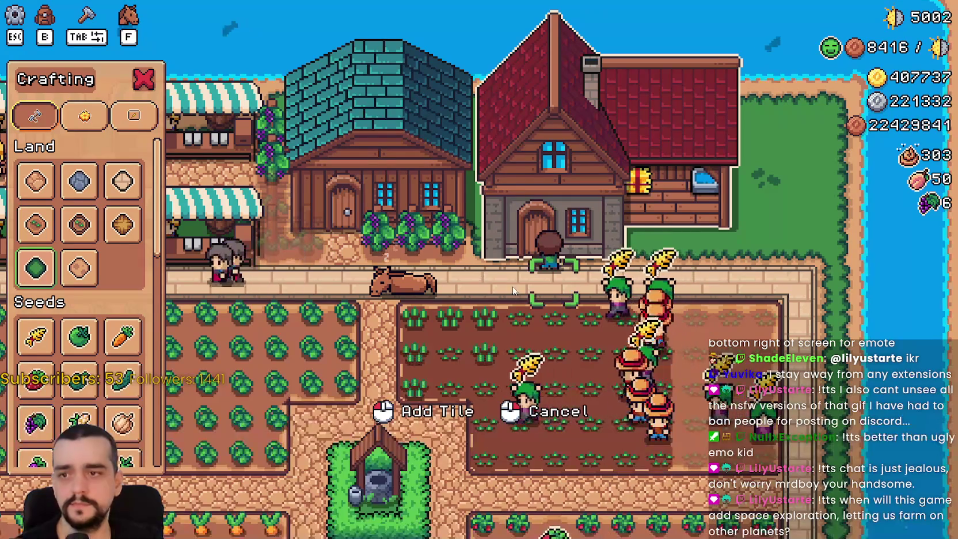
pyautogui.scroll(2, 489, 278)
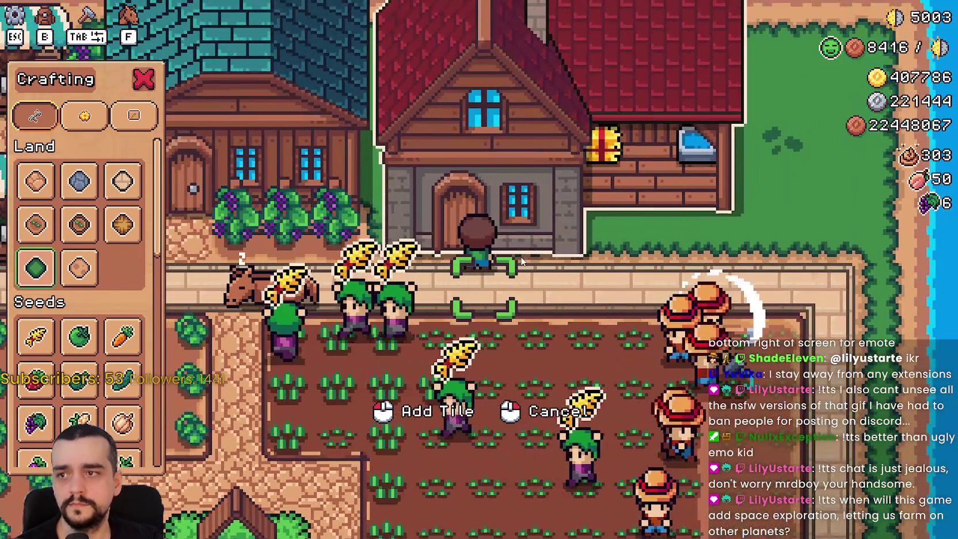
pyautogui.press('w')
pyautogui.press('a')
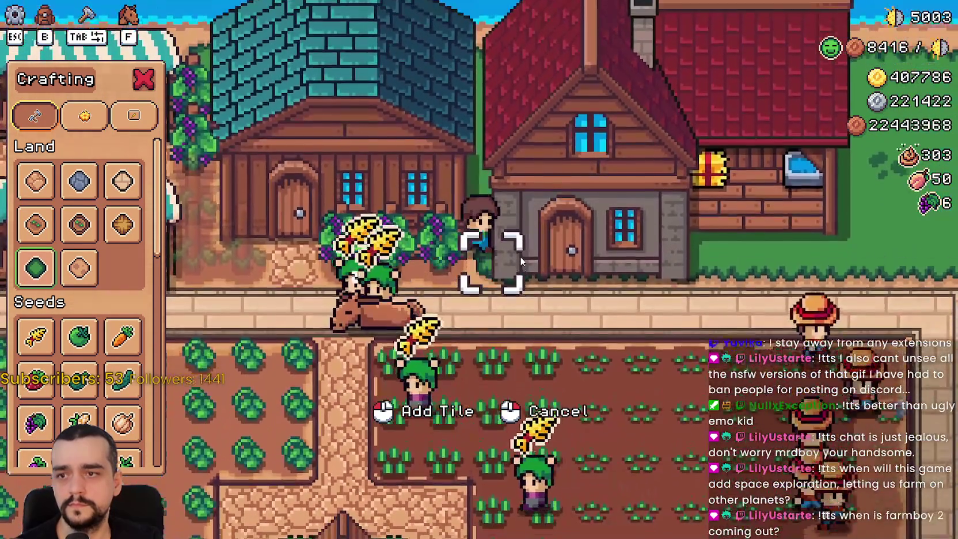
pyautogui.press('d')
pyautogui.press('s')
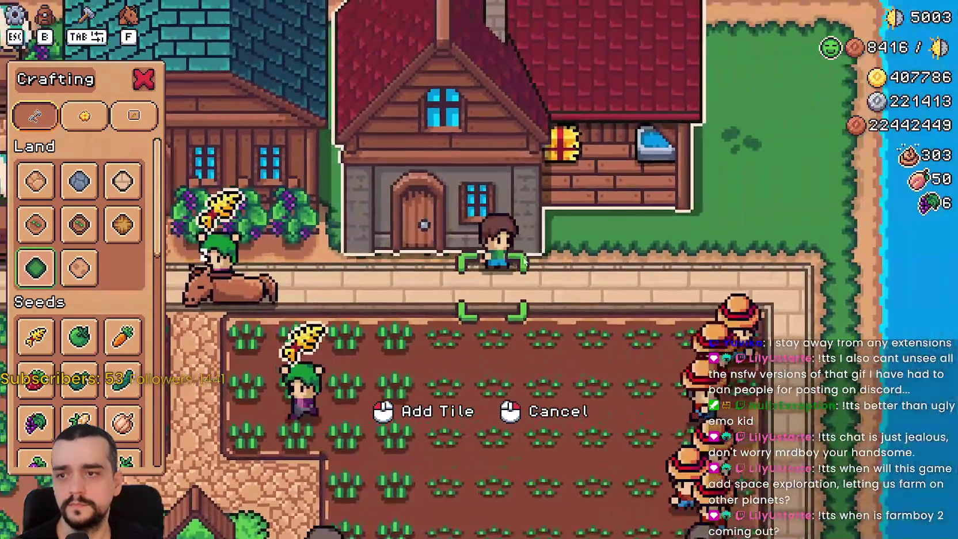
pyautogui.scroll(3, 523, 262)
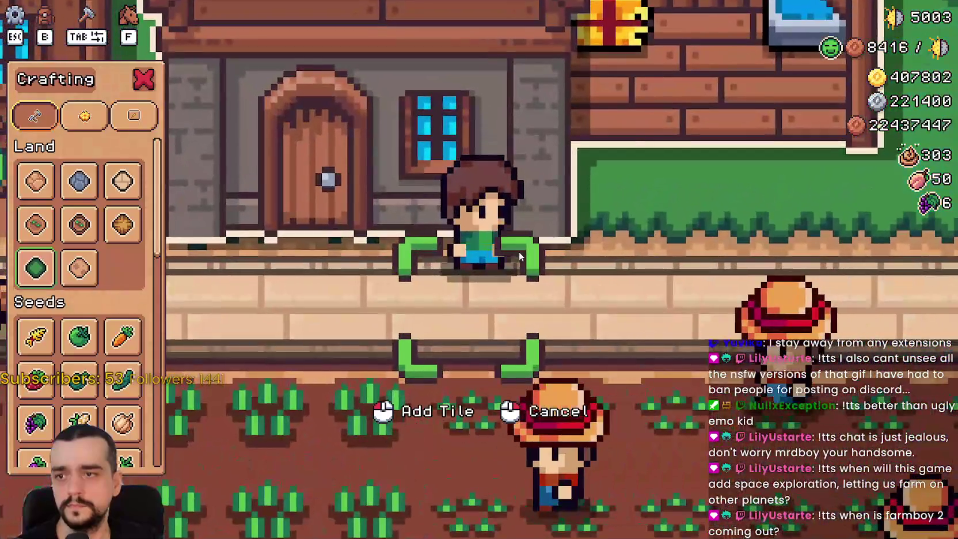
pyautogui.hotkey('alt', 'Tab')
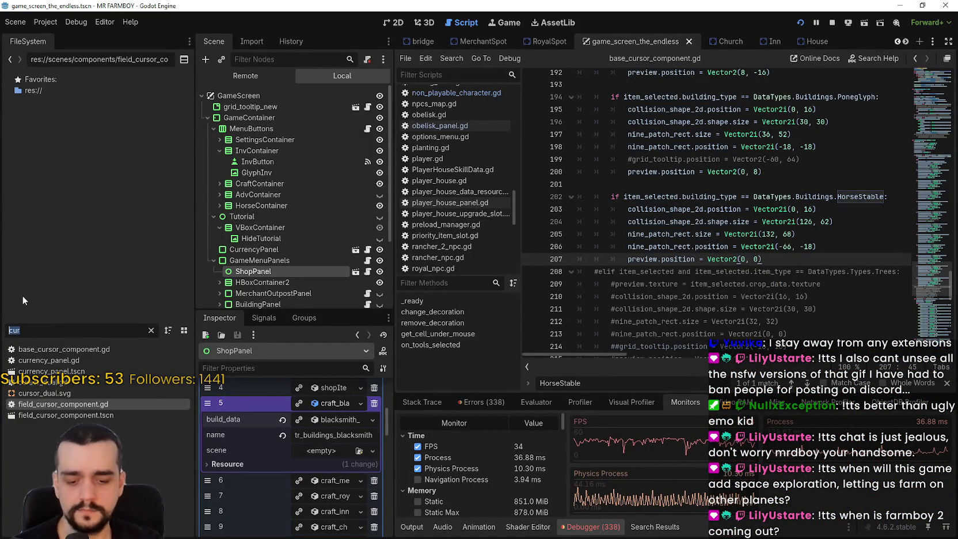
# Step: Filter the FileSystem for 'player' and open PlayerHouse.tscn
pyautogui.press('BackSpace')
pyautogui.press('BackSpace')
pyautogui.press('BackSpace')
pyautogui.write('horse')
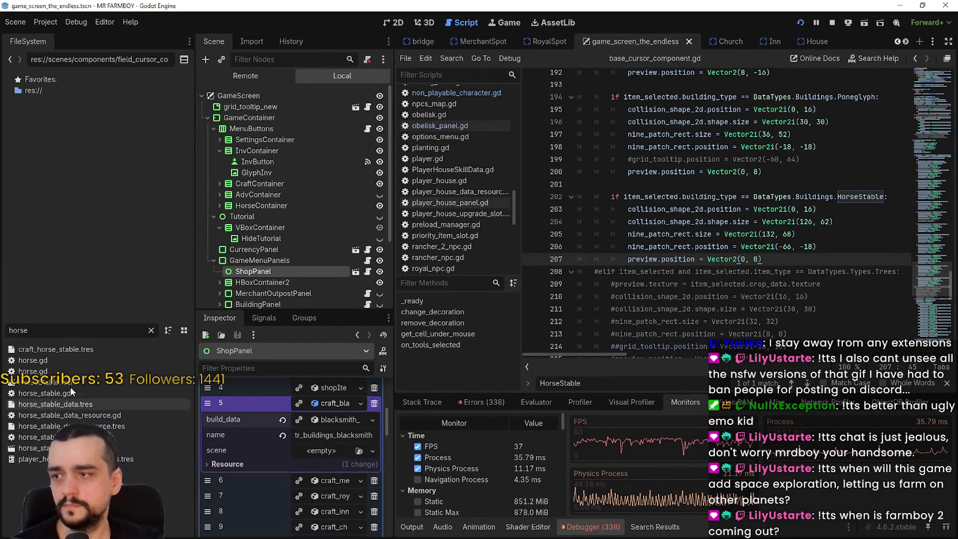
pyautogui.write('increm')
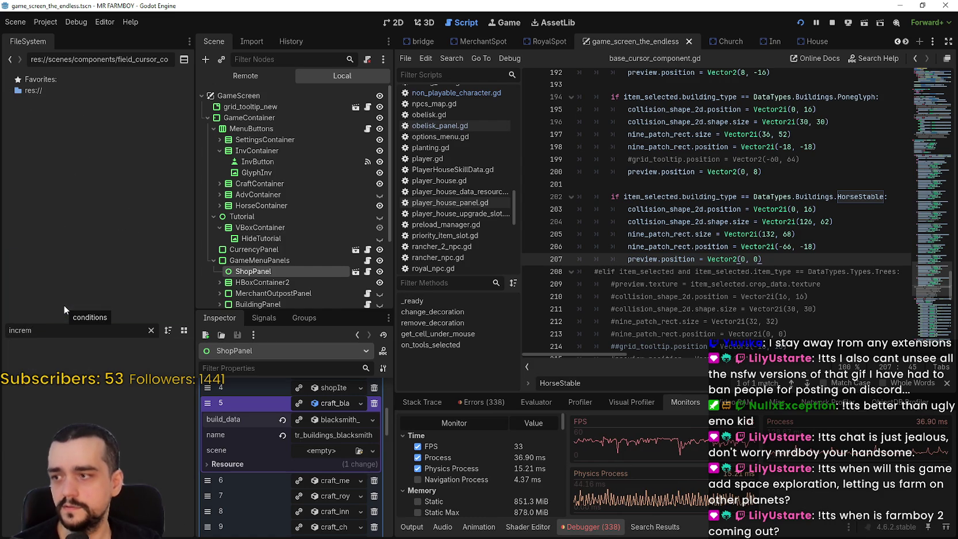
pyautogui.hotkey('ctrl', 'a')
pyautogui.write('player')
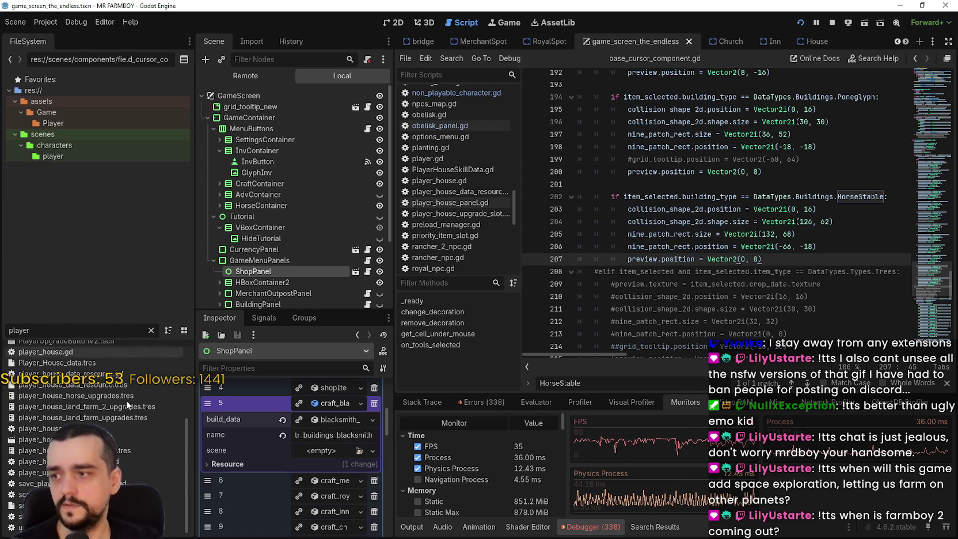
pyautogui.scroll(5, 86, 397)
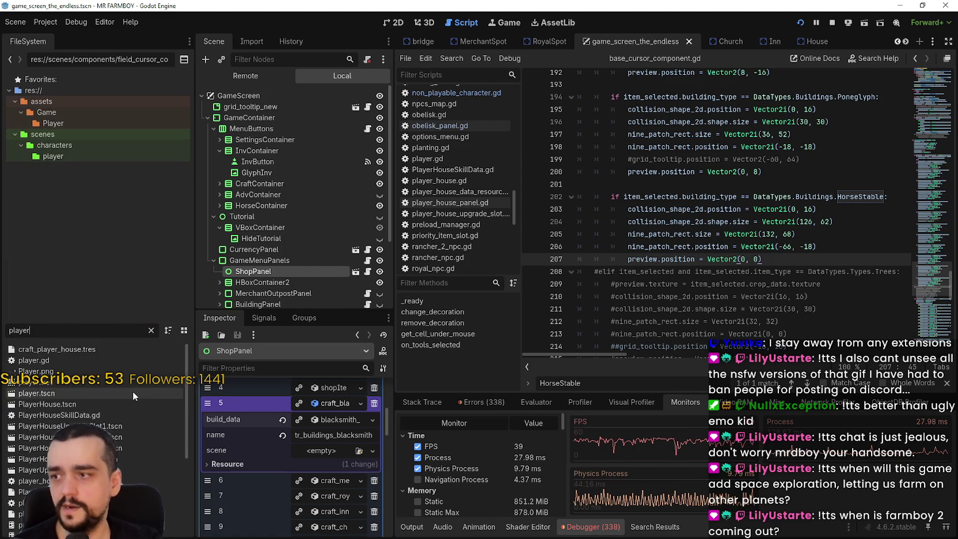
pyautogui.doubleClick(74, 405)
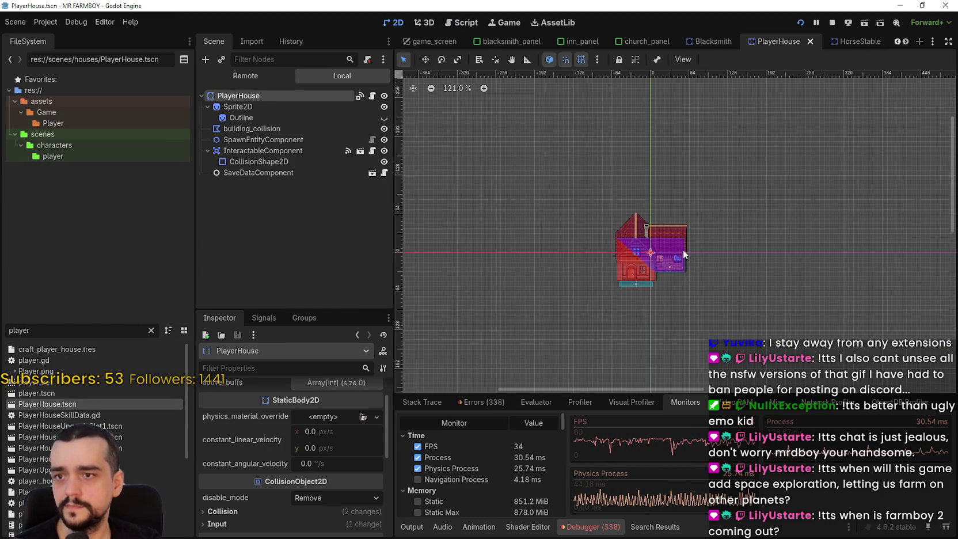
# Step: Select the house Sprite2D and Outline, nudge them with the arrow keys, and save the scene
pyautogui.scroll(5, 683, 251)
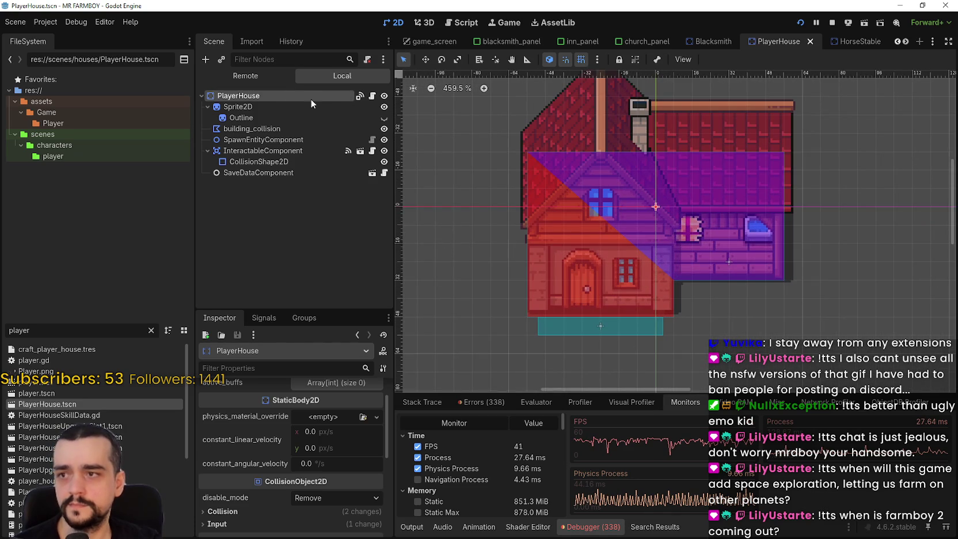
pyautogui.click(286, 106)
pyautogui.keyDown('ctrl'); pyautogui.click(266, 117); pyautogui.keyUp('ctrl')
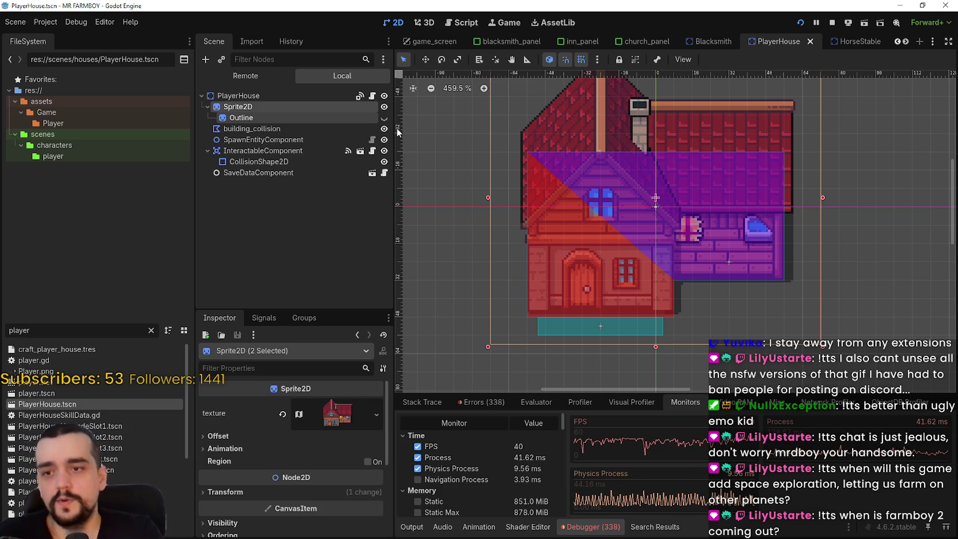
pyautogui.scroll(1, 528, 238)
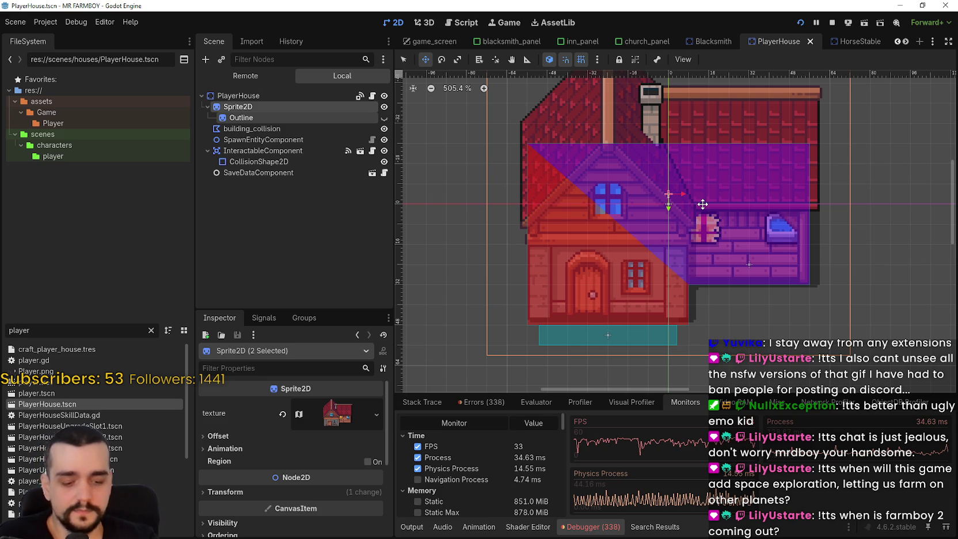
pyautogui.press('Right')
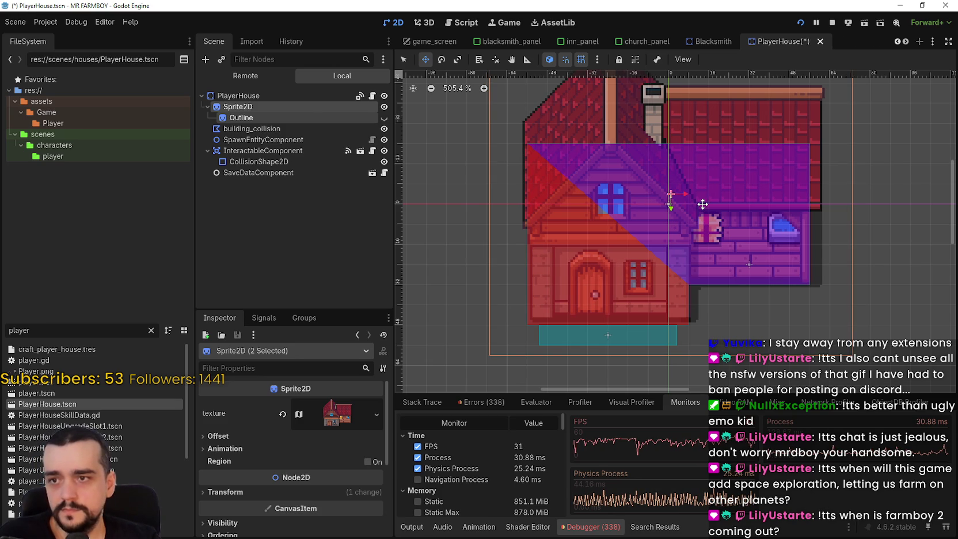
pyautogui.press('Right')
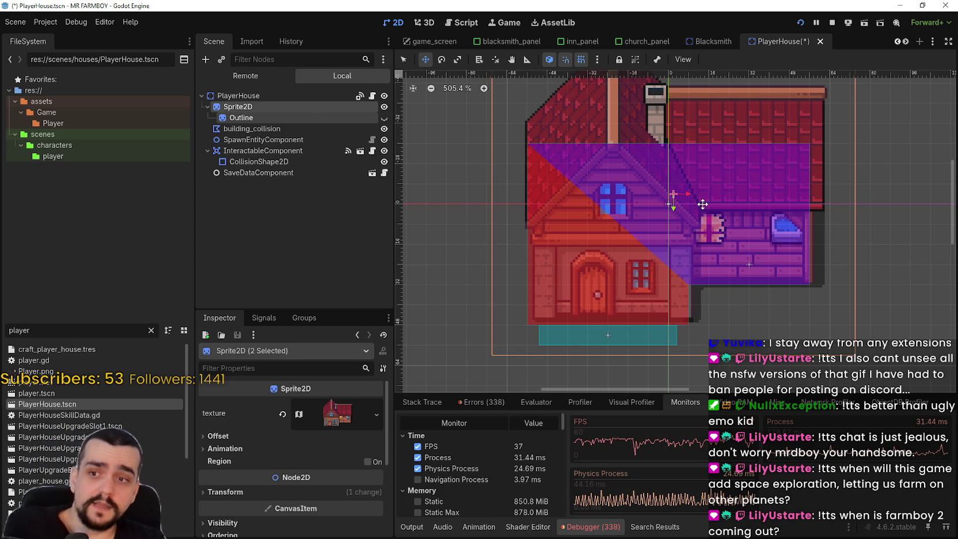
pyautogui.press('Left')
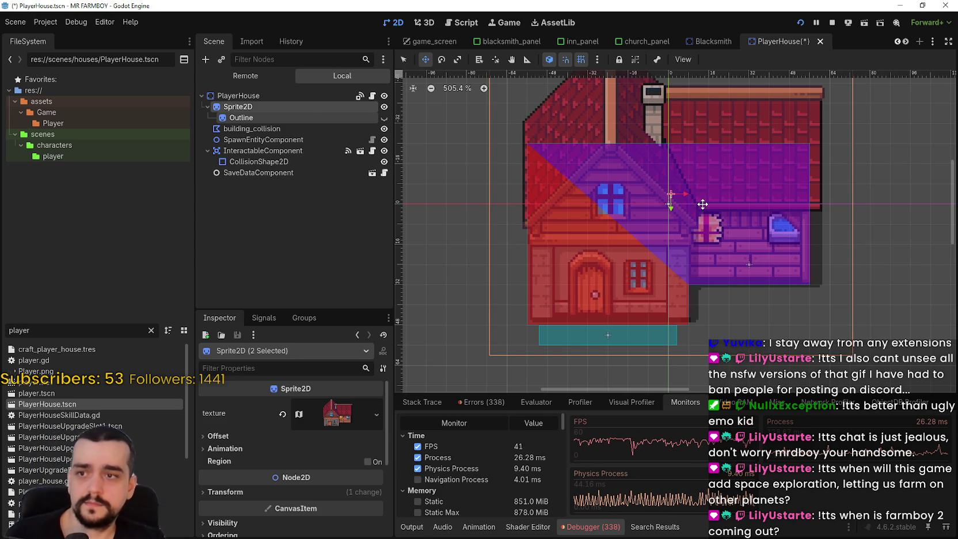
pyautogui.scroll(1, 667, 210)
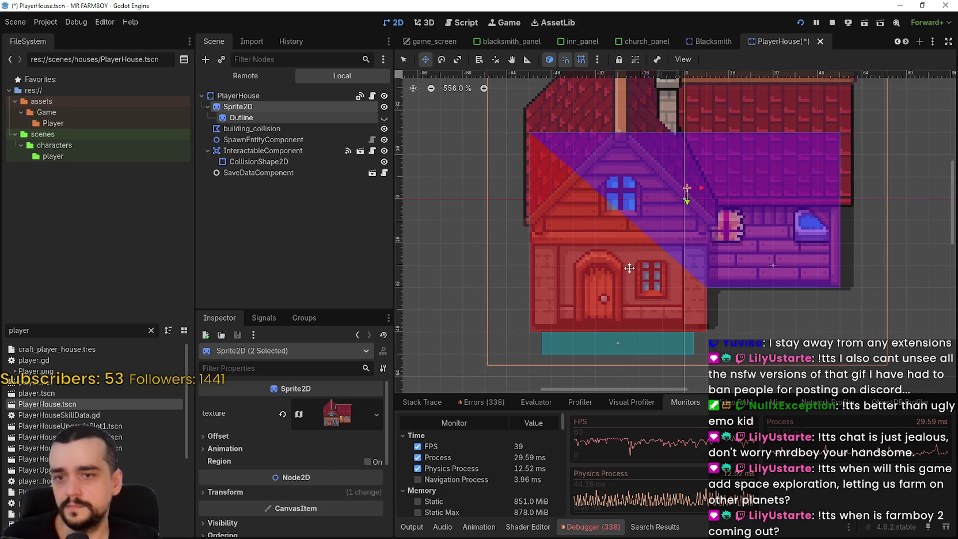
pyautogui.press('Left')
pyautogui.hotkey('ctrl', 's')
# Step: Add building_collision to the selection and move all three right, then one pixel left and up
pyautogui.keyDown('ctrl'); pyautogui.click(268, 132); pyautogui.keyUp('ctrl')
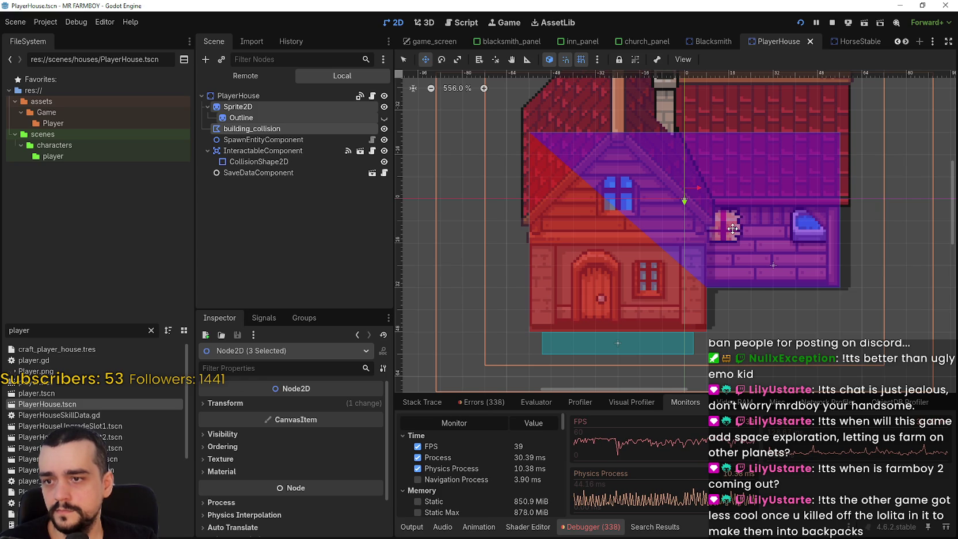
pyautogui.moveTo(664, 245); pyautogui.dragTo(683, 243)
pyautogui.scroll(4, 640, 265)
pyautogui.press('Left')
pyautogui.press('Up')
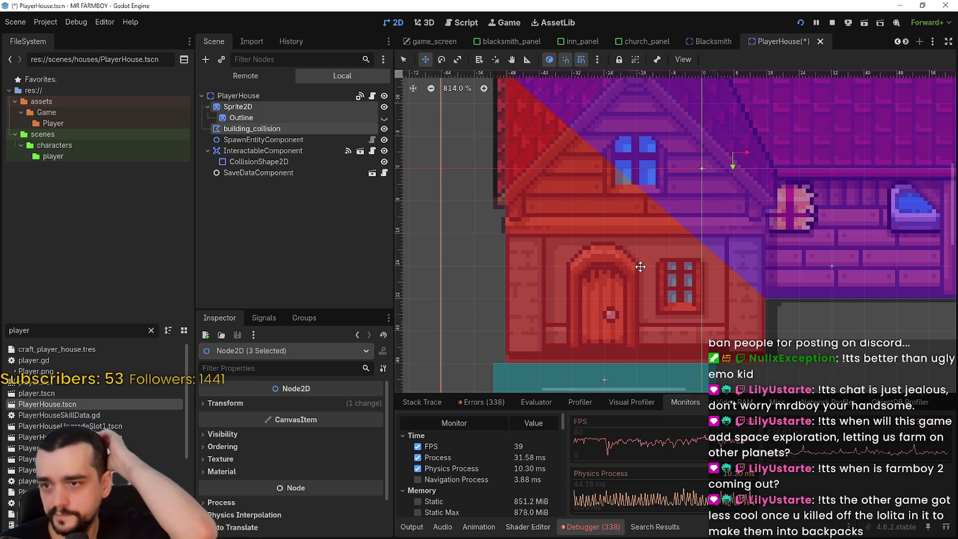
pyautogui.scroll(3, 592, 311)
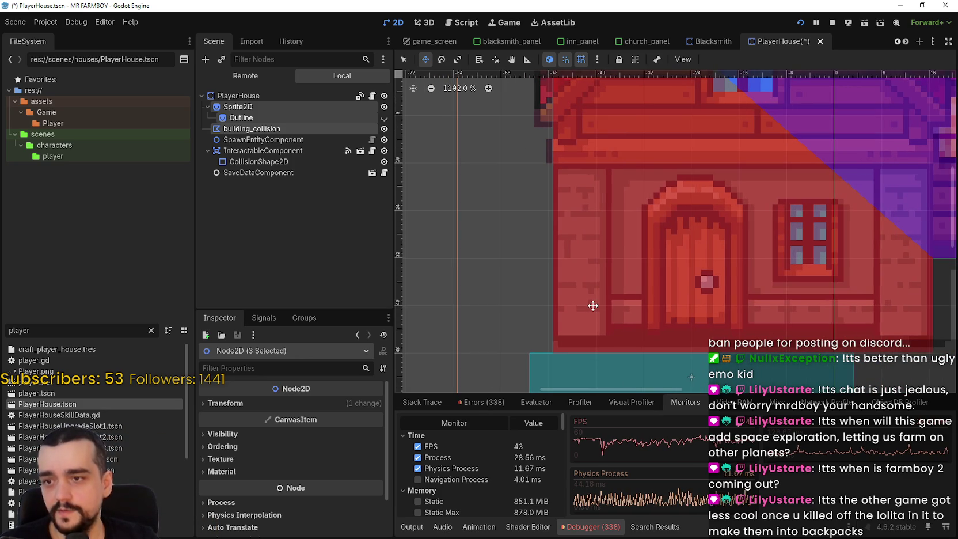
pyautogui.scroll(-4, 574, 246)
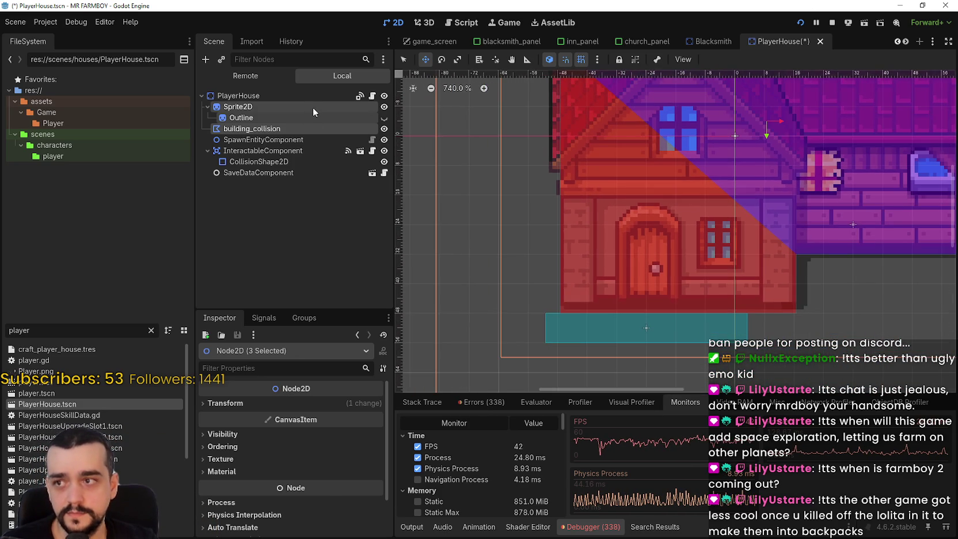
pyautogui.click(313, 107)
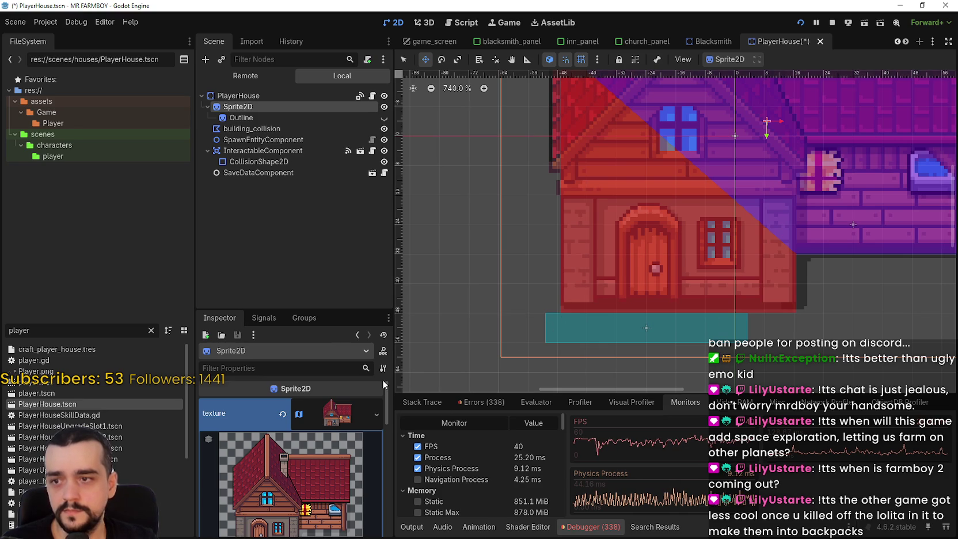
# Step: Change the house sprite's Transform position x from 8.6 to 8
pyautogui.click(345, 402)
pyautogui.click(302, 489)
pyautogui.scroll(-3, 340, 438)
pyautogui.click(342, 427)
pyautogui.press('BackSpace')
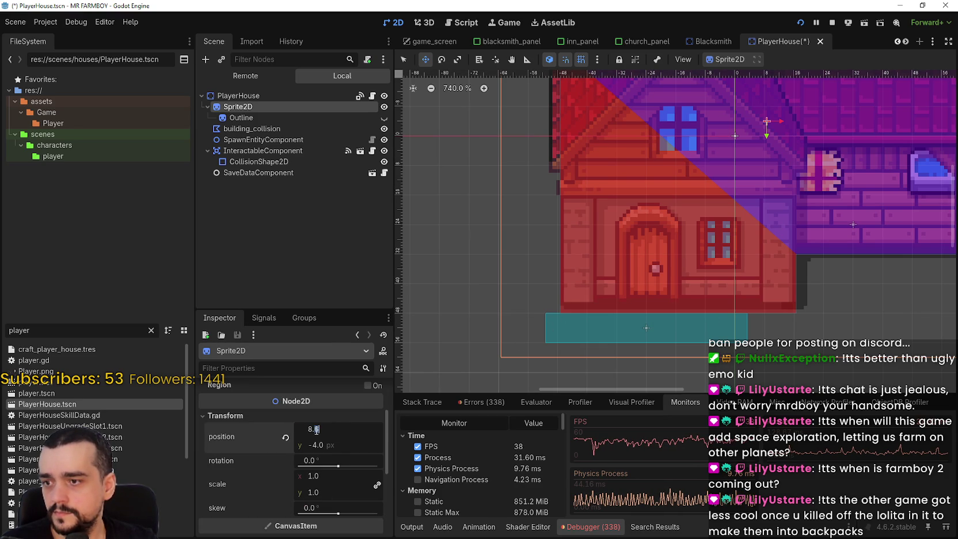
# Step: Shift the interaction CollisionShape2D one pixel right beneath the house door
pyautogui.click(594, 302)
pyautogui.press('q')
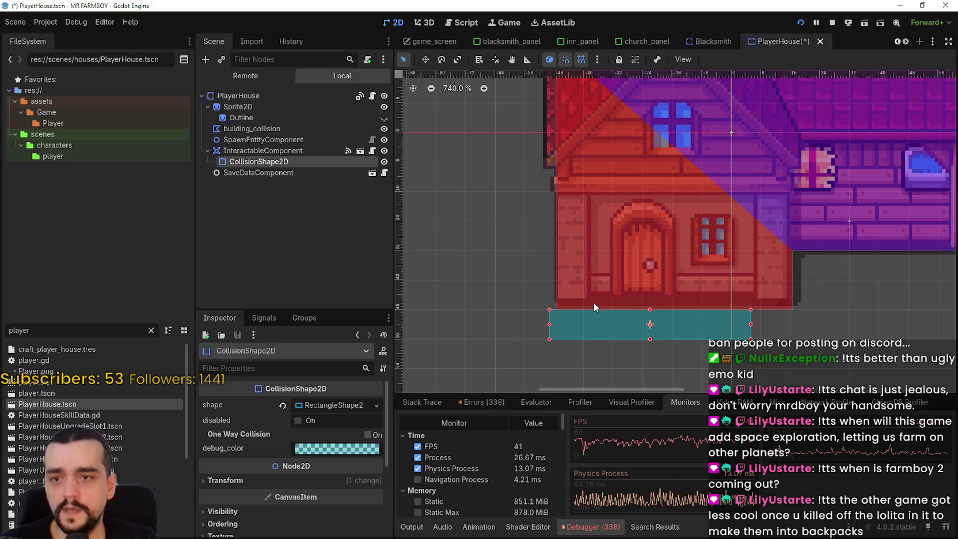
pyautogui.scroll(4, 594, 302)
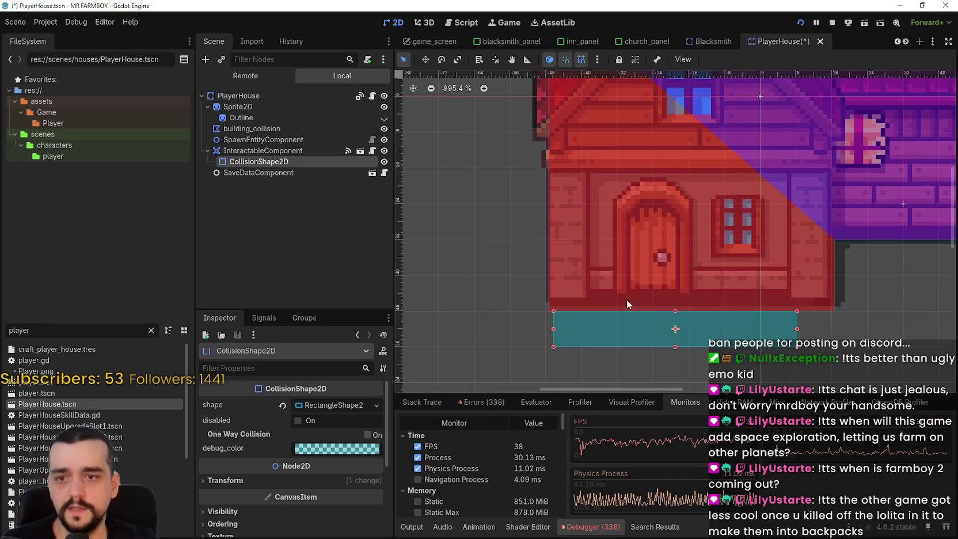
pyautogui.scroll(3, 641, 310)
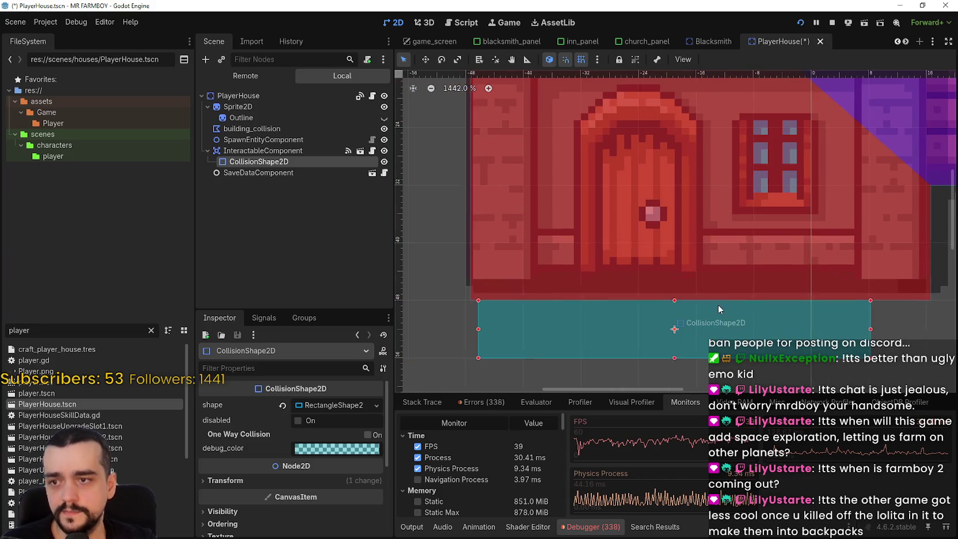
pyautogui.press('Right')
pyautogui.press('Right')
pyautogui.press('Right')
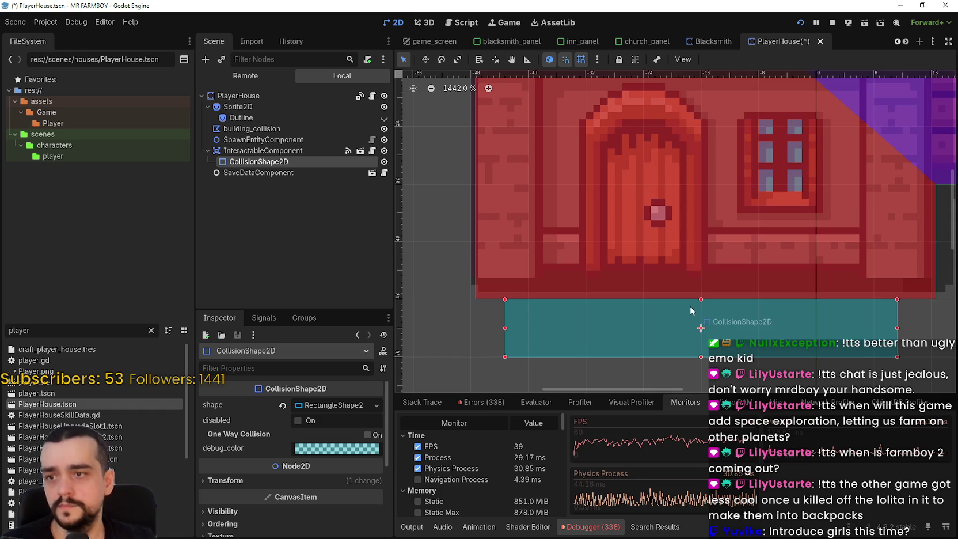
pyautogui.scroll(-1, 574, 239)
pyautogui.hscroll(2, 653, 301)
pyautogui.scroll(-1, 653, 301)
# Step: Check the building_collision polygon's alignment and its Transform x position
pyautogui.click(256, 129)
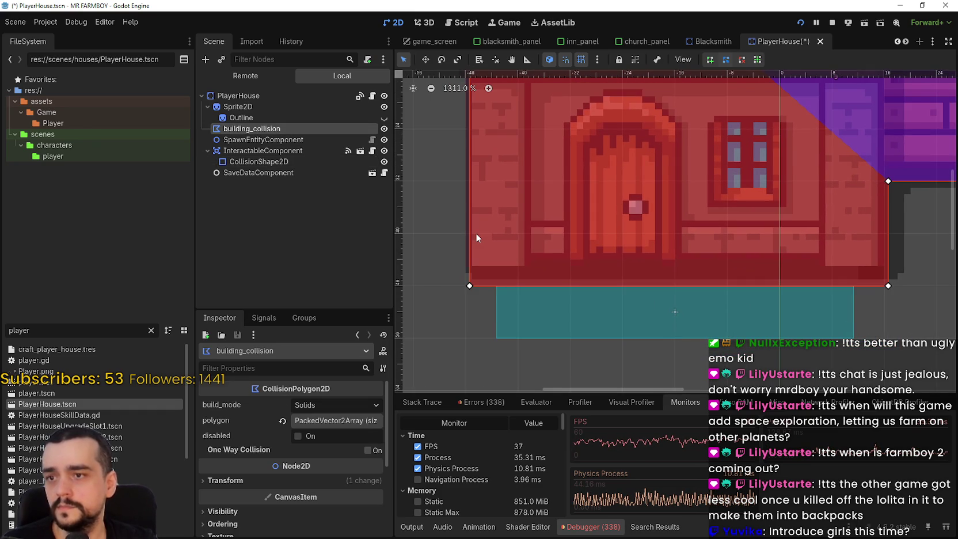
pyautogui.press('Left')
pyautogui.press('Right')
pyautogui.click(246, 481)
pyautogui.click(340, 495)
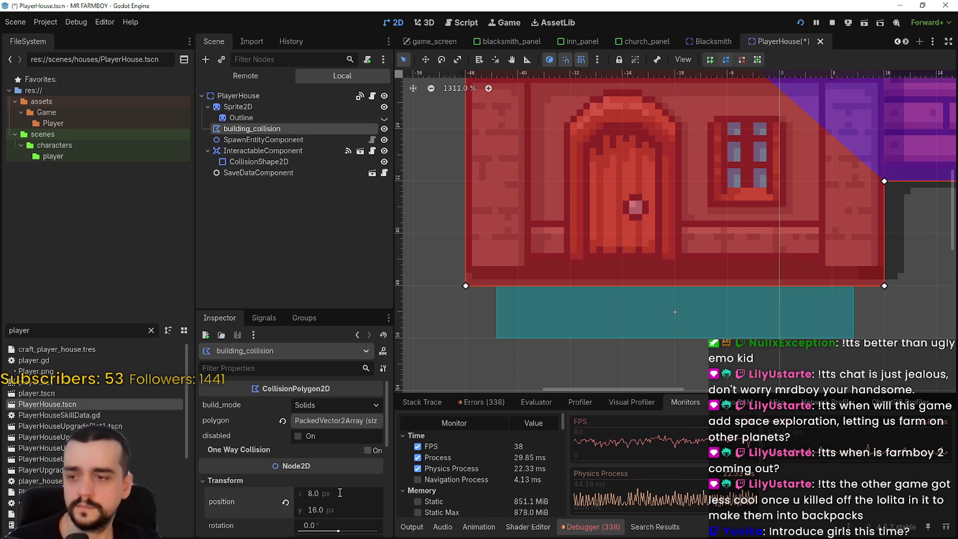
pyautogui.scroll(-4, 686, 262)
pyautogui.scroll(4, 778, 133)
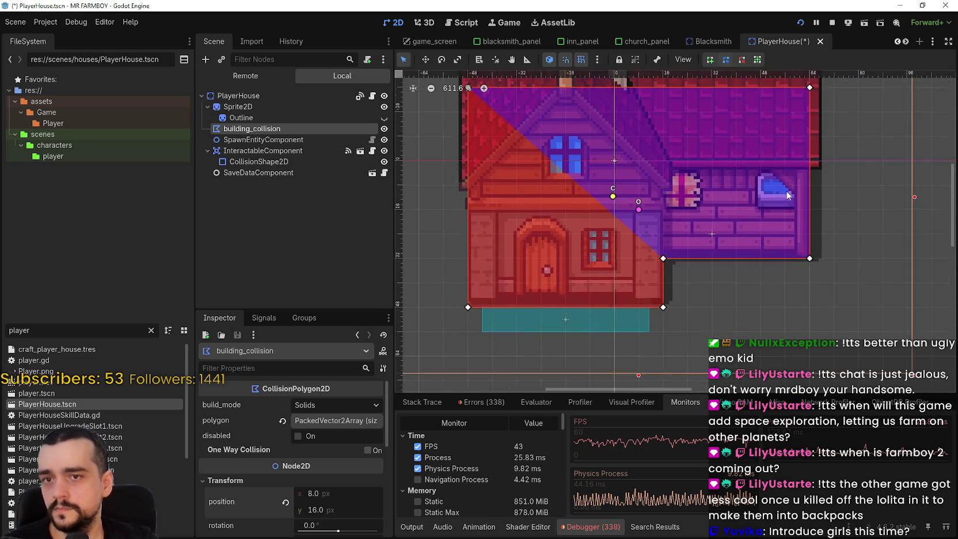
pyautogui.scroll(-2, 761, 256)
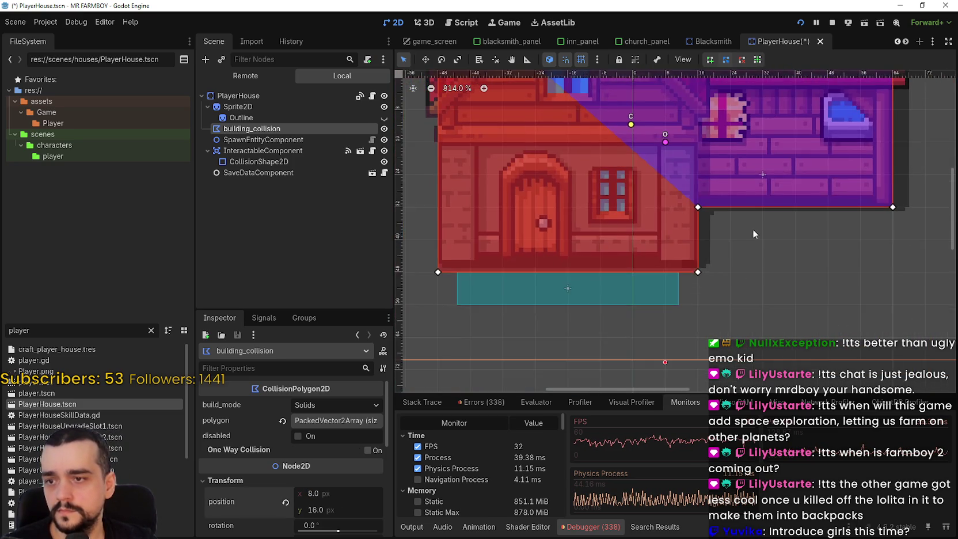
pyautogui.scroll(3, 601, 266)
pyautogui.scroll(-2, 591, 268)
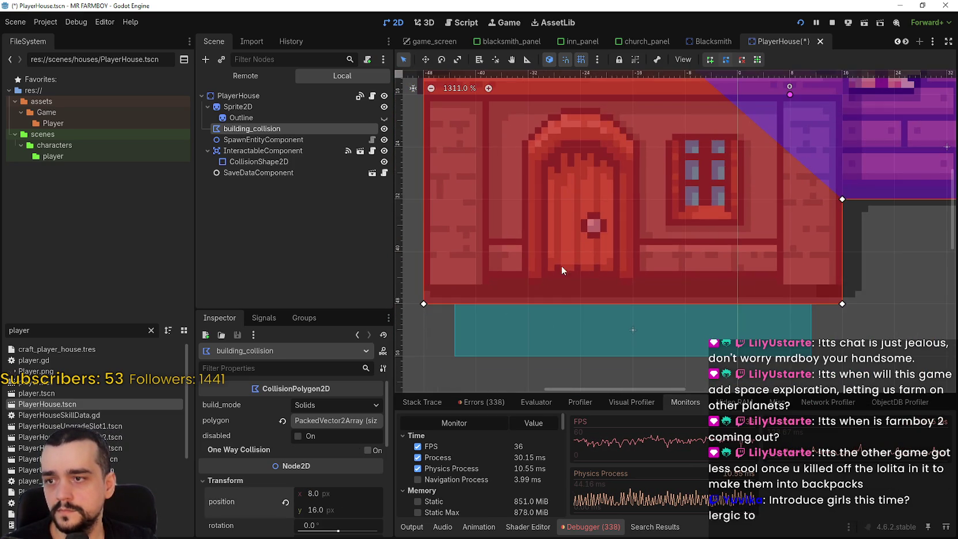
pyautogui.scroll(-1, 537, 269)
# Step: Move the house sprite and outline up, nudge them two pixels down, and save PlayerHouse.tscn
pyautogui.click(251, 109)
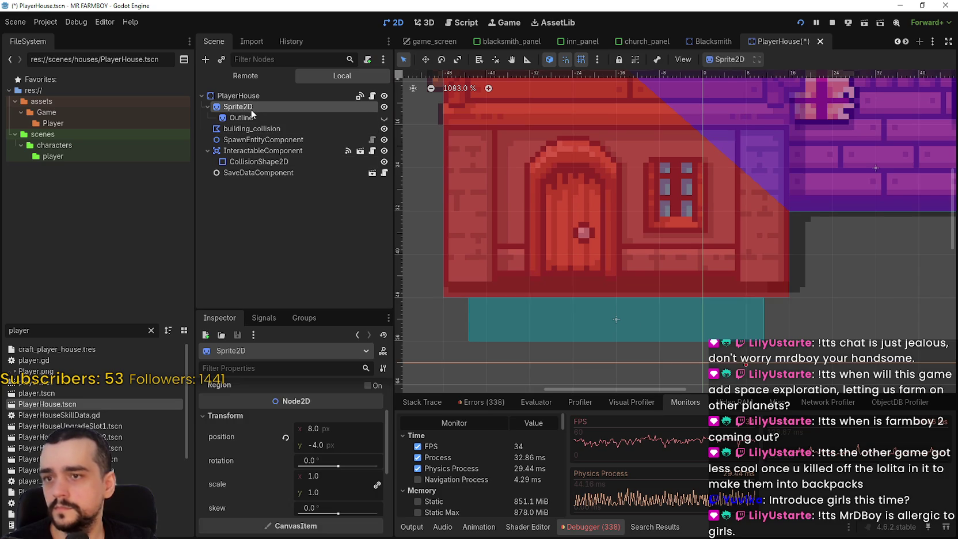
pyautogui.click(249, 116)
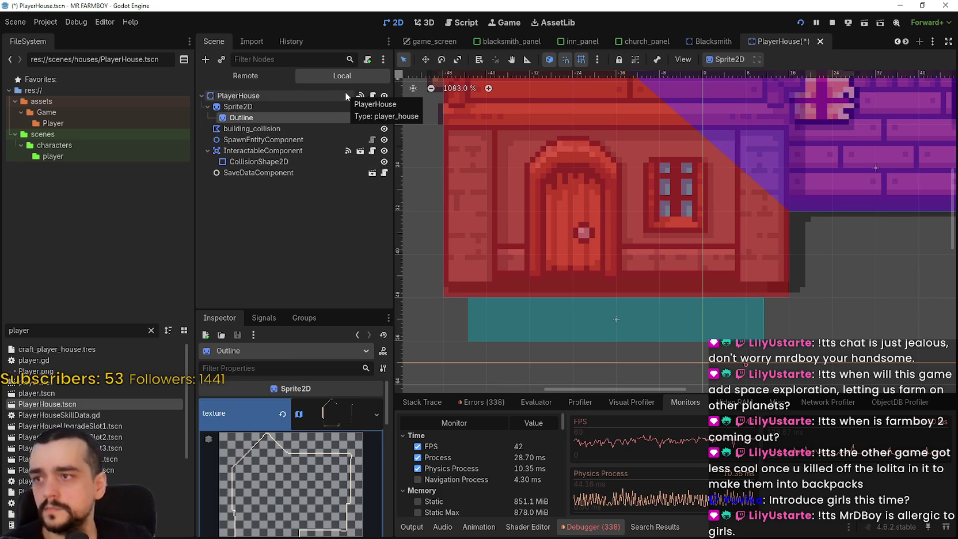
pyautogui.click(325, 105)
pyautogui.keyDown('shift'); pyautogui.click(309, 117); pyautogui.keyUp('shift')
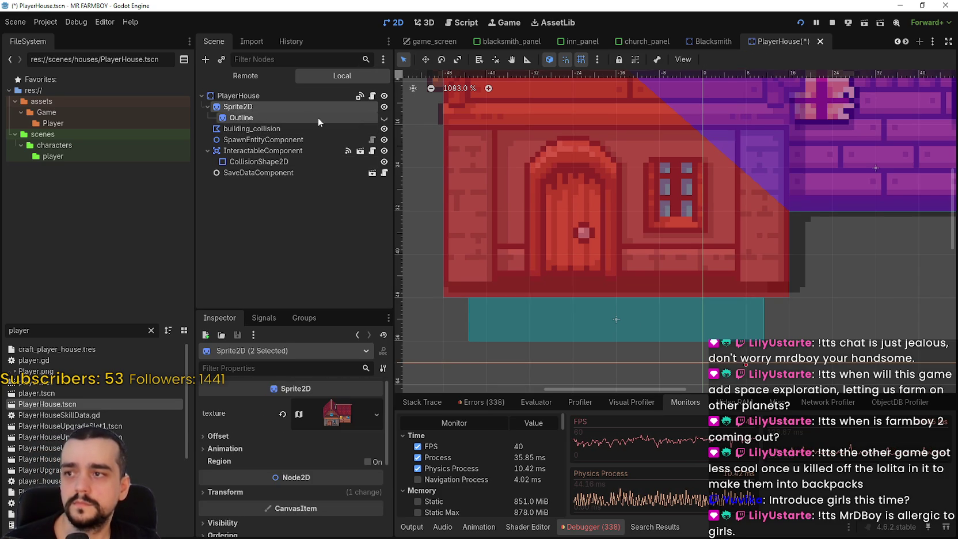
pyautogui.click(425, 59)
pyautogui.moveTo(600, 255); pyautogui.dragTo(599, 232)
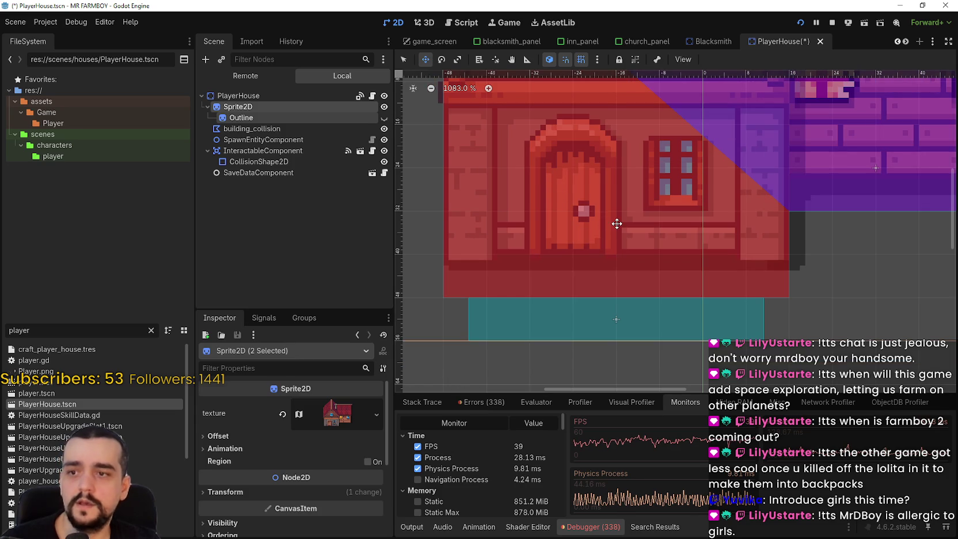
pyautogui.press('Down')
pyautogui.press('Down')
pyautogui.press('Down')
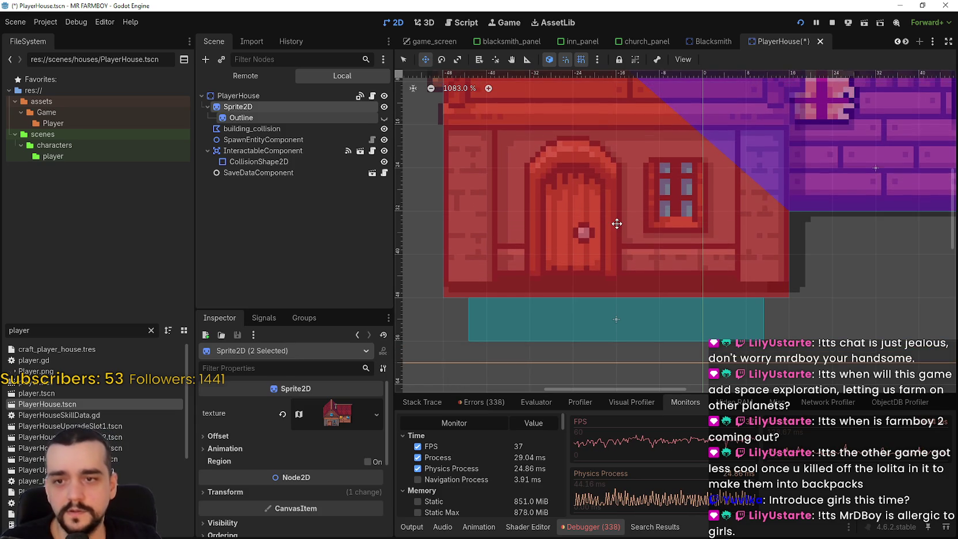
pyautogui.press('Down')
pyautogui.scroll(5, 583, 293)
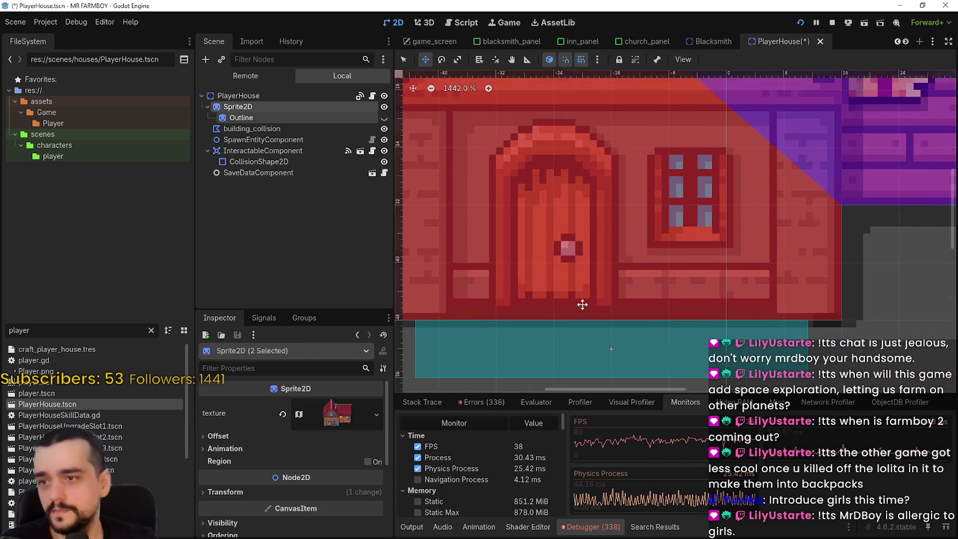
pyautogui.scroll(-3, 870, 316)
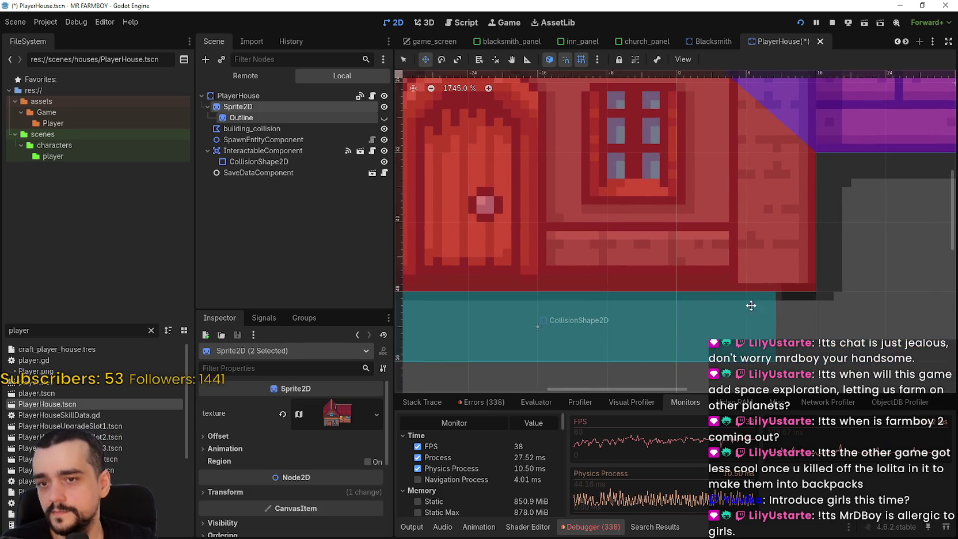
pyautogui.hotkey('ctrl', 's')
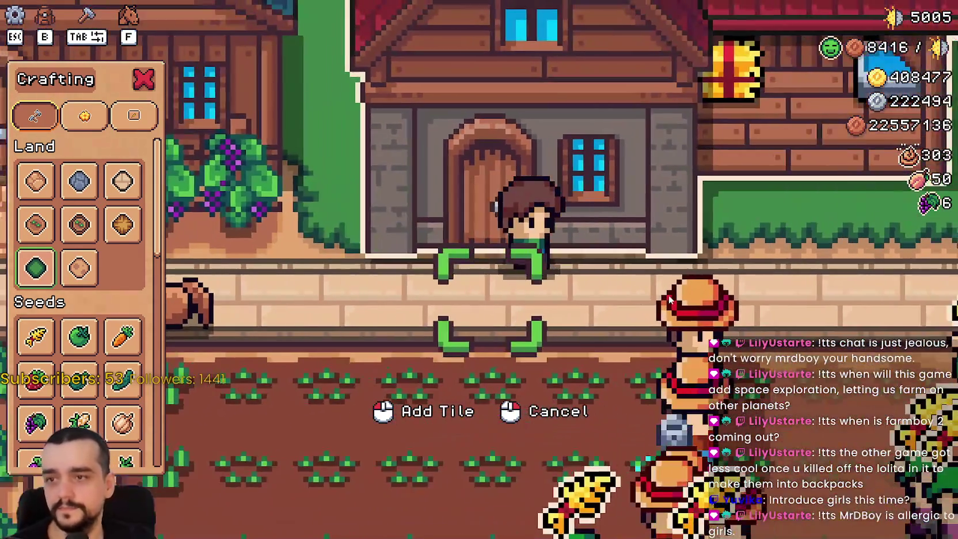
# Step: Walk the farmer around the player house, the crop field and behind the red-roofed house
pyautogui.press('w')
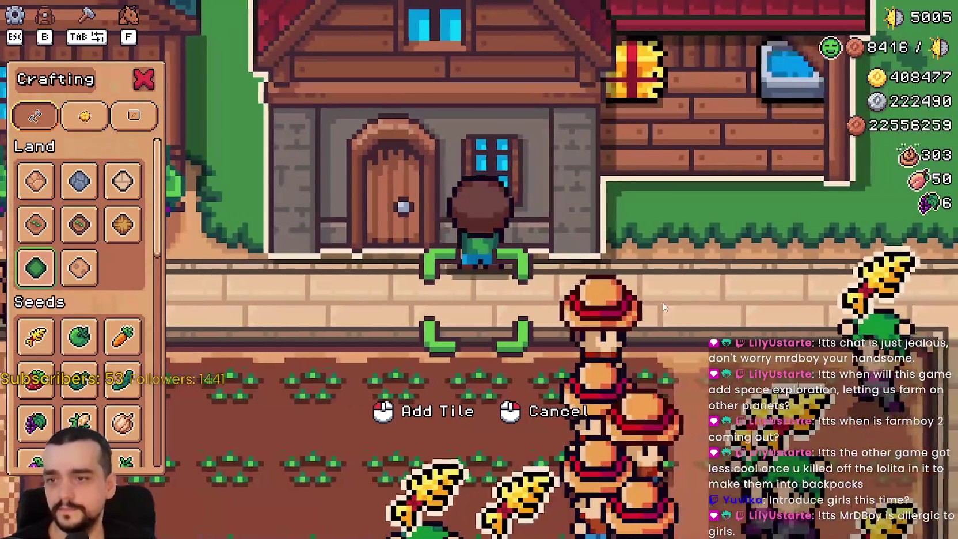
pyautogui.press('d')
pyautogui.press('w')
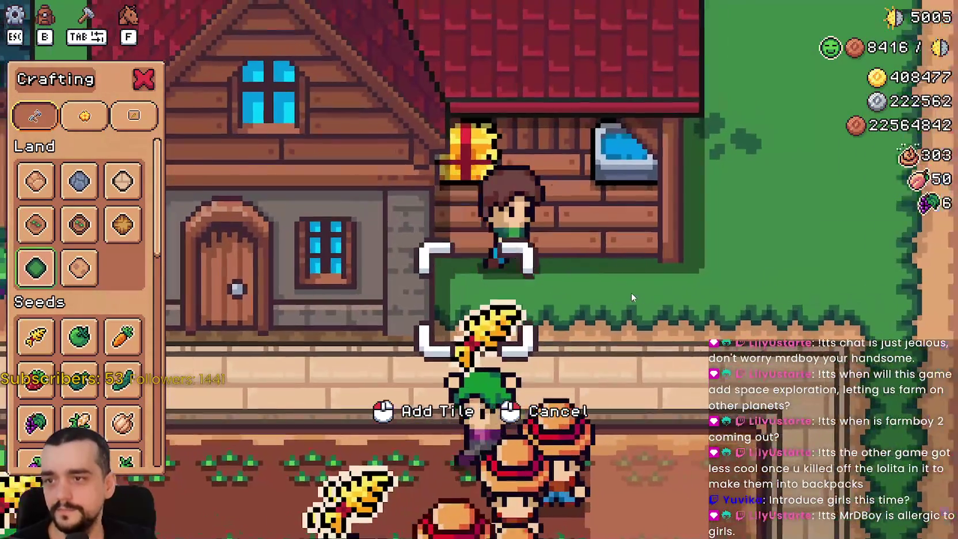
pyautogui.press('d')
pyautogui.press('s')
pyautogui.press('a')
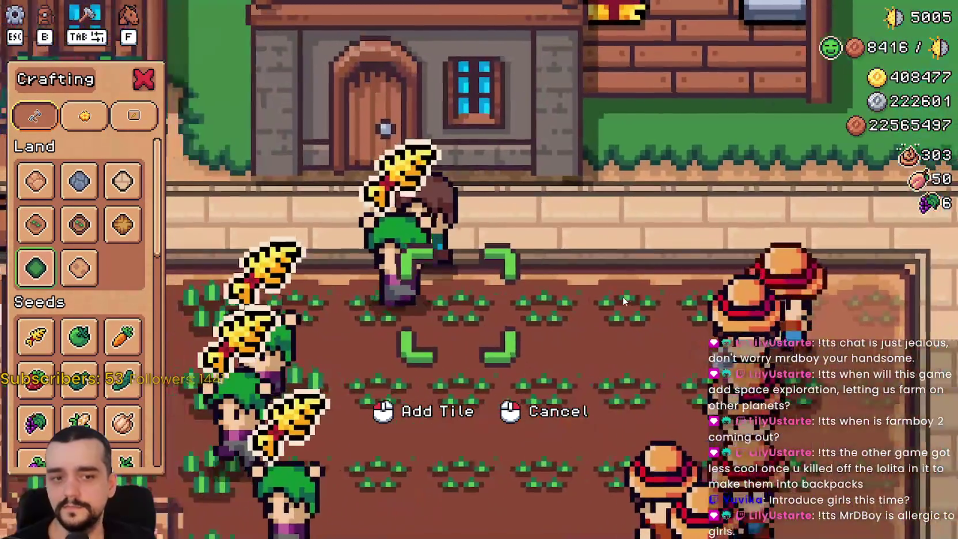
pyautogui.press('a')
pyautogui.press('w')
pyautogui.press('w')
pyautogui.press('s')
pyautogui.press('s')
pyautogui.press('d')
pyautogui.press('w')
pyautogui.press('s')
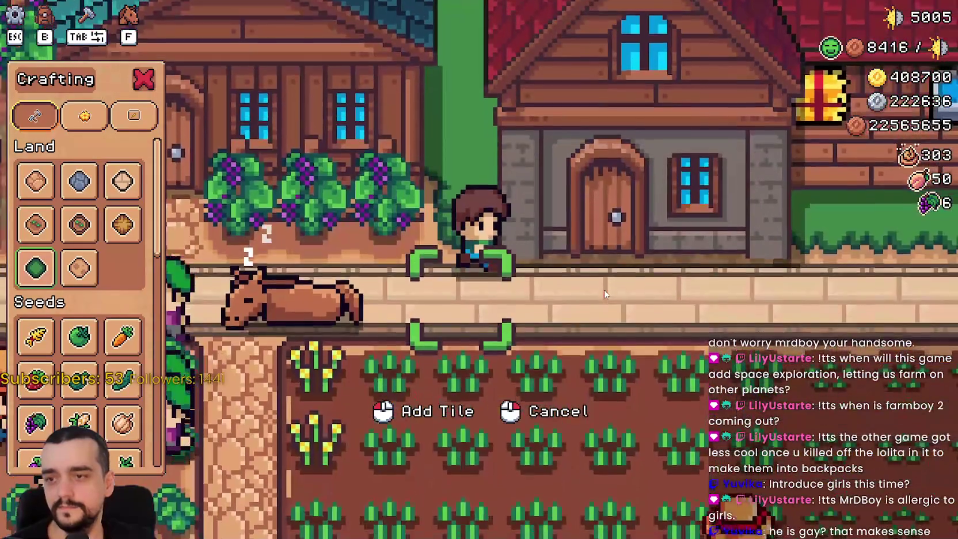
pyautogui.press('d')
pyautogui.press('w')
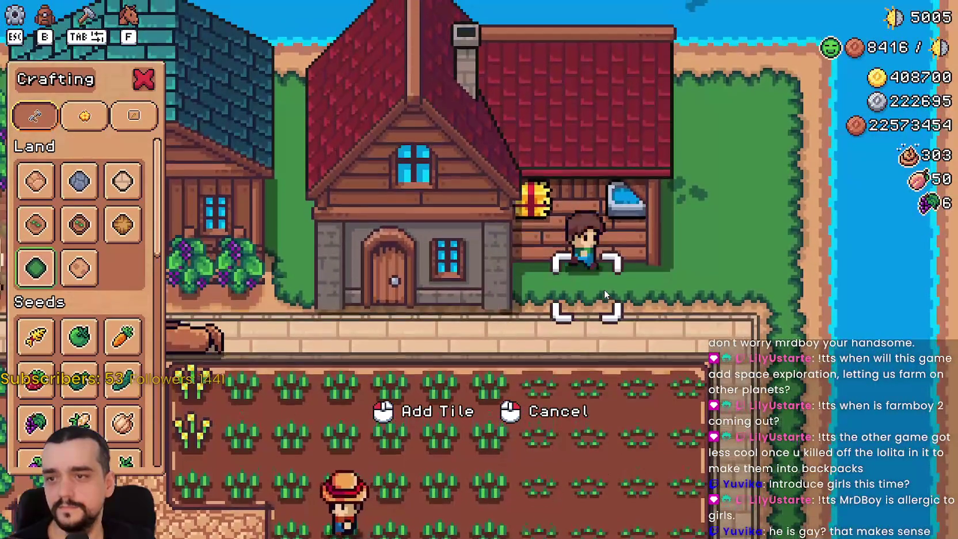
pyautogui.press('d')
pyautogui.press('w')
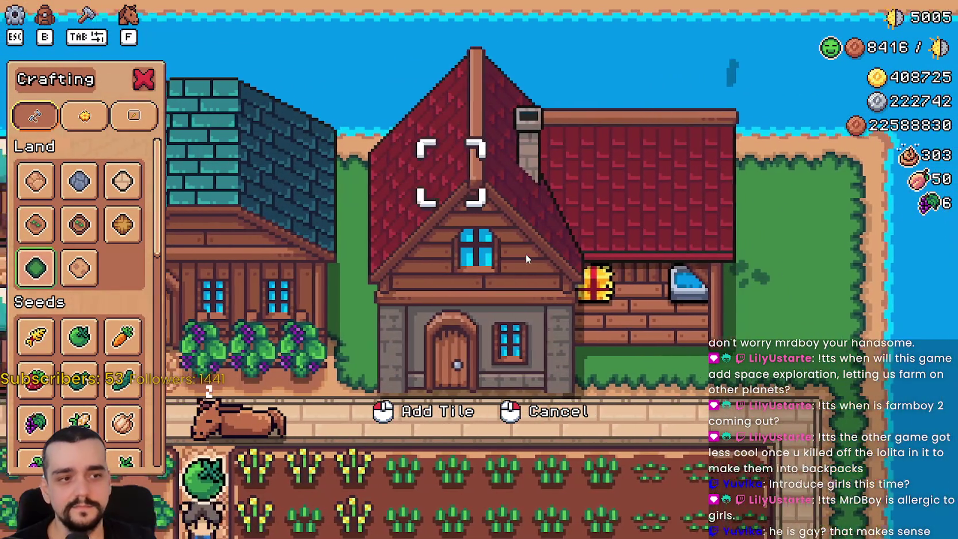
pyautogui.press('s')
# Step: Walk beside the stone house and down to the field path, then close the crafting panel
pyautogui.scroll(2, 526, 254)
pyautogui.press('d')
pyautogui.press('w')
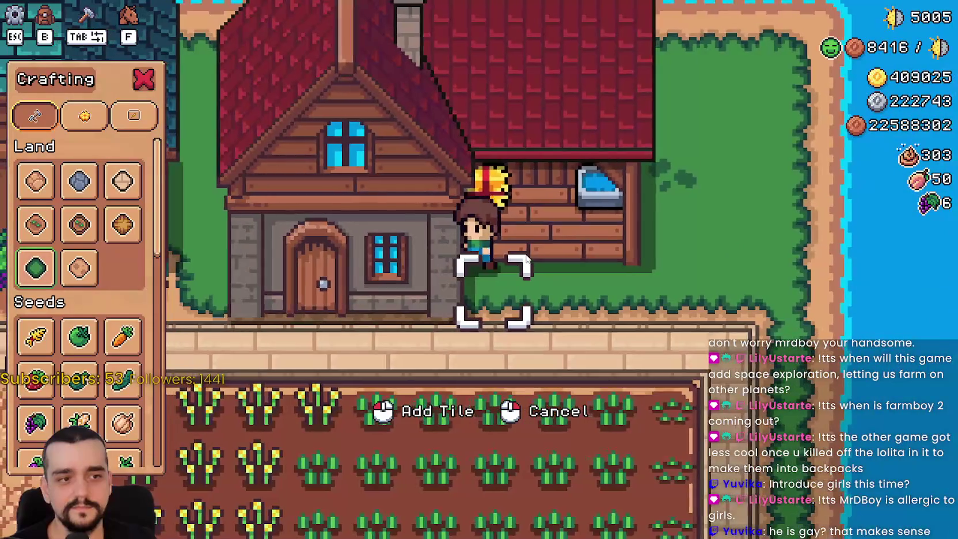
pyautogui.press('d')
pyautogui.press('a')
pyautogui.press('s')
pyautogui.press('a')
pyautogui.press('w')
pyautogui.scroll(-2, 547, 239)
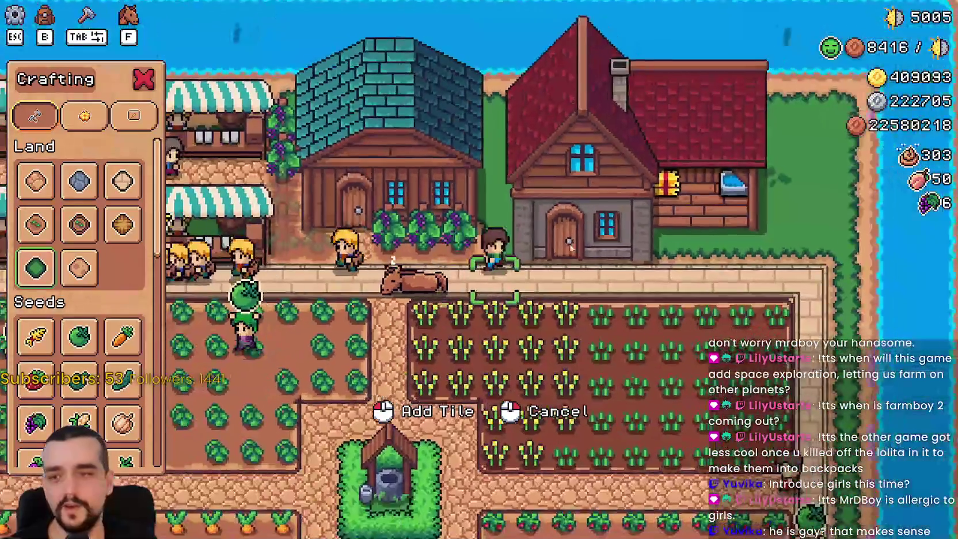
pyautogui.scroll(3, 564, 237)
pyautogui.press('Tab')
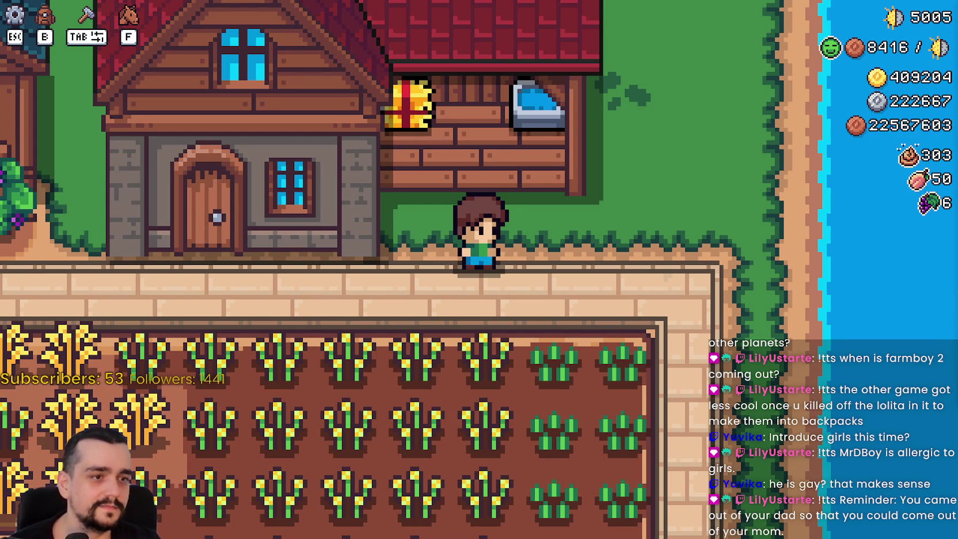
# Step: View the player house's Horse and Farm Tools advancements, then close the panel
pyautogui.click(445, 302)
pyautogui.click(481, 263)
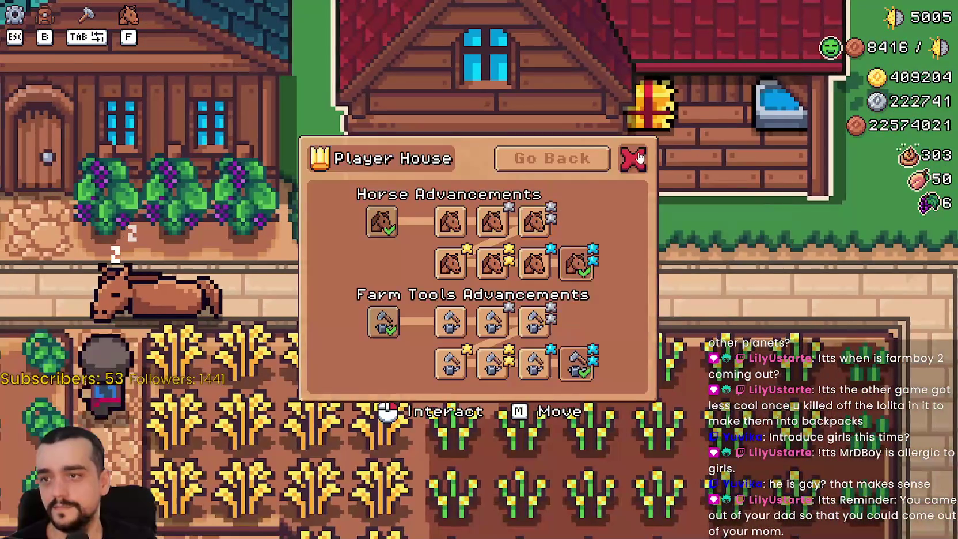
pyautogui.press('Escape')
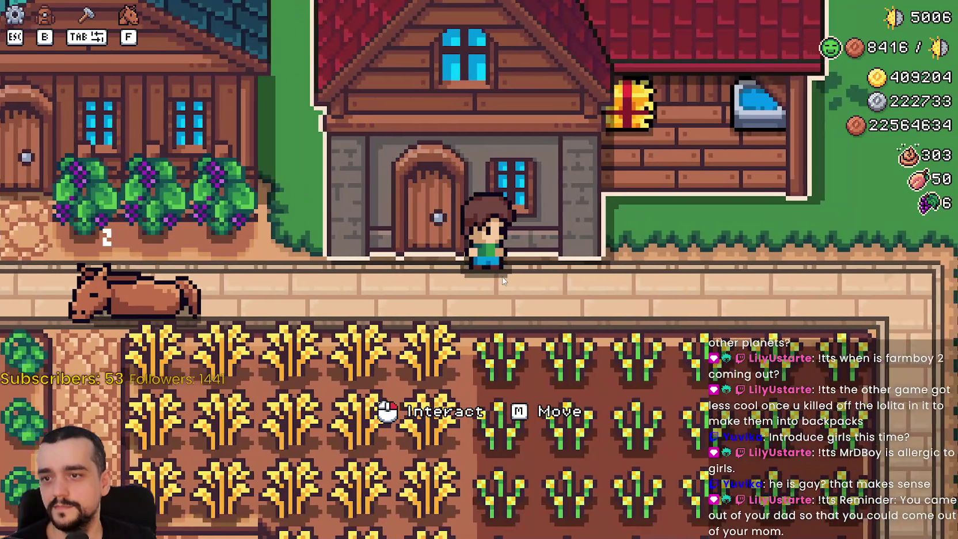
# Step: Open and close the Warehouse inventory, step into the wheat field, and pause the game
pyautogui.press('a')
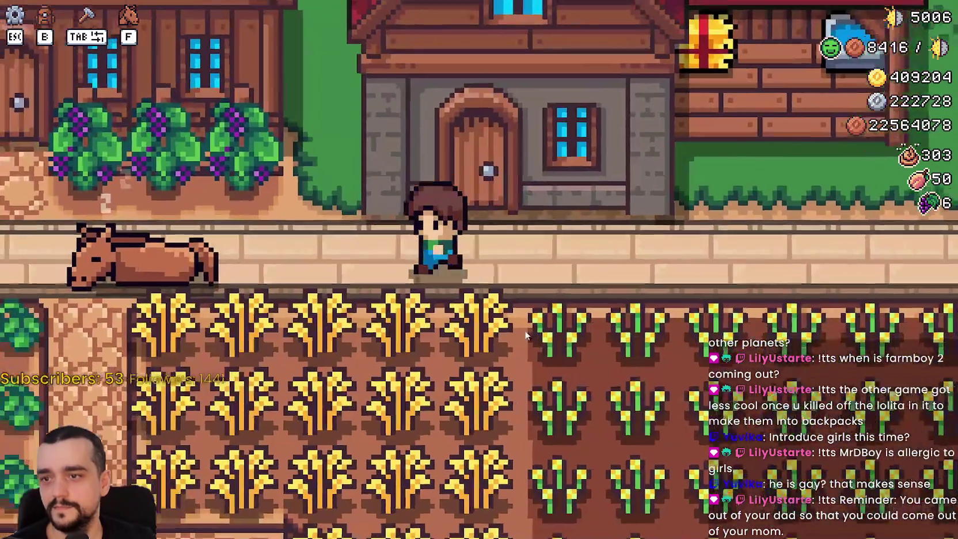
pyautogui.scroll(2, 579, 358)
pyautogui.press('a')
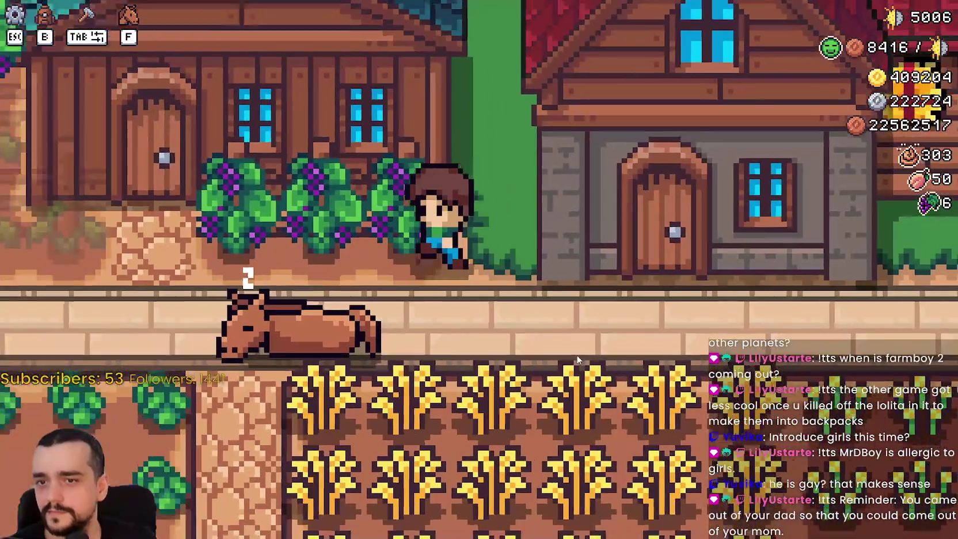
pyautogui.press('w')
pyautogui.press('e')
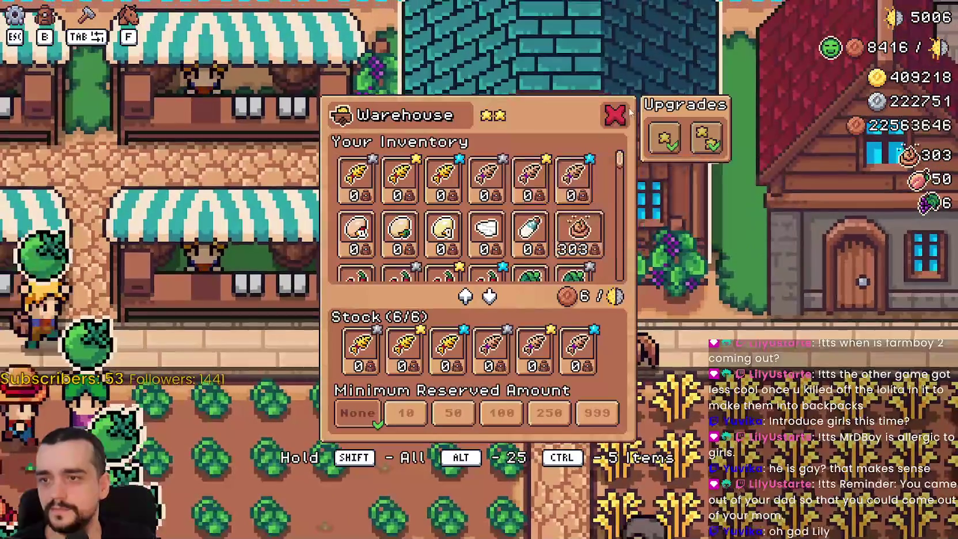
pyautogui.click(615, 115)
pyautogui.press('d')
pyautogui.press('d')
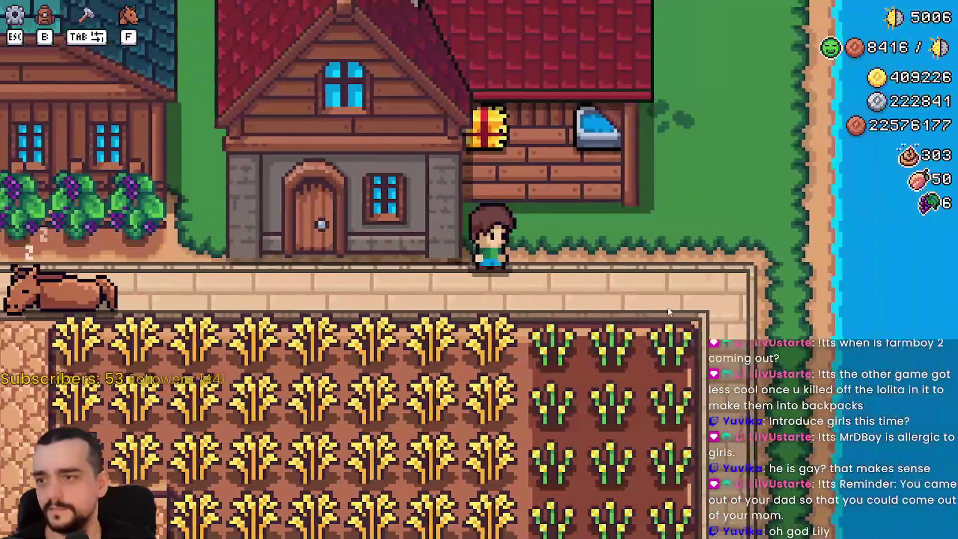
pyautogui.press('a')
pyautogui.press('s')
pyautogui.scroll(-2, 670, 312)
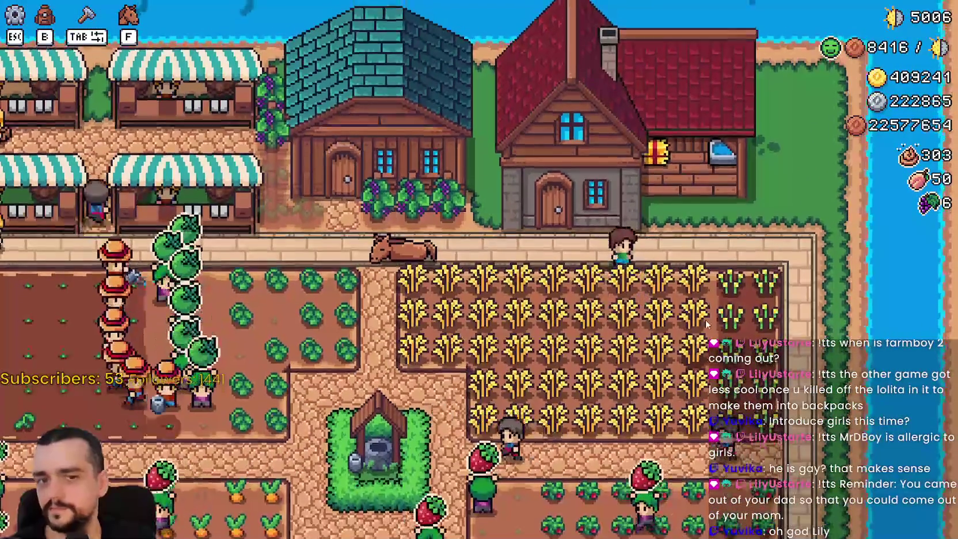
pyautogui.press('Escape')
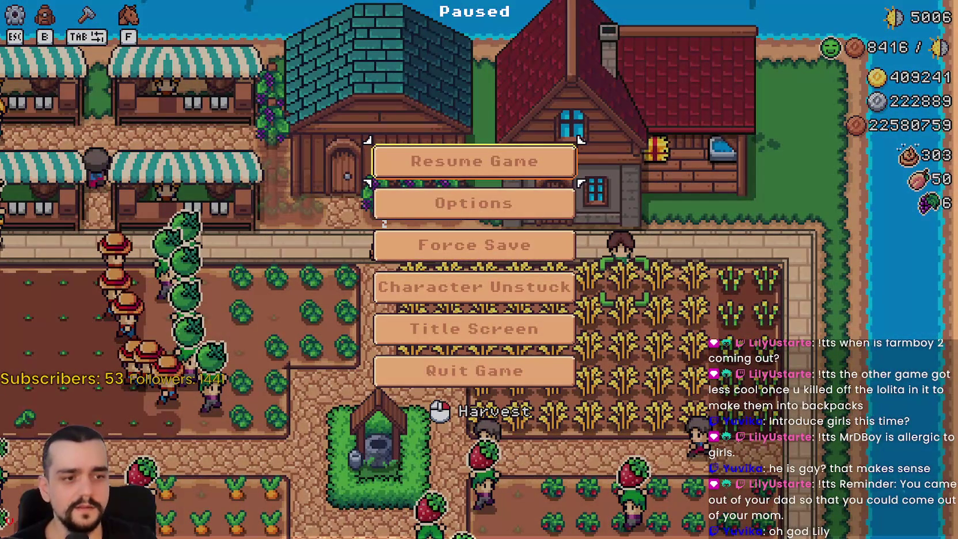
# Step: Stop the game with F8, save PlayerHouse.tscn, and frame the whole house in the viewport
pyautogui.press('F8')
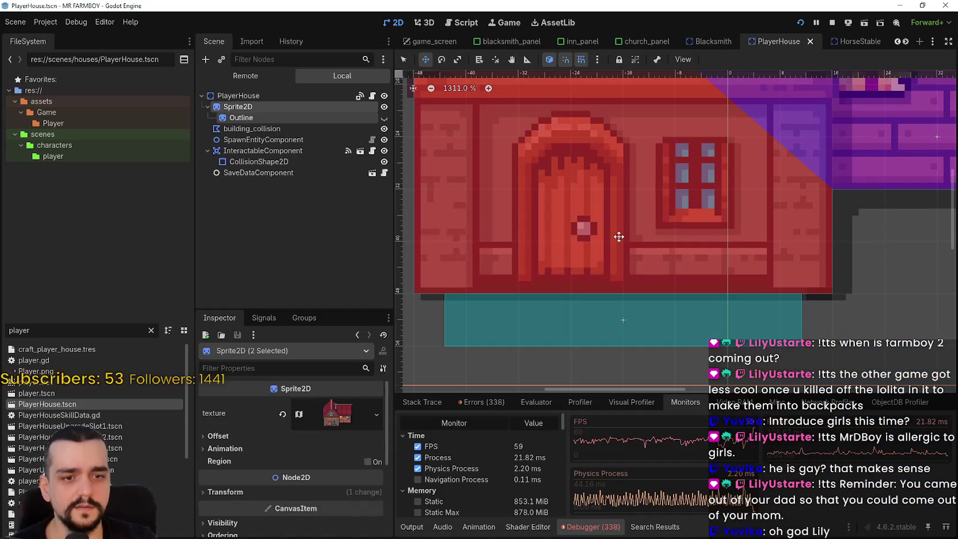
pyautogui.hotkey('ctrl', 's')
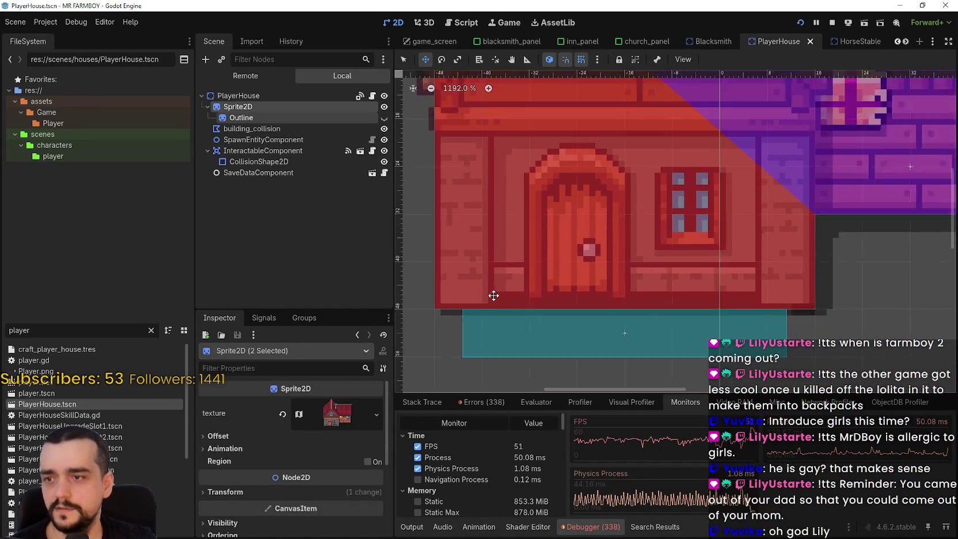
pyautogui.scroll(-2, 712, 196)
pyautogui.scroll(3, 475, 273)
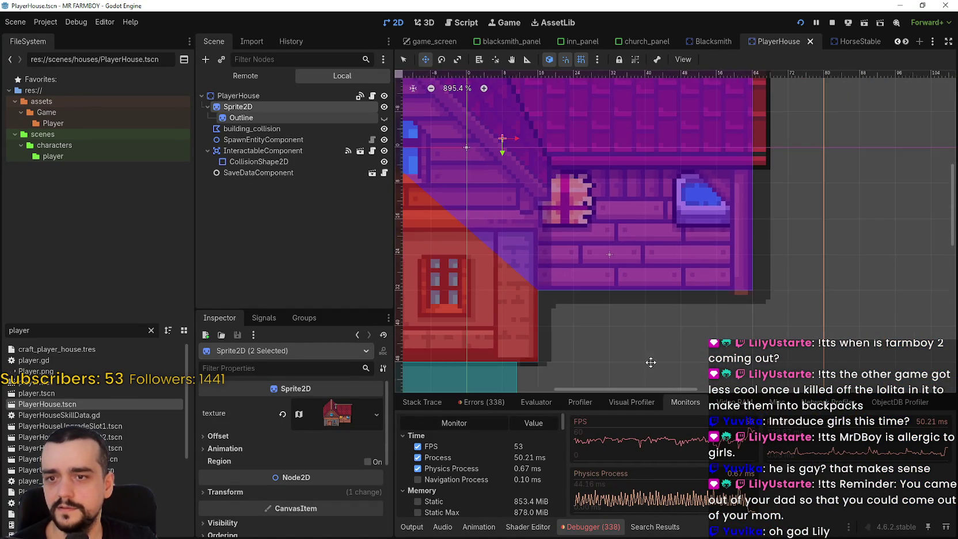
pyautogui.scroll(8, 759, 270)
pyautogui.scroll(-19, 761, 284)
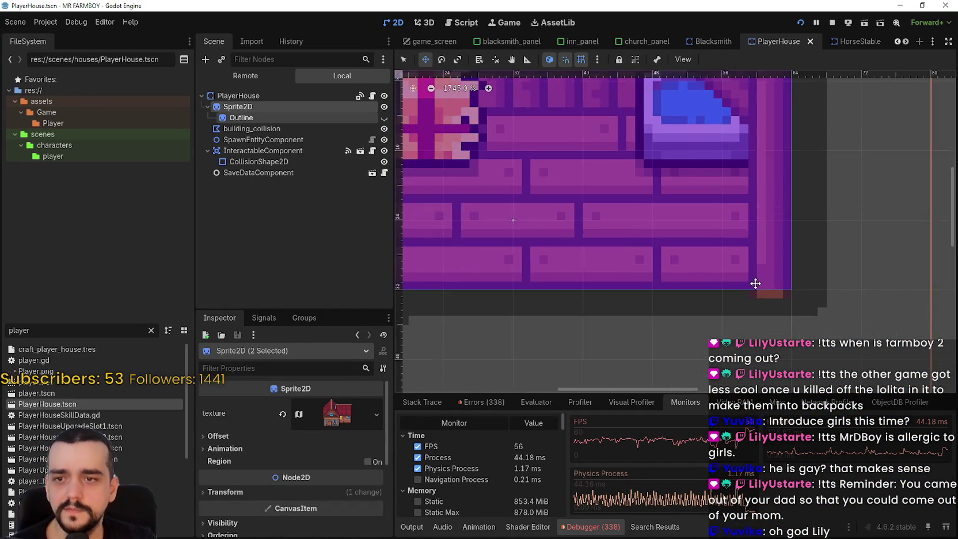
pyautogui.moveTo(602, 305); pyautogui.dragTo(701, 278)
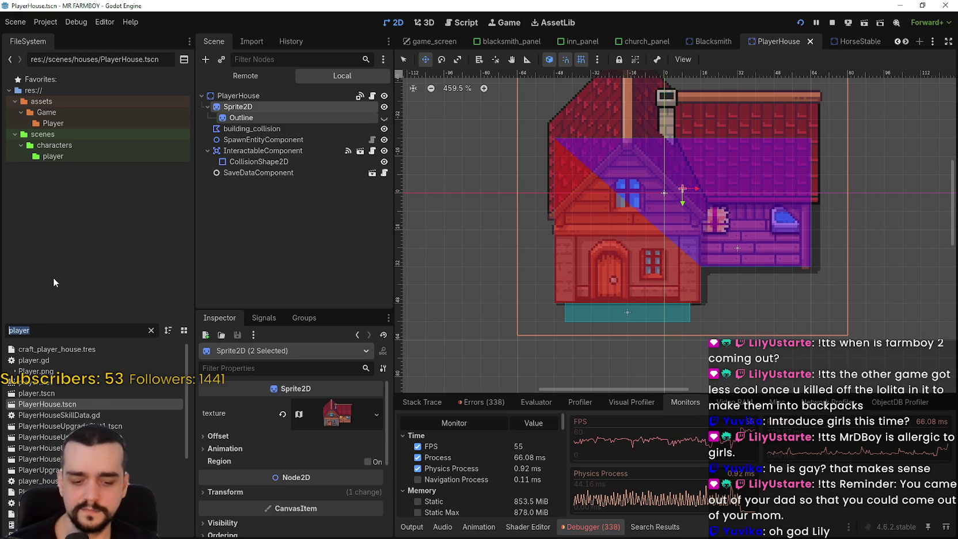
pyautogui.write('horse')
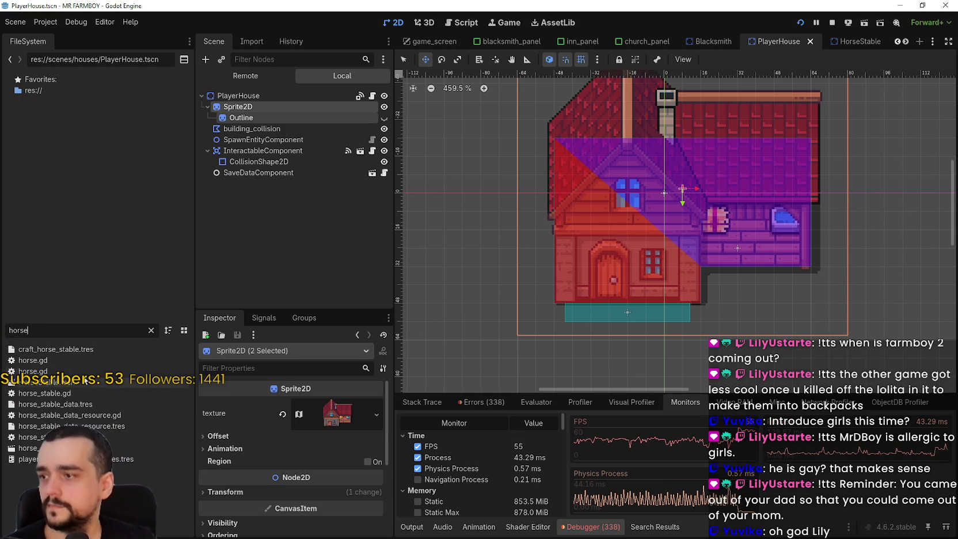
# Step: Open HorseStable.tscn, inspect its building_collision polygon, and save the scene
pyautogui.doubleClick(82, 382)
pyautogui.scroll(8, 662, 328)
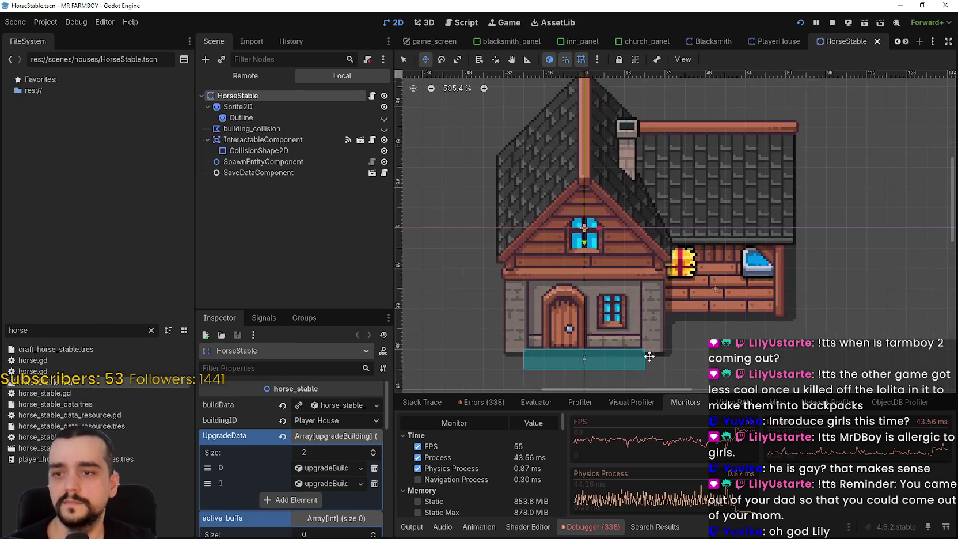
pyautogui.scroll(3, 536, 282)
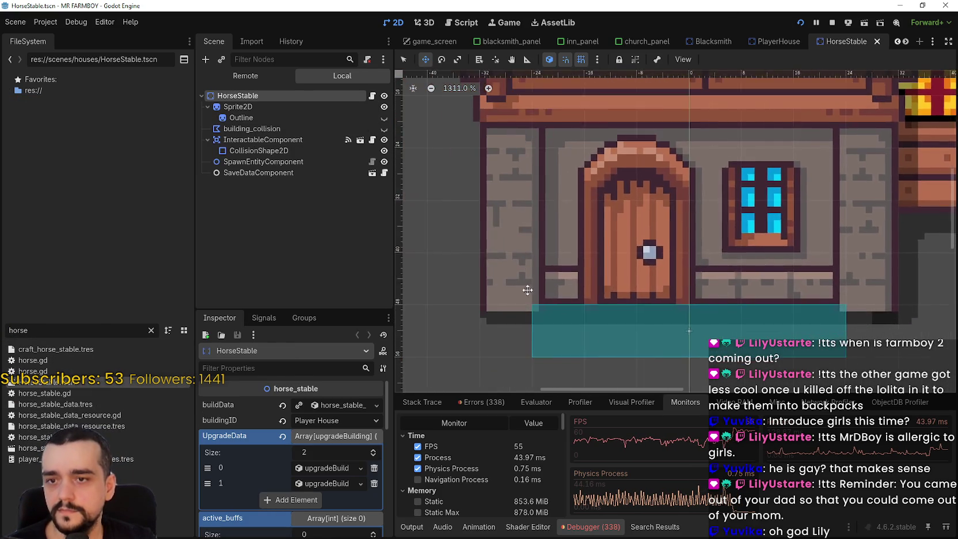
pyautogui.hscroll(-3, 561, 282)
pyautogui.scroll(-3, 570, 281)
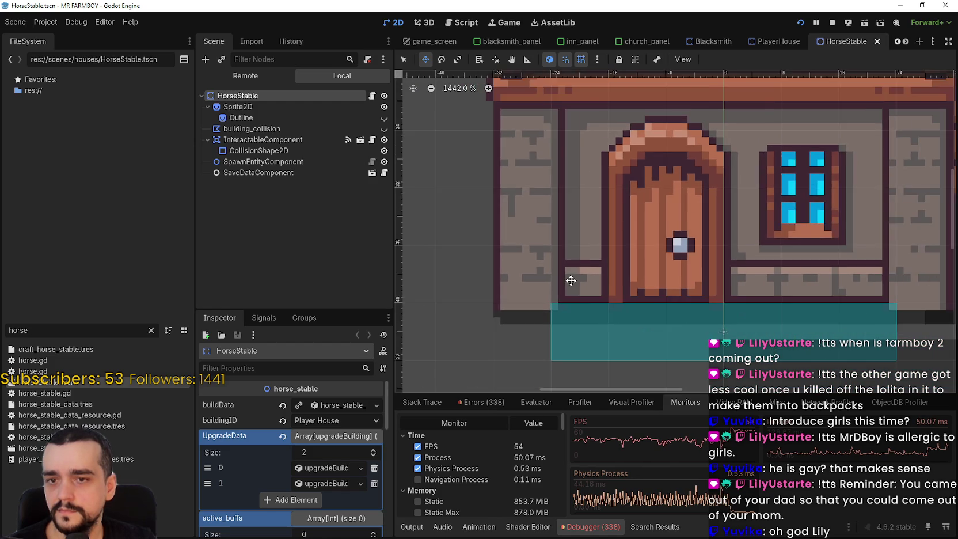
pyautogui.click(259, 127)
pyautogui.scroll(1, 790, 289)
pyautogui.hscroll(2, 691, 282)
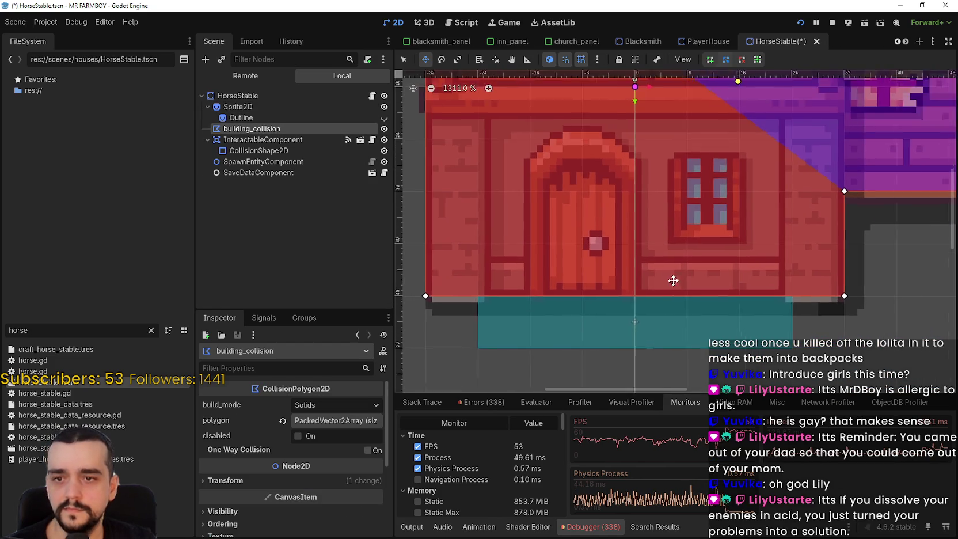
pyautogui.scroll(-3, 662, 277)
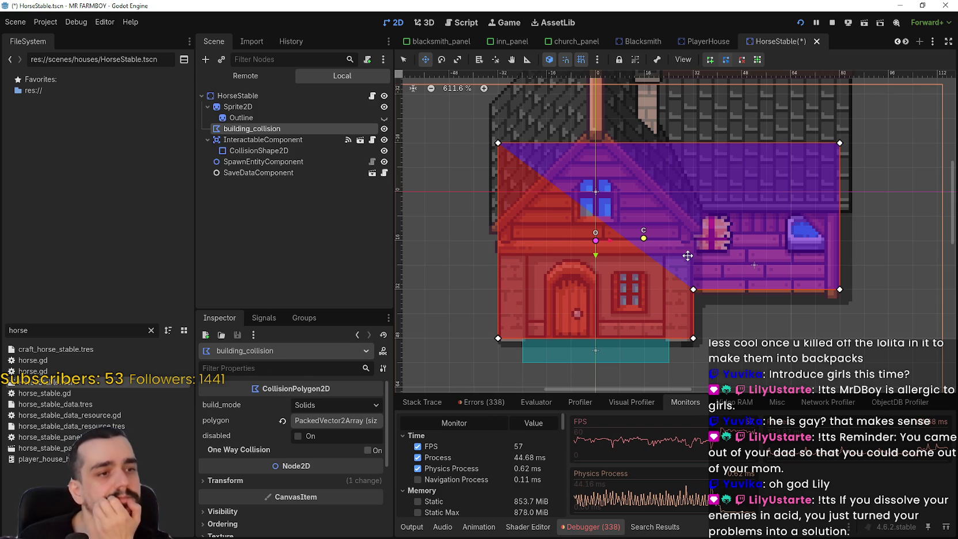
pyautogui.scroll(3, 688, 256)
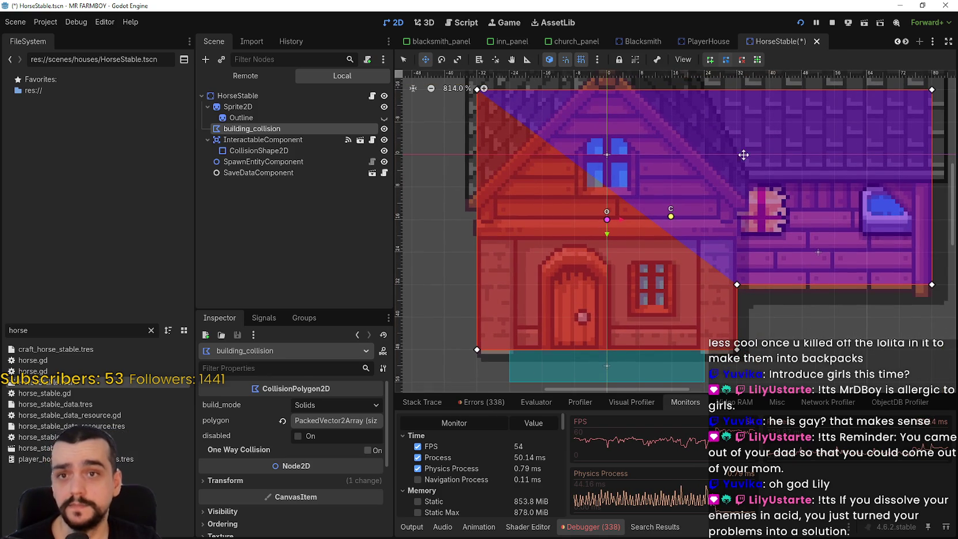
pyautogui.hotkey('ctrl', 's')
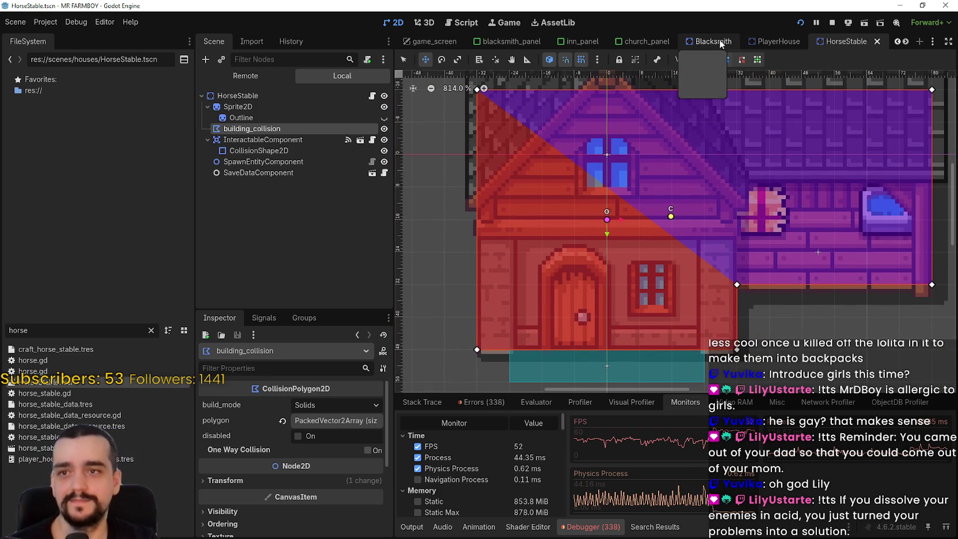
pyautogui.scroll(-6, 533, 333)
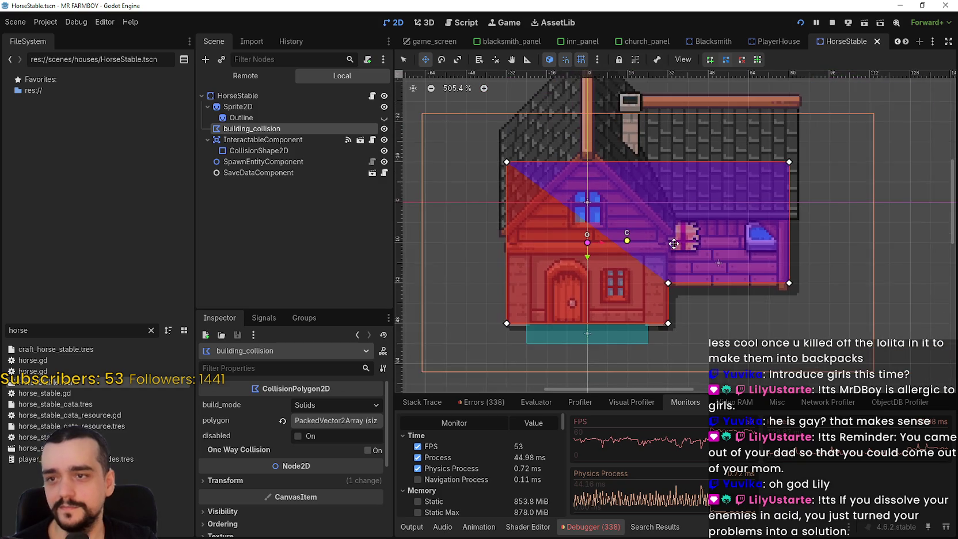
# Step: Flip between the PlayerHouse and HorseStable scenes to compare how each house sits over its collisions
pyautogui.click(770, 45)
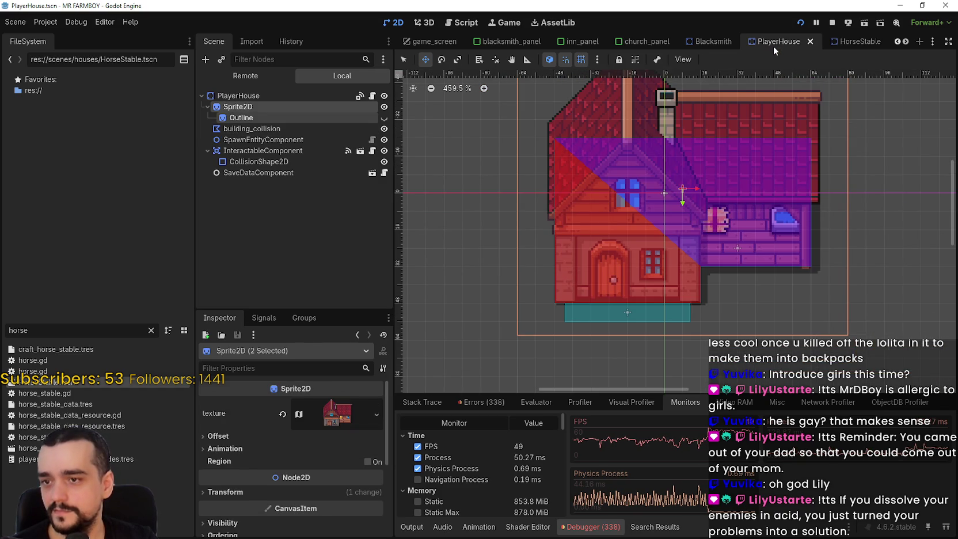
pyautogui.moveTo(772, 46); pyautogui.dragTo(823, 42)
pyautogui.click(839, 44)
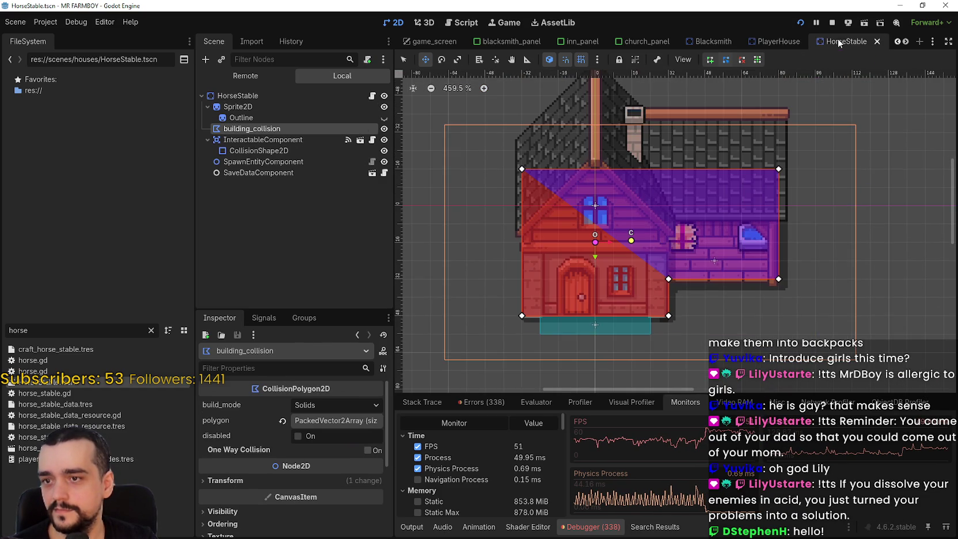
pyautogui.click(778, 36)
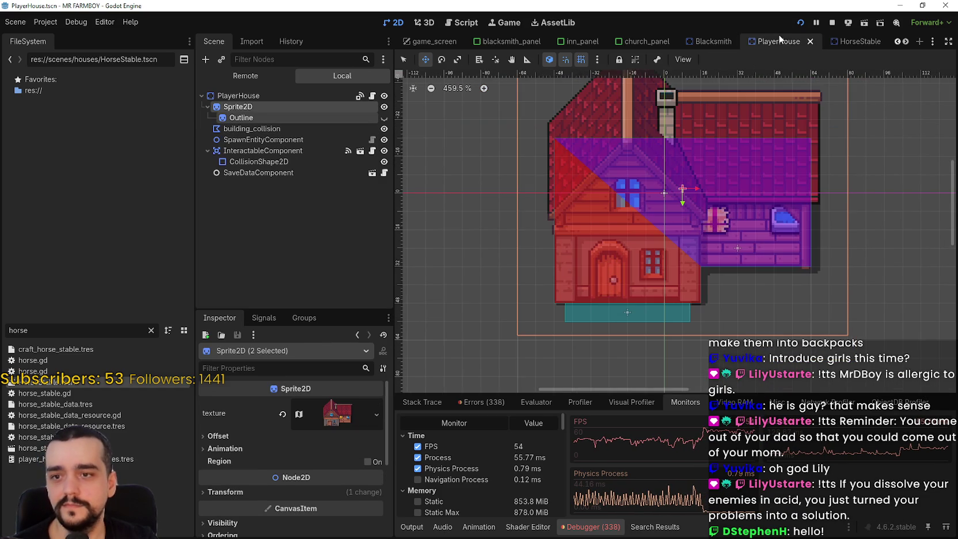
pyautogui.click(860, 43)
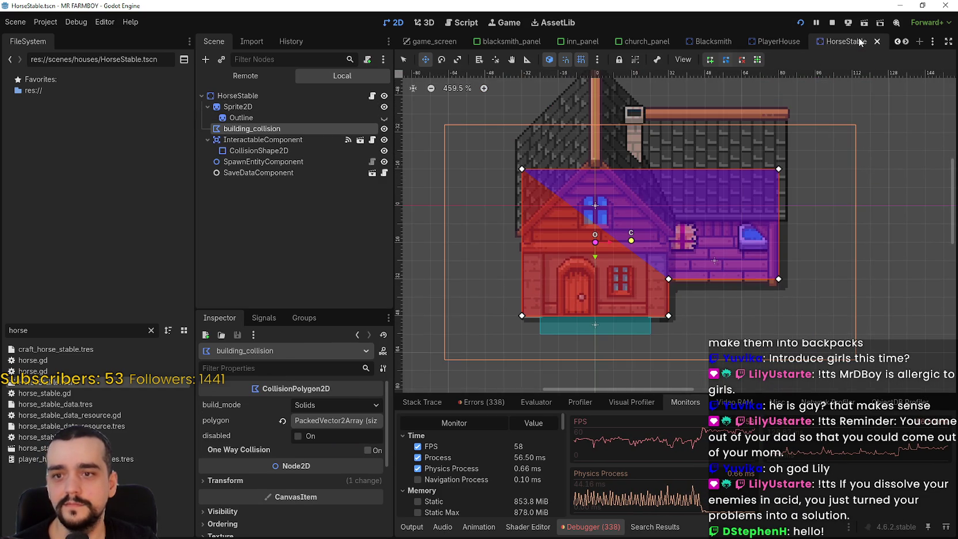
pyautogui.click(774, 44)
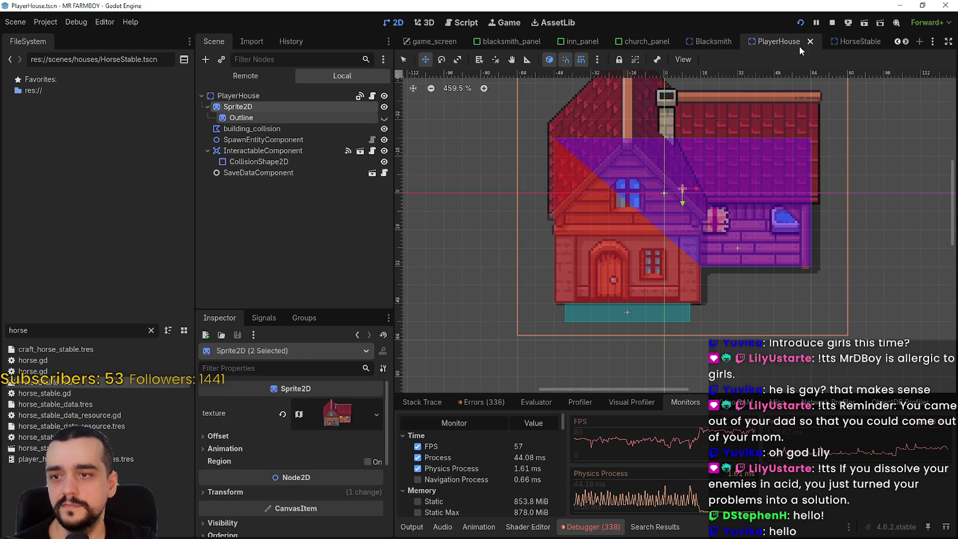
pyautogui.click(845, 45)
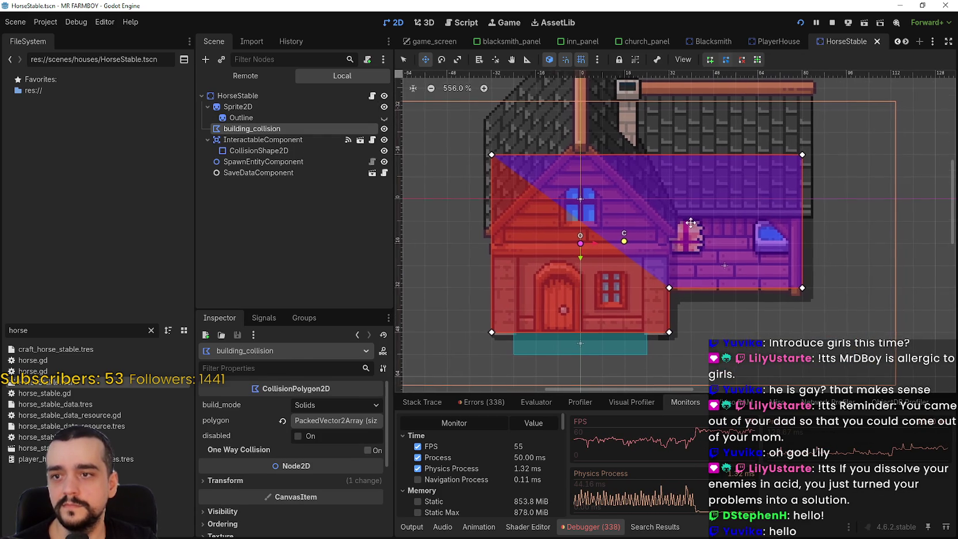
pyautogui.click(777, 43)
pyautogui.hscroll(5, 799, 74)
pyautogui.scroll(3, 749, 126)
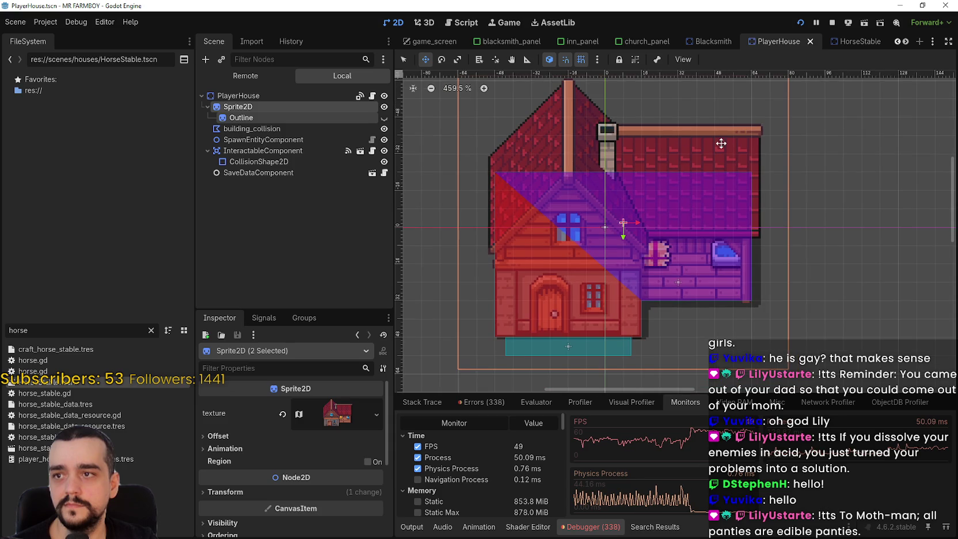
pyautogui.click(857, 44)
pyautogui.click(778, 43)
pyautogui.scroll(1, 652, 198)
pyautogui.click(842, 42)
pyautogui.hscroll(5, 686, 154)
pyautogui.scroll(3, 662, 167)
pyautogui.click(775, 43)
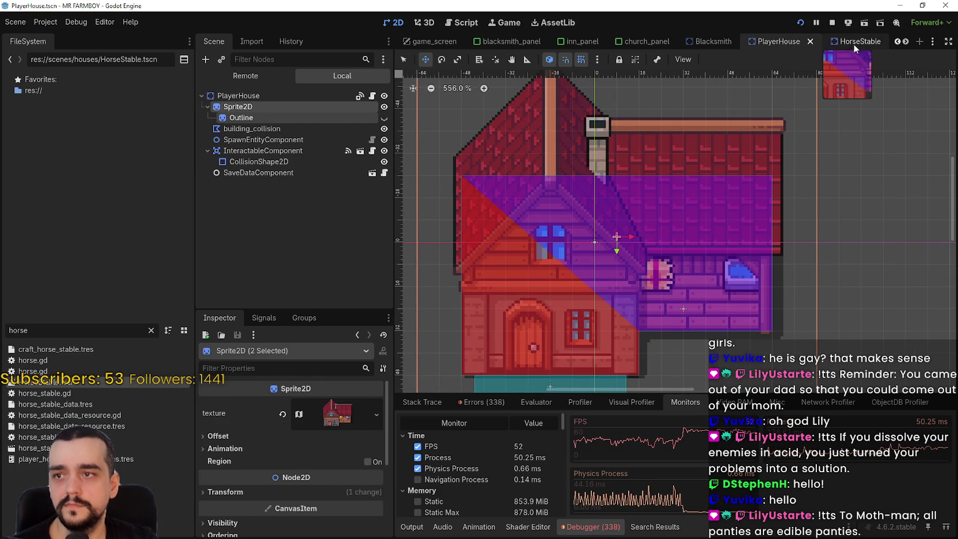
pyautogui.click(851, 45)
pyautogui.click(774, 41)
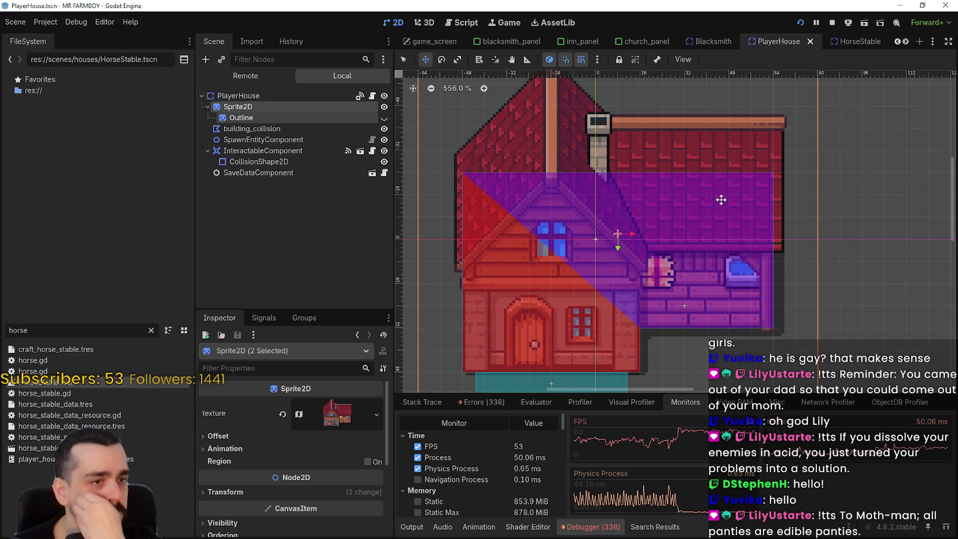
pyautogui.click(844, 41)
pyautogui.click(780, 46)
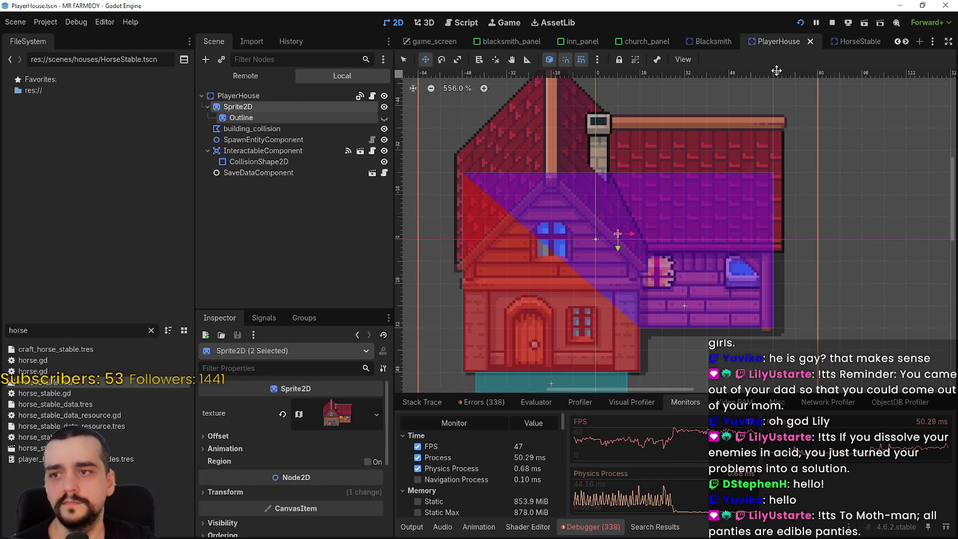
# Step: Drag the PlayerHouse sprite and outline upward, checking against HorseStable in between
pyautogui.moveTo(711, 250); pyautogui.dragTo(702, 238)
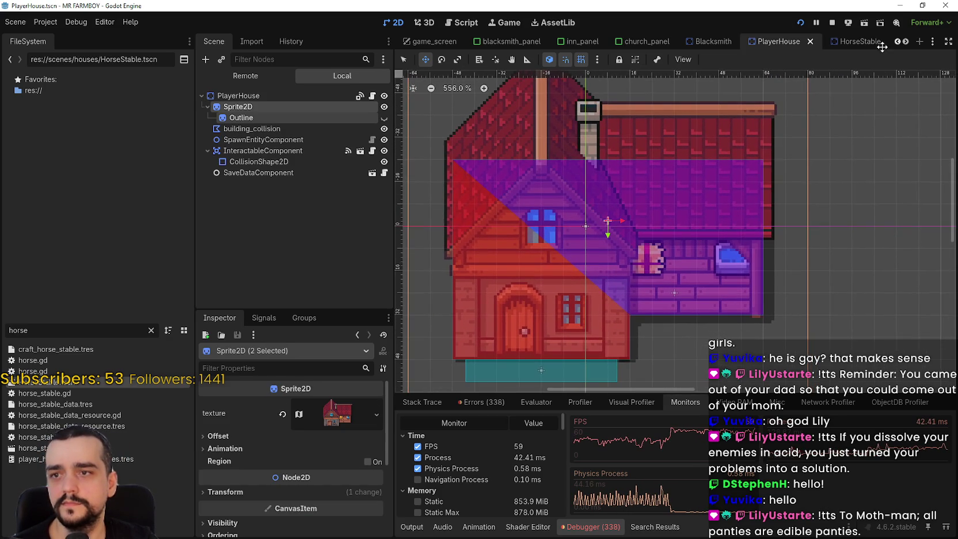
pyautogui.click(844, 42)
pyautogui.click(785, 41)
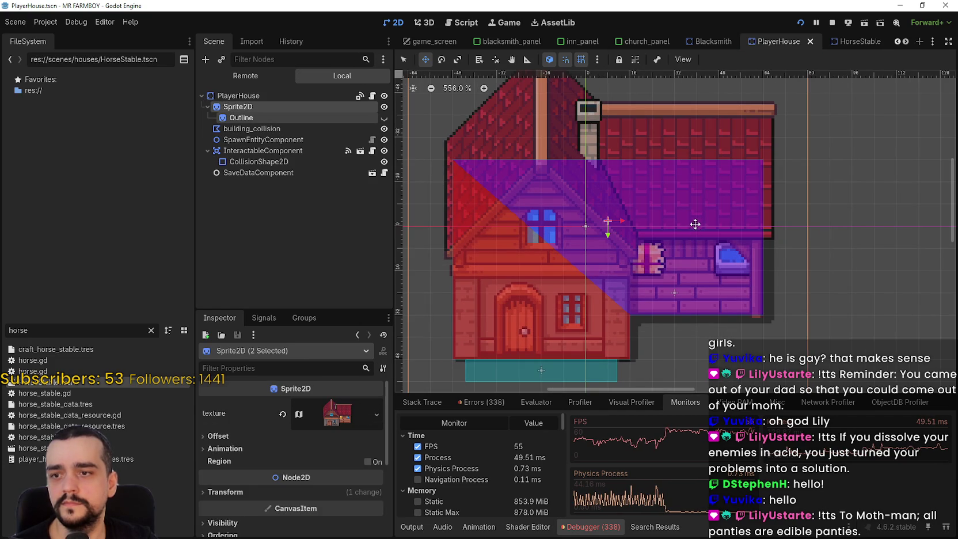
pyautogui.moveTo(695, 229); pyautogui.dragTo(696, 216)
pyautogui.click(843, 43)
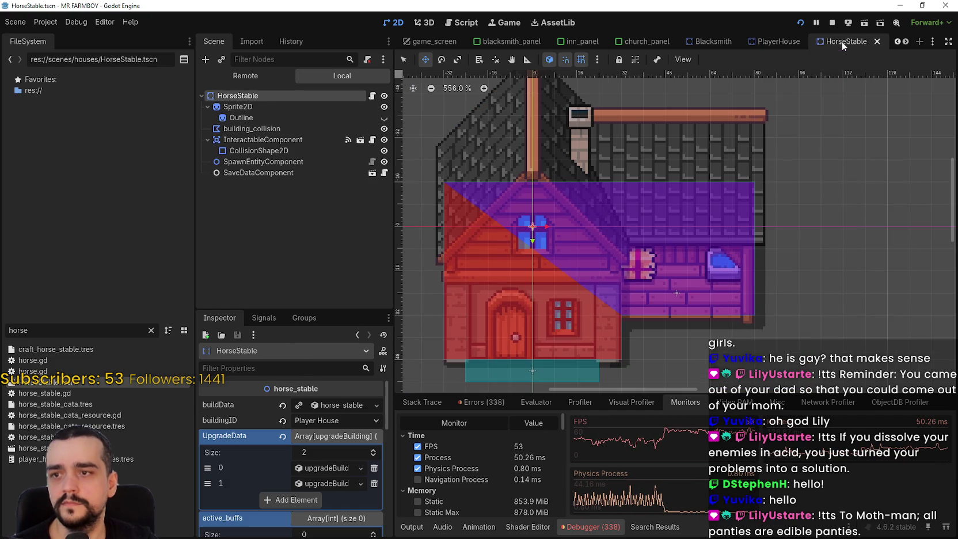
pyautogui.click(788, 45)
pyautogui.click(686, 207)
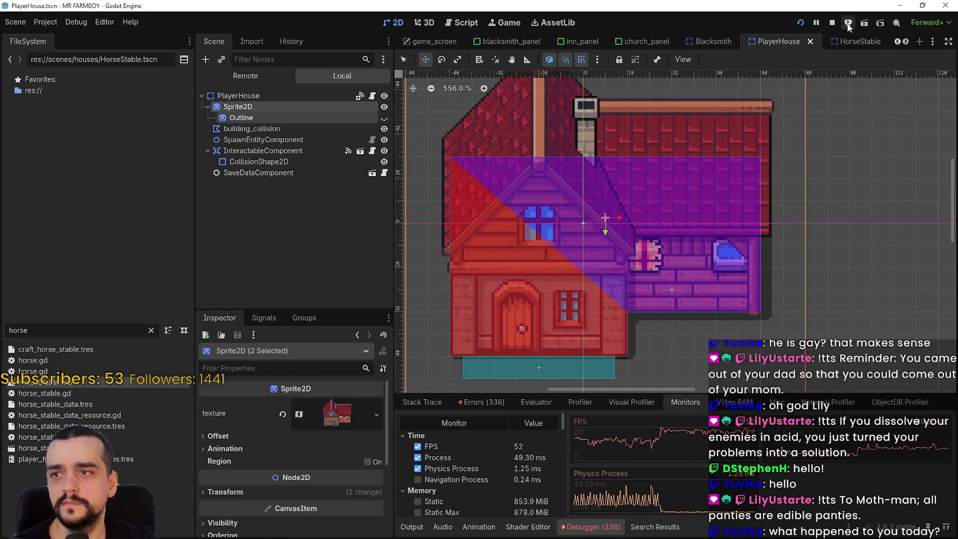
pyautogui.click(854, 43)
pyautogui.click(777, 43)
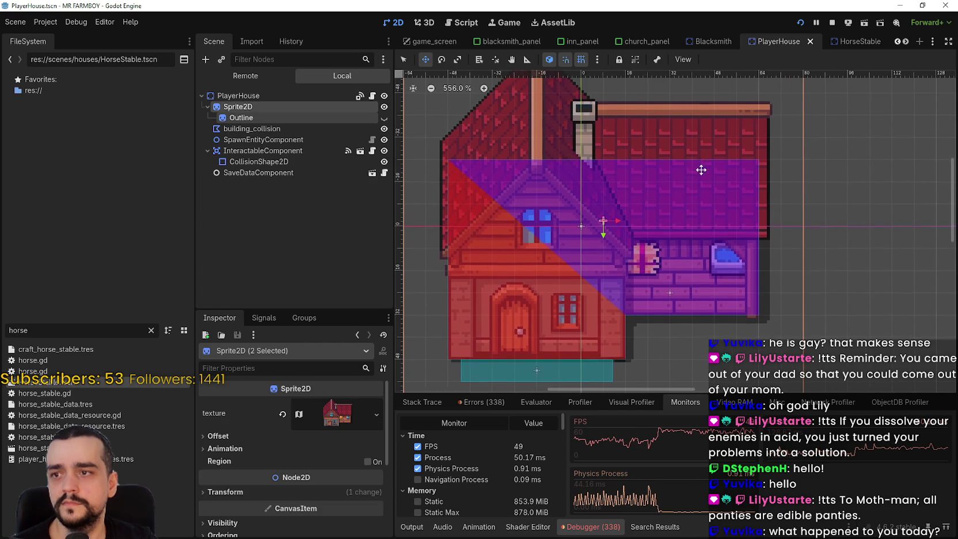
pyautogui.click(854, 42)
pyautogui.click(774, 41)
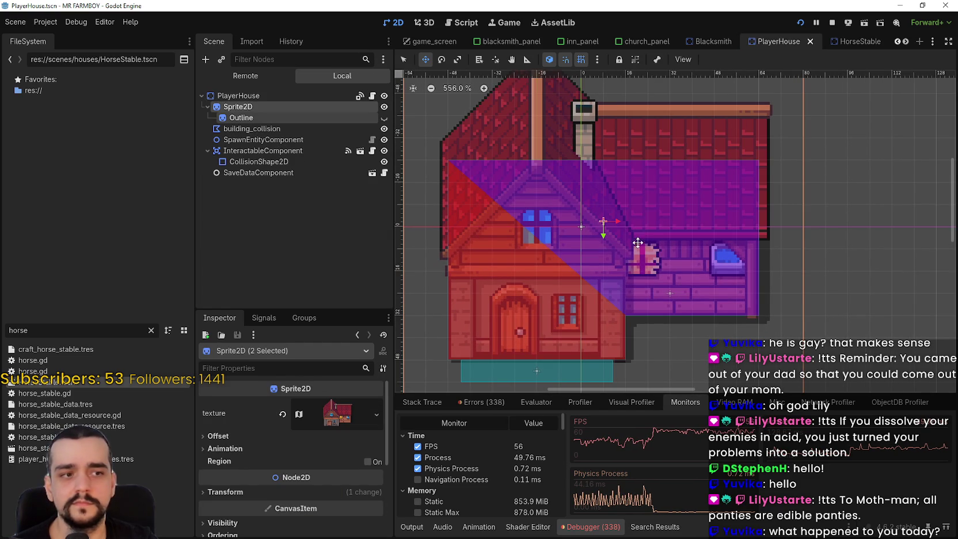
pyautogui.click(847, 41)
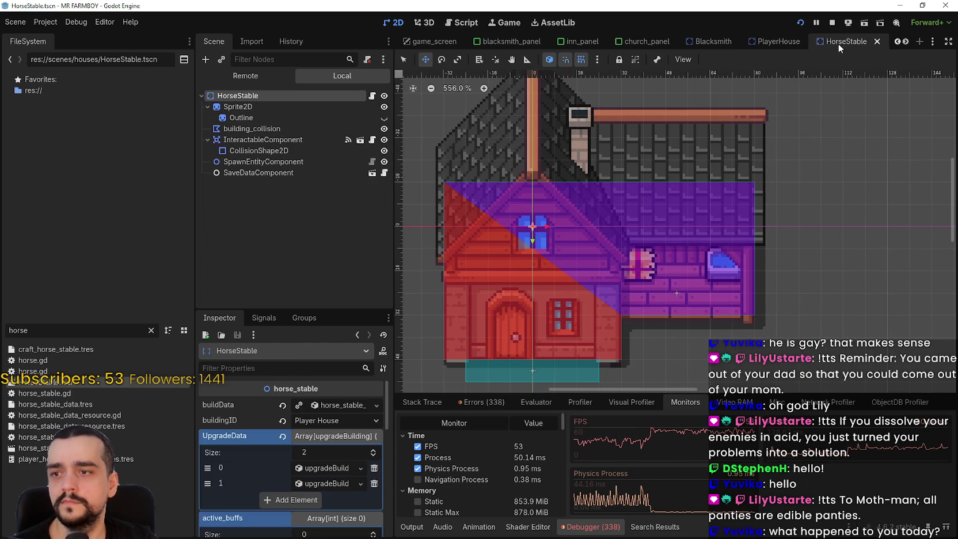
pyautogui.click(776, 42)
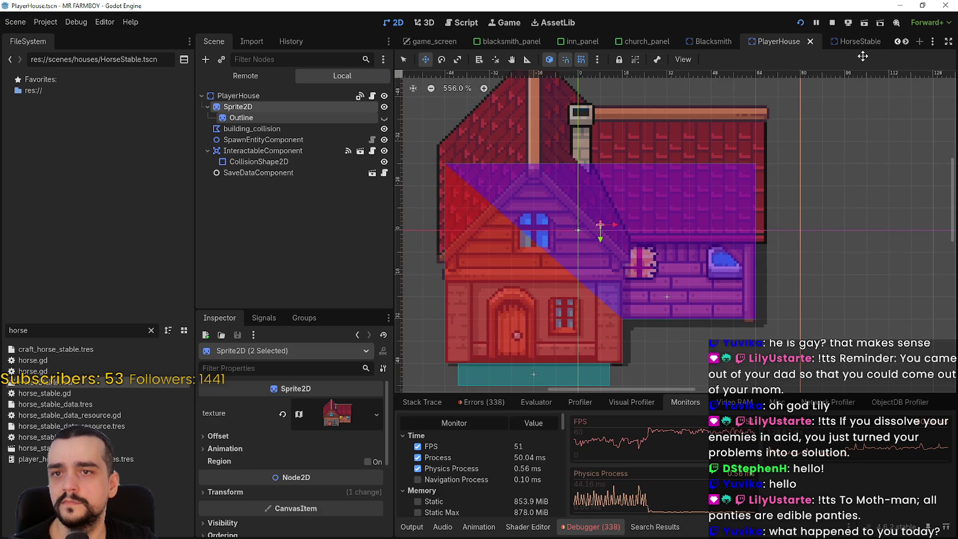
pyautogui.click(852, 41)
pyautogui.click(777, 42)
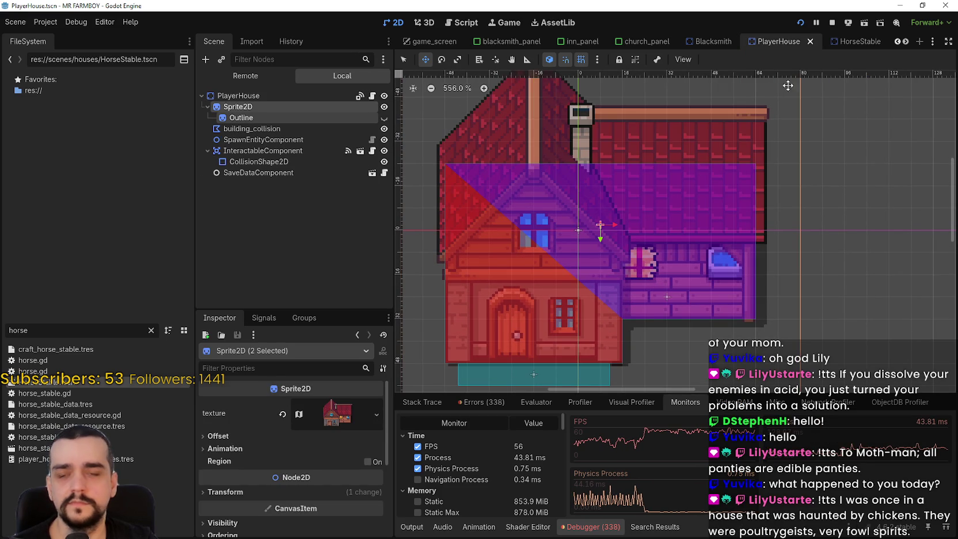
pyautogui.click(834, 41)
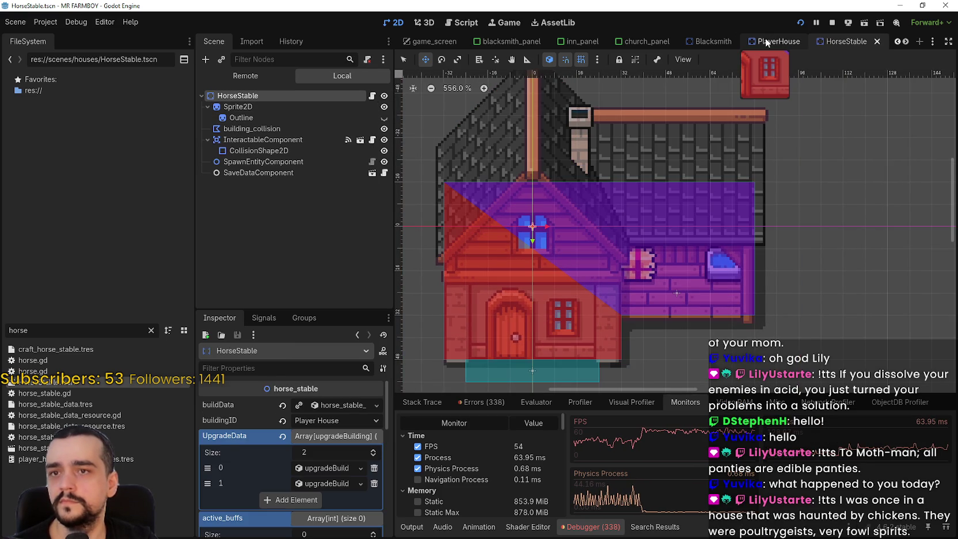
pyautogui.click(766, 38)
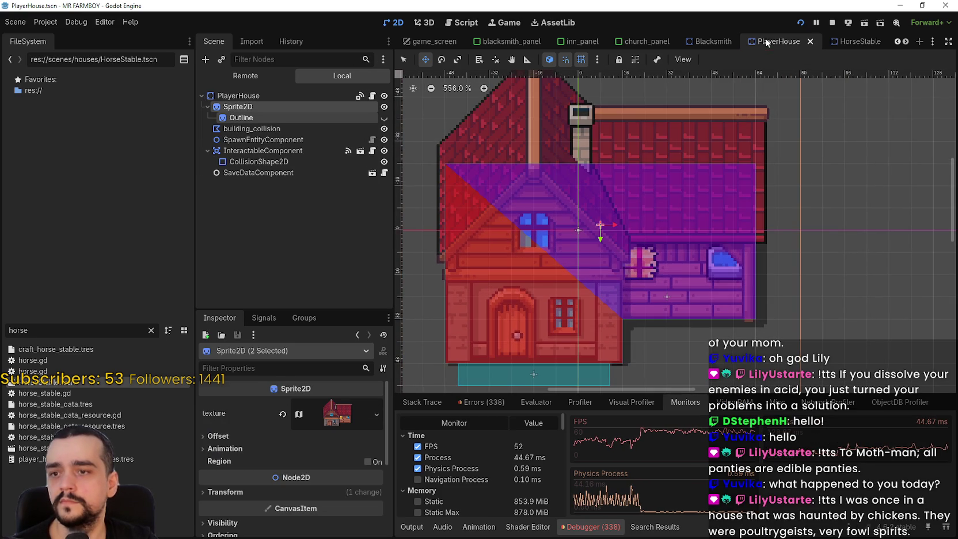
pyautogui.click(853, 42)
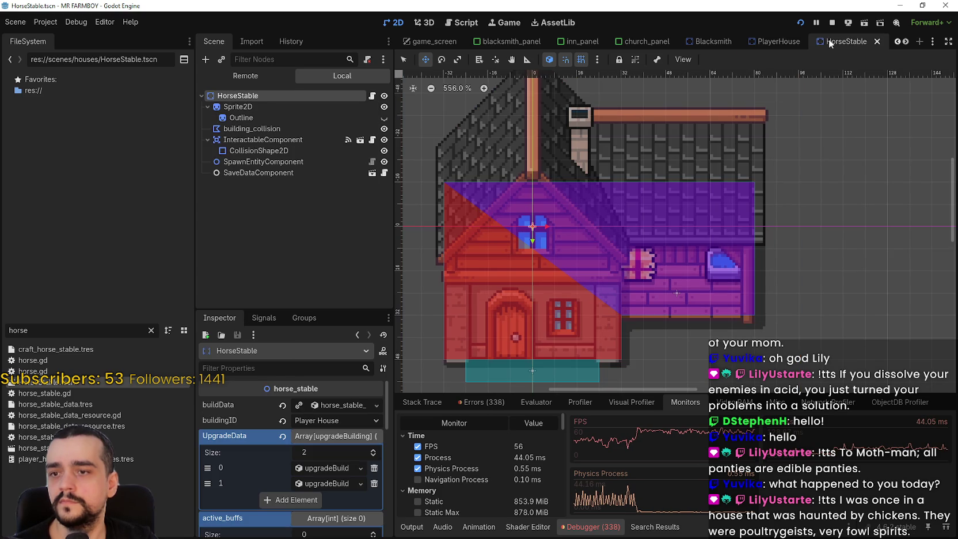
pyautogui.click(761, 40)
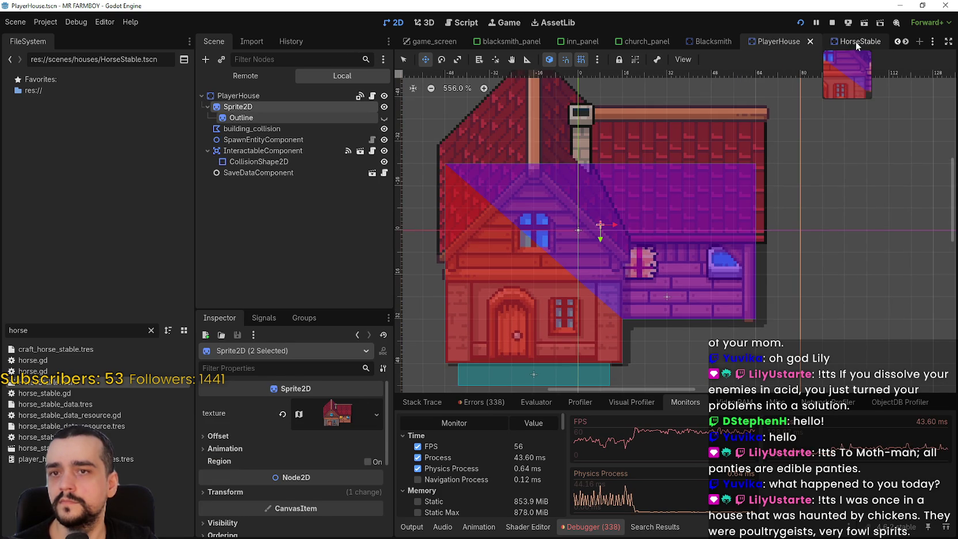
pyautogui.click(855, 41)
pyautogui.click(773, 43)
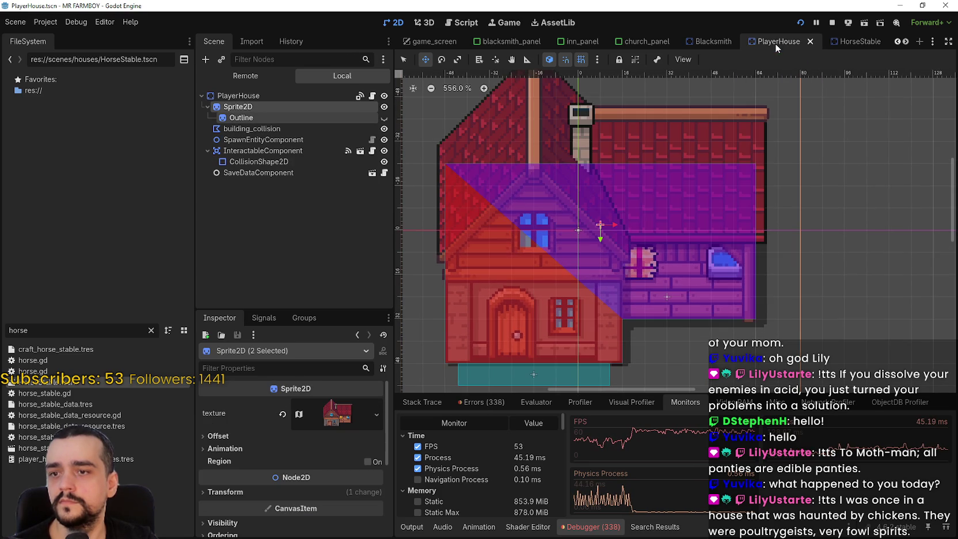
pyautogui.click(872, 41)
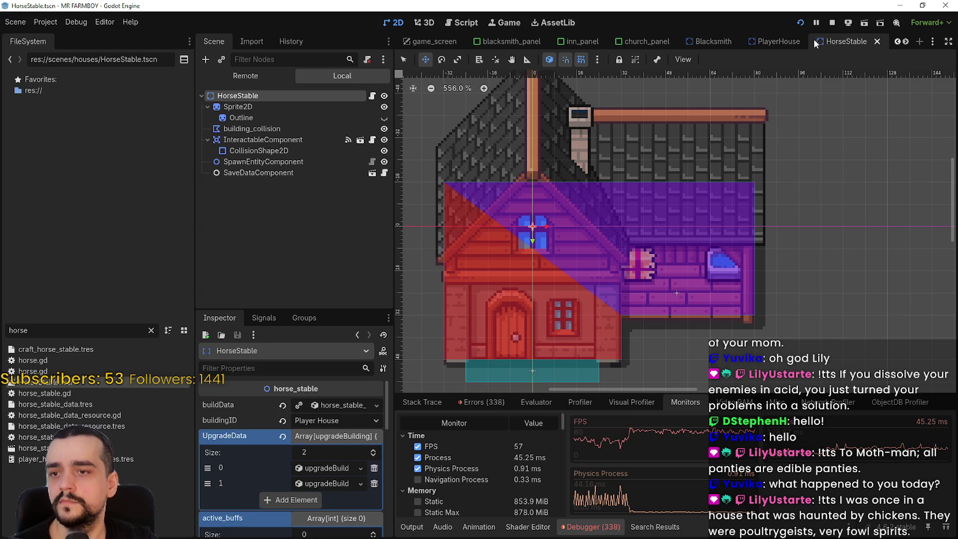
pyautogui.click(776, 42)
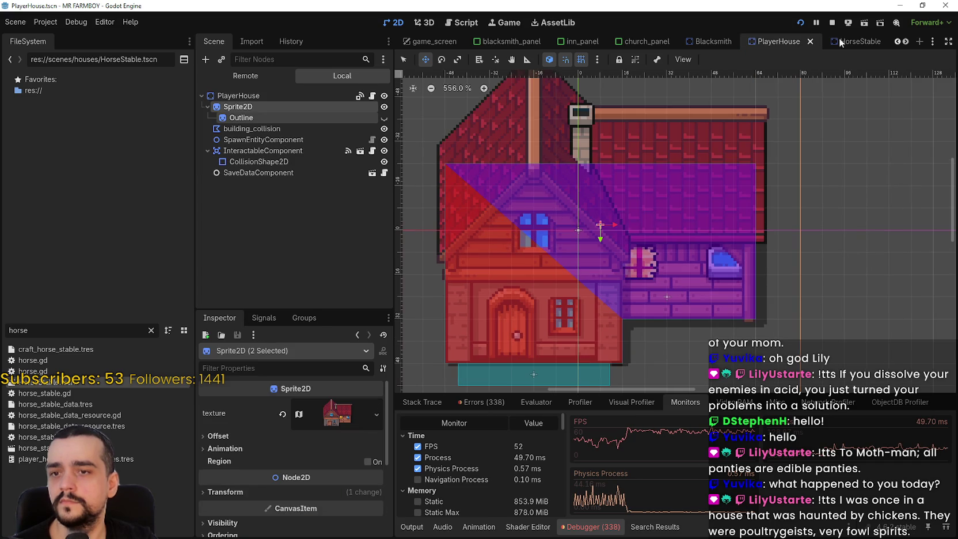
pyautogui.click(843, 42)
pyautogui.click(765, 44)
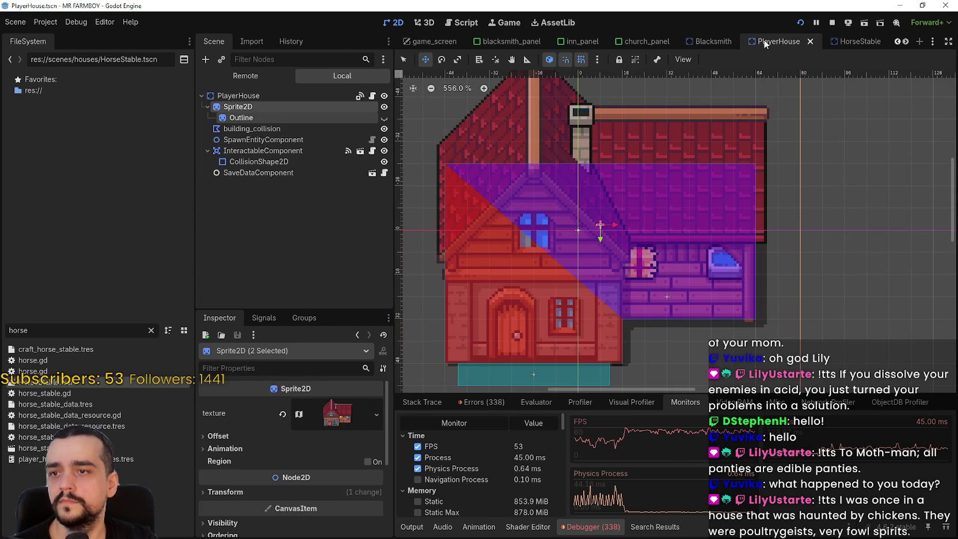
pyautogui.click(849, 42)
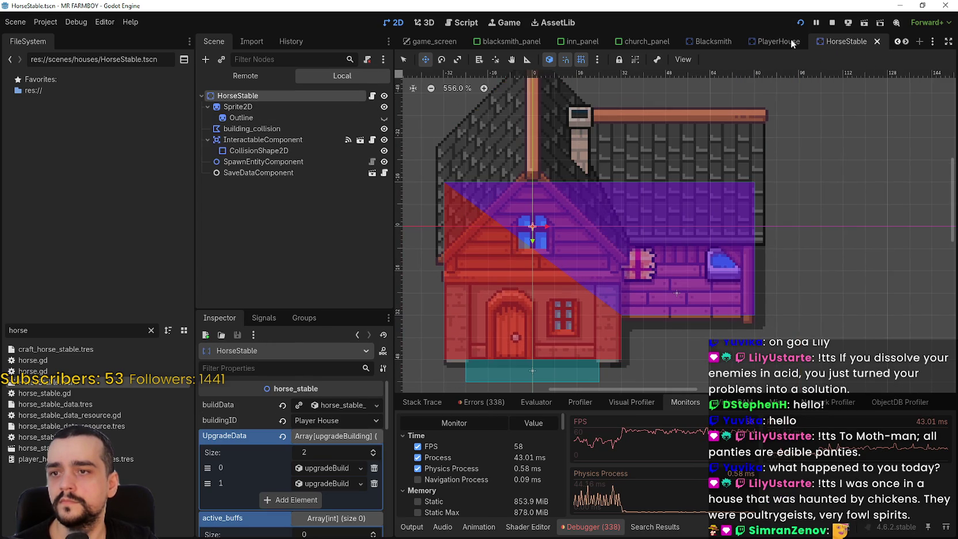
pyautogui.click(238, 106)
pyautogui.click(776, 42)
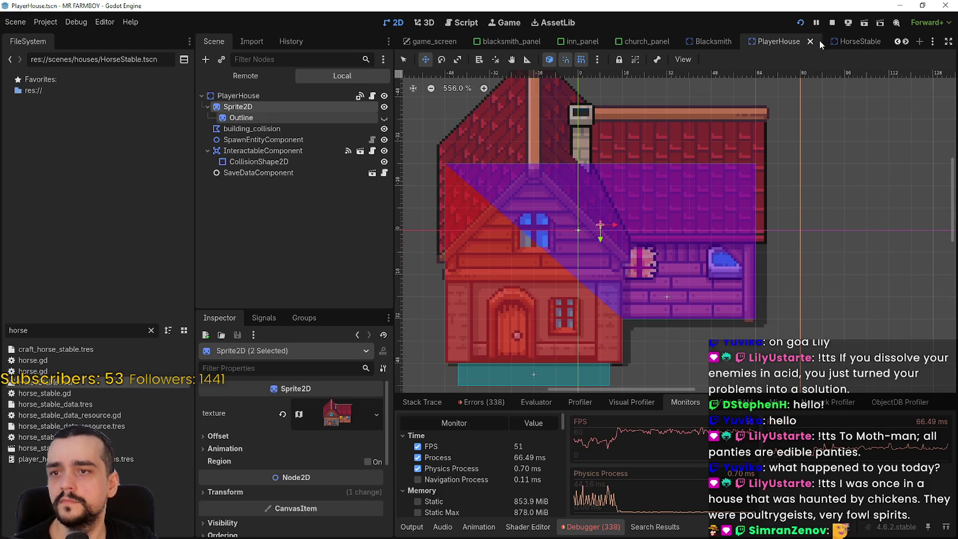
pyautogui.click(853, 43)
pyautogui.click(779, 42)
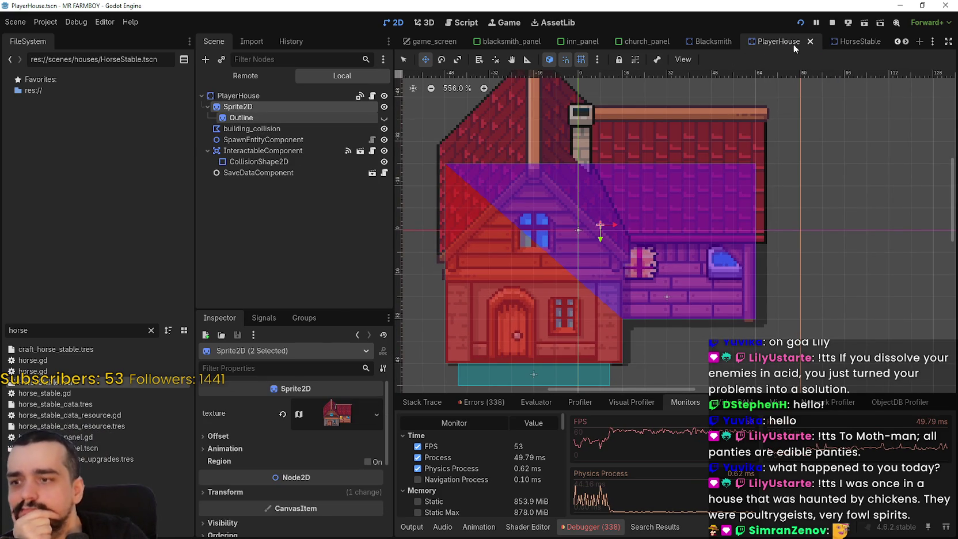
pyautogui.click(844, 41)
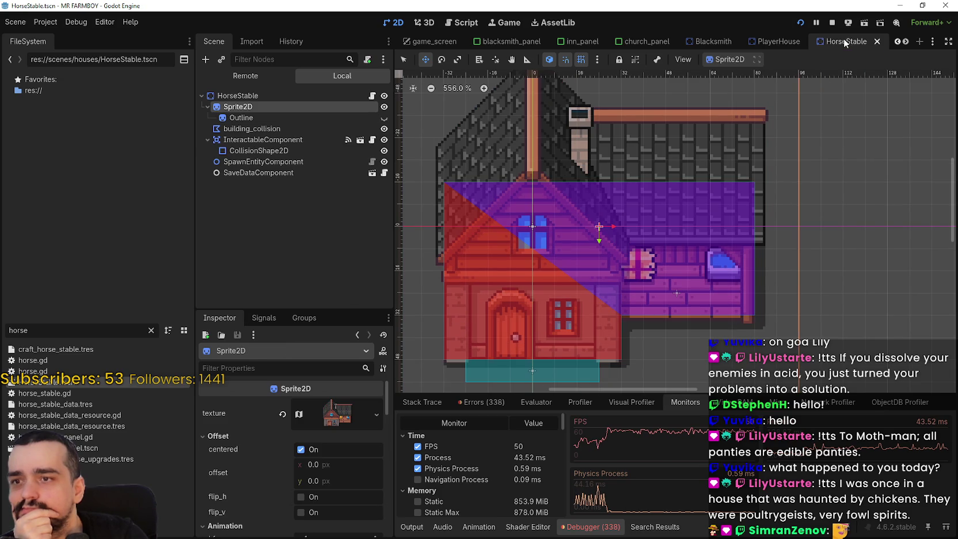
pyautogui.click(777, 42)
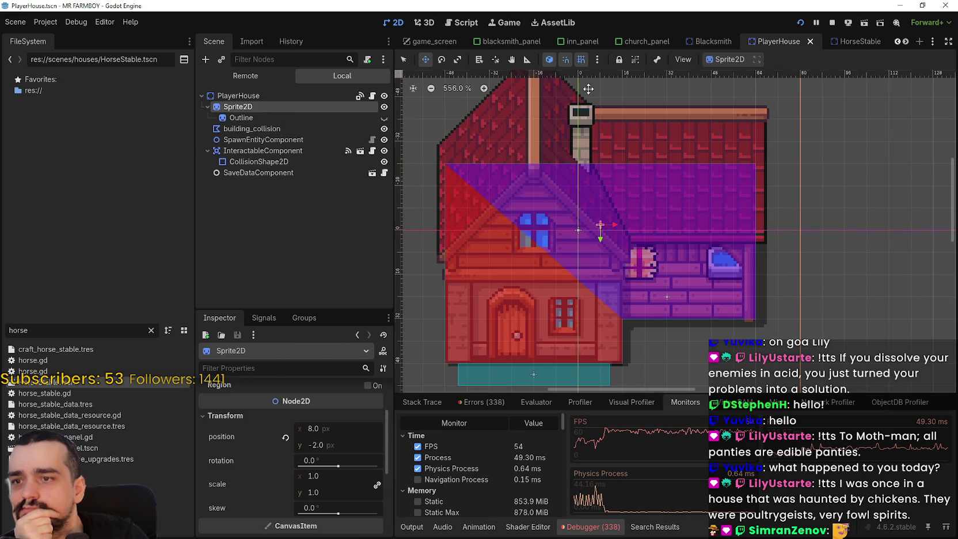
pyautogui.click(843, 42)
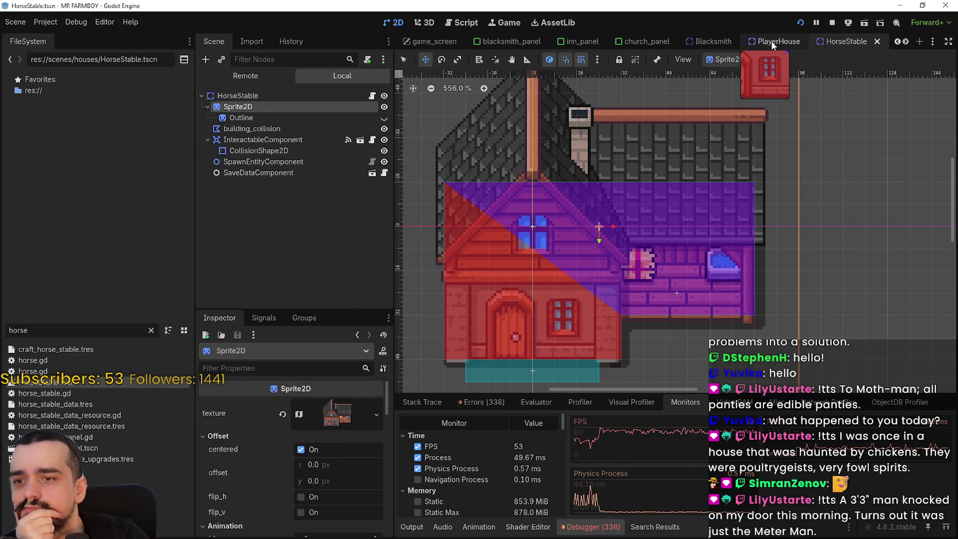
pyautogui.click(774, 42)
pyautogui.click(858, 41)
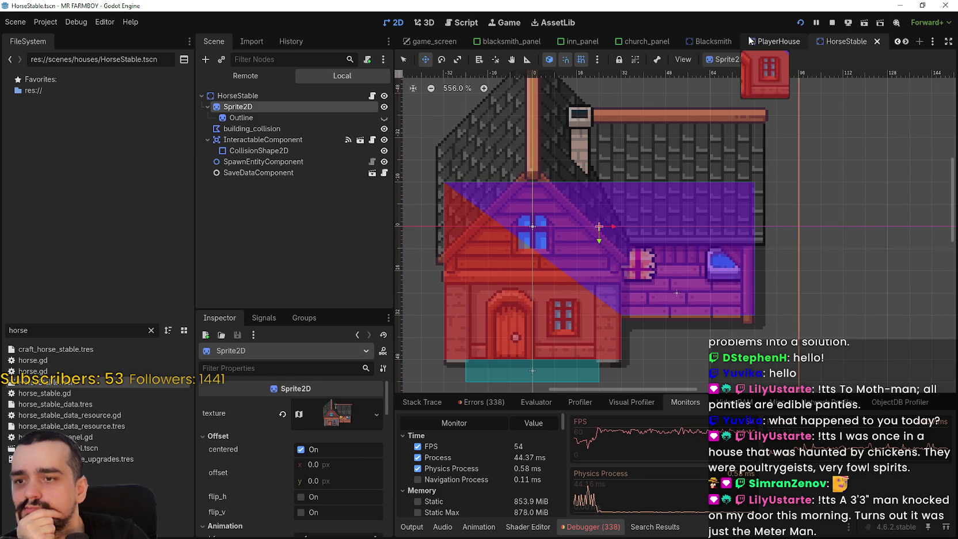
pyautogui.click(758, 41)
pyautogui.click(860, 43)
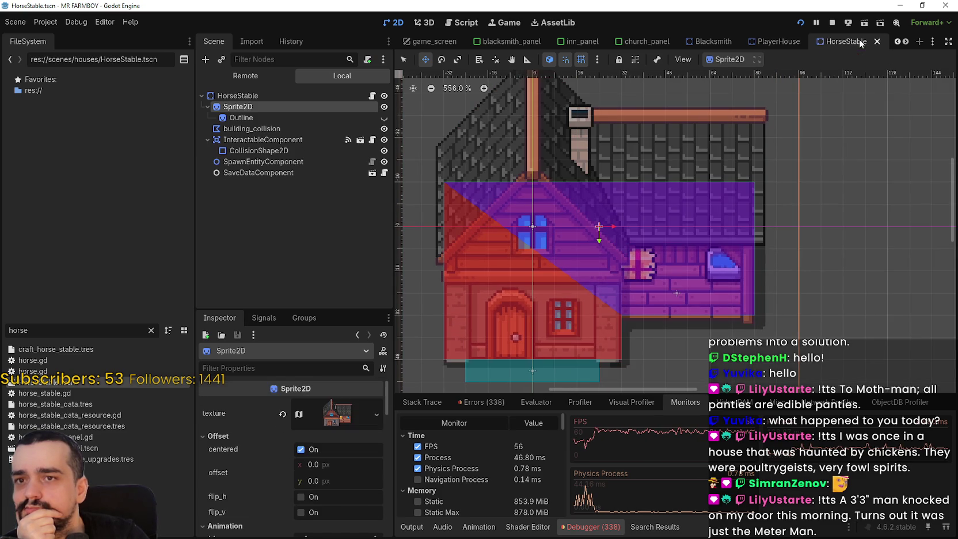
pyautogui.click(774, 42)
pyautogui.click(259, 120)
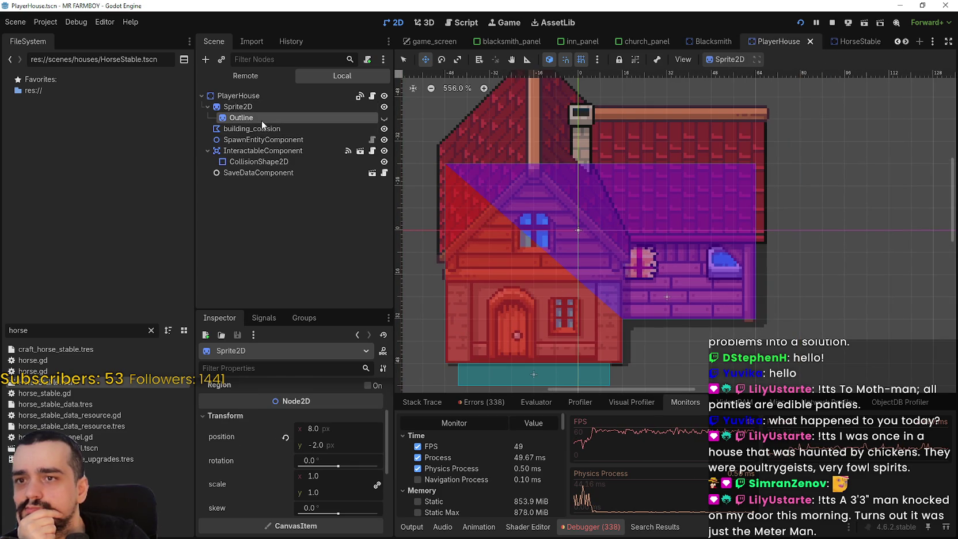
pyautogui.click(256, 107)
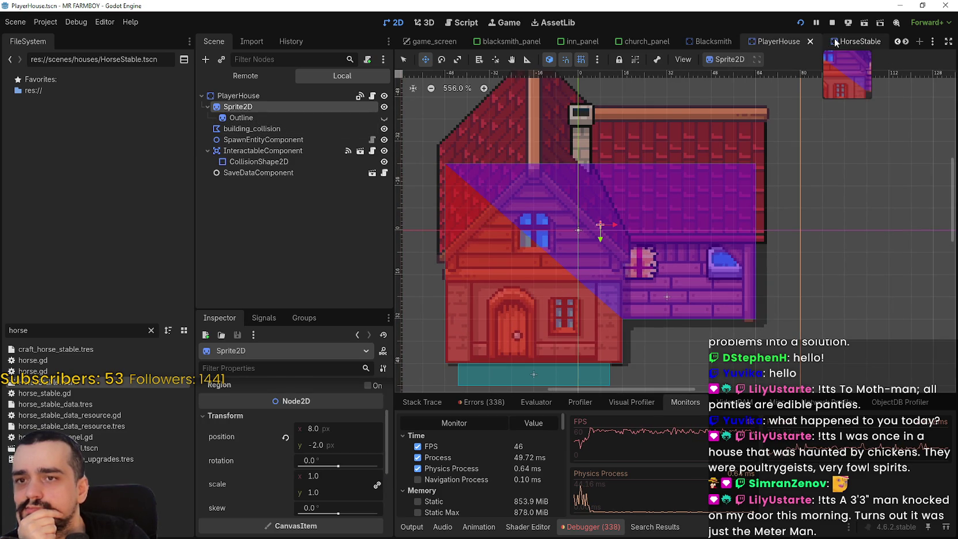
pyautogui.click(841, 42)
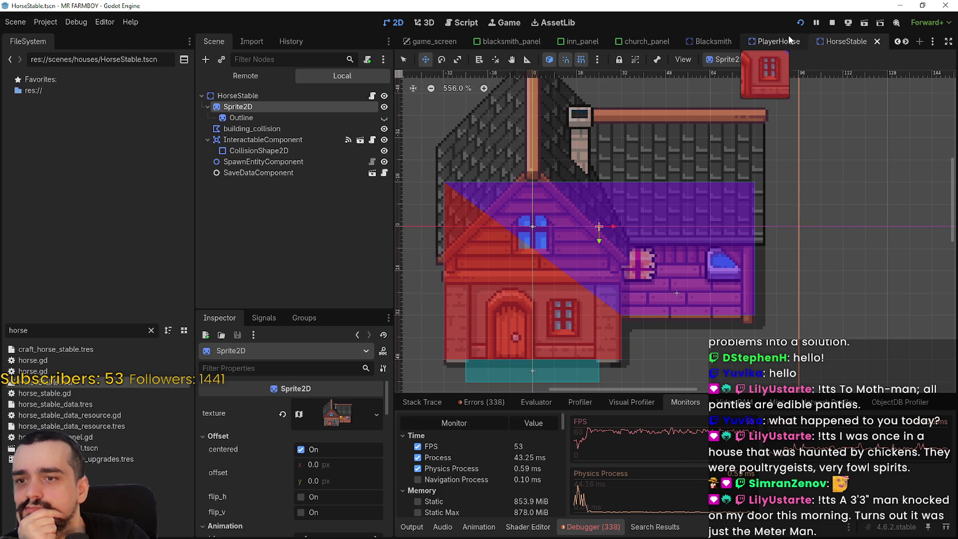
pyautogui.click(784, 42)
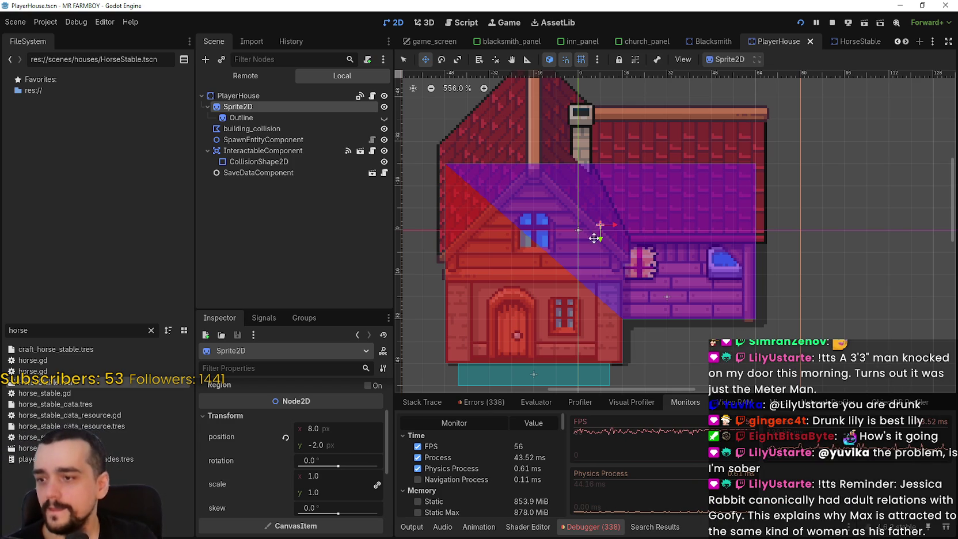
# Step: Inspect the PlayerHouse Outline, Sprite2D and root nodes, ending on Sprite2D
pyautogui.scroll(-2, 628, 201)
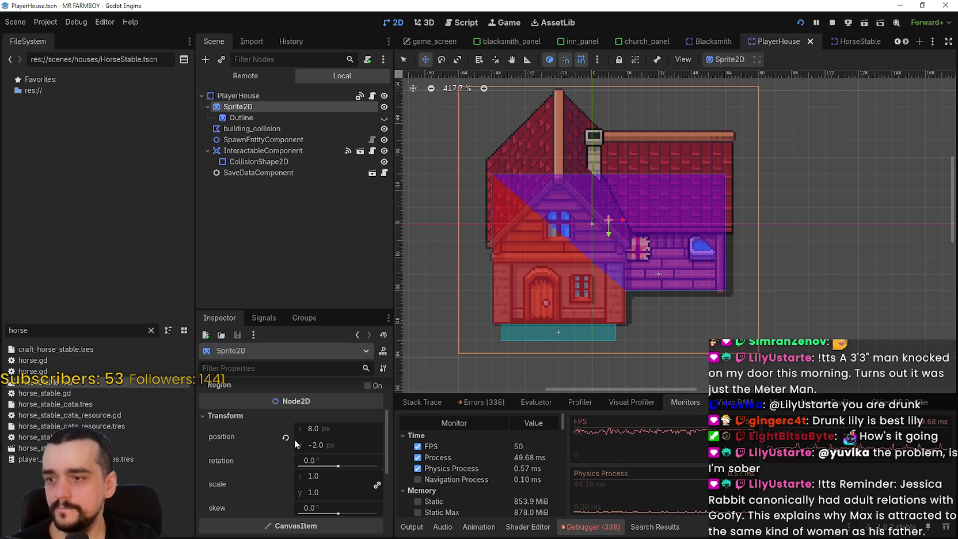
pyautogui.click(271, 118)
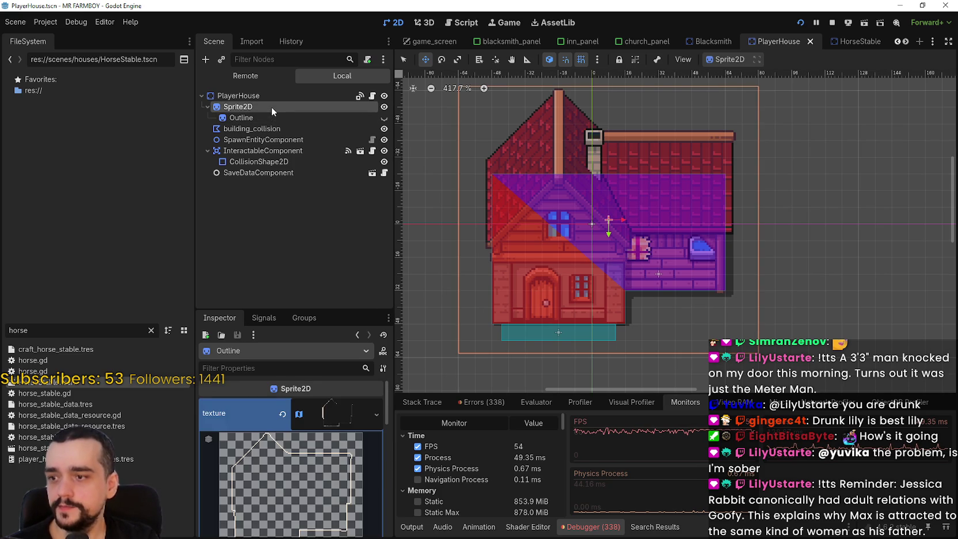
pyautogui.click(271, 107)
pyautogui.click(274, 95)
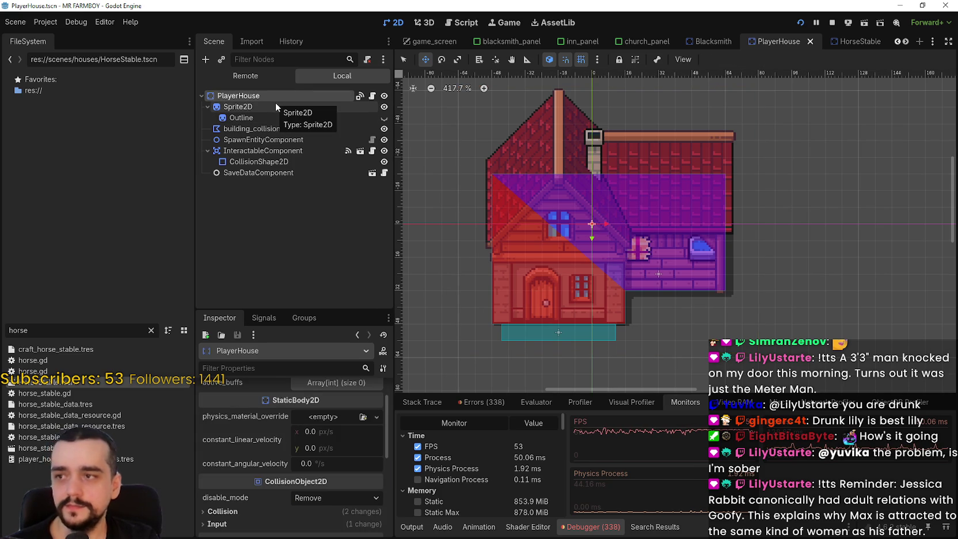
pyautogui.scroll(-2, 674, 221)
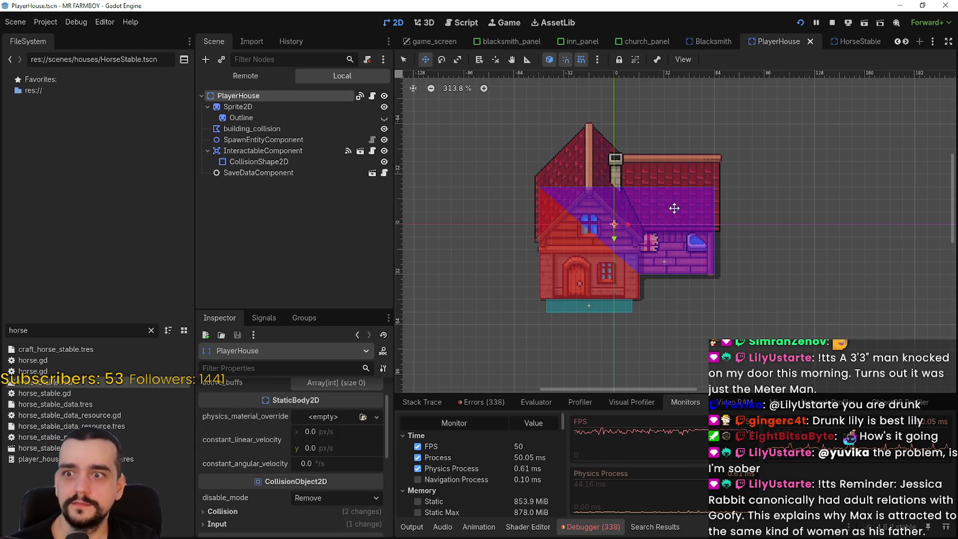
pyautogui.scroll(-3, 288, 487)
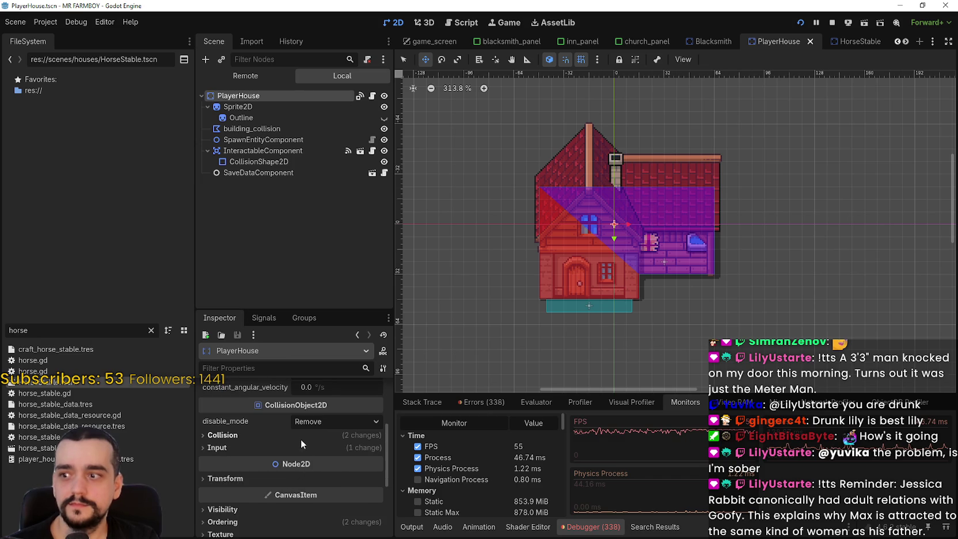
pyautogui.scroll(-2, 309, 446)
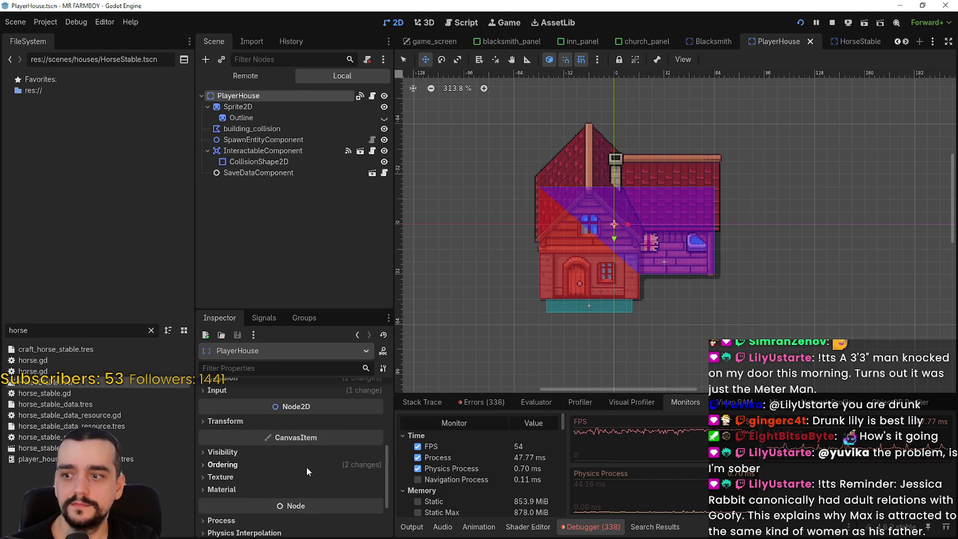
pyautogui.scroll(-3, 306, 463)
pyautogui.scroll(5, 311, 461)
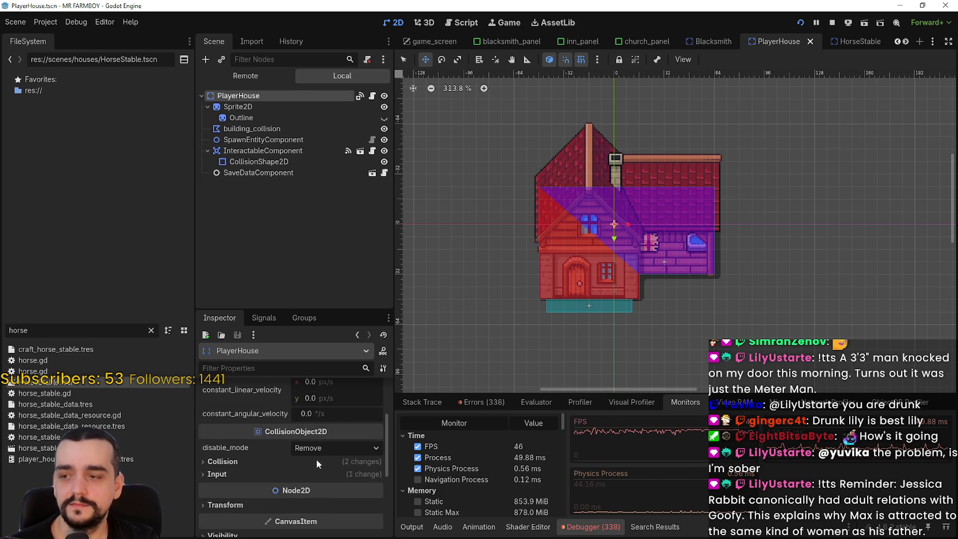
pyautogui.scroll(4, 297, 492)
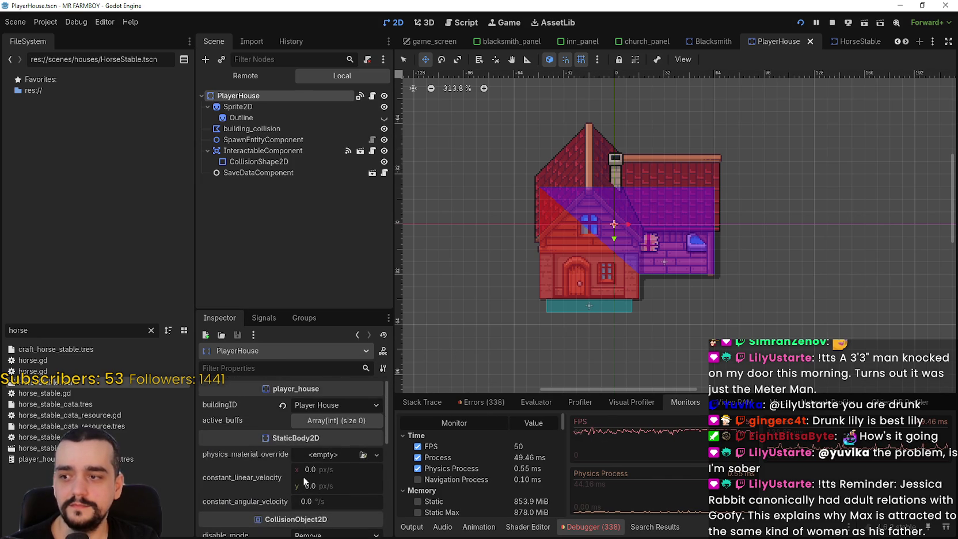
pyautogui.click(273, 108)
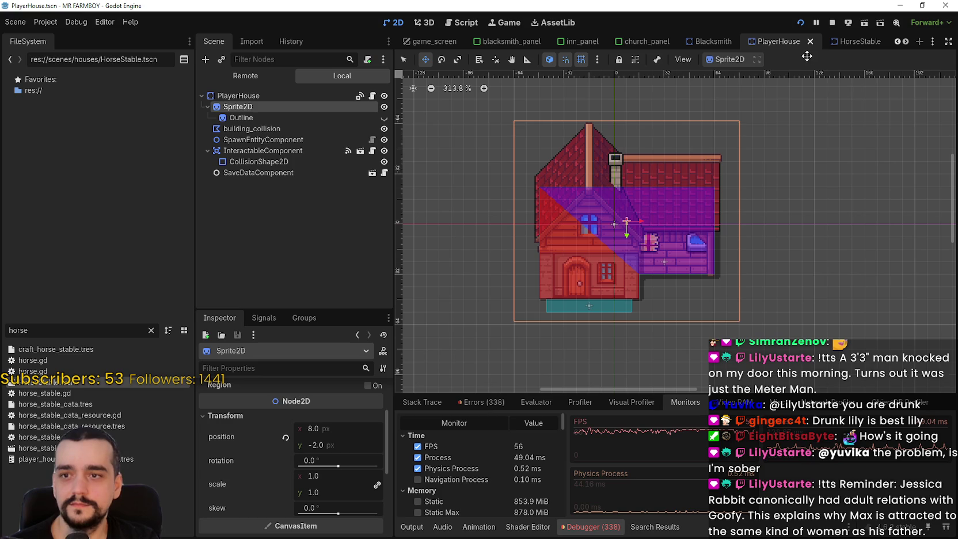
# Step: Open the HorseStable scene and scroll the Inspector to its sprite position of 24, 0 px
pyautogui.click(847, 42)
pyautogui.scroll(-2, 630, 247)
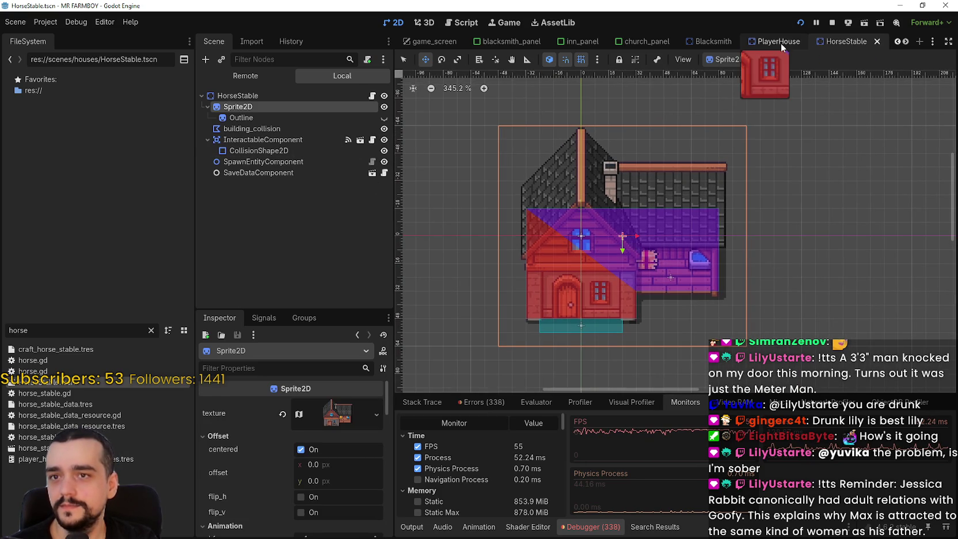
pyautogui.scroll(-1, 703, 159)
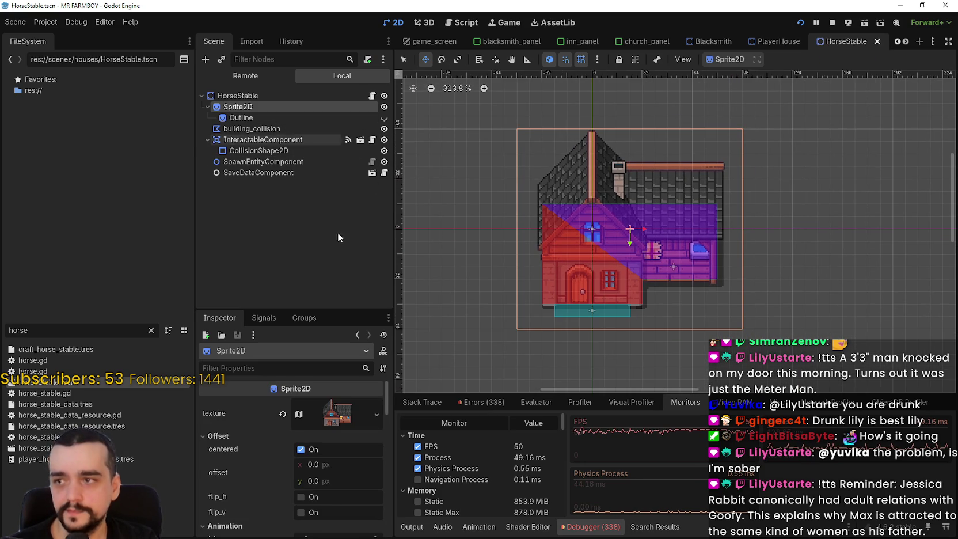
pyautogui.scroll(-5, 283, 506)
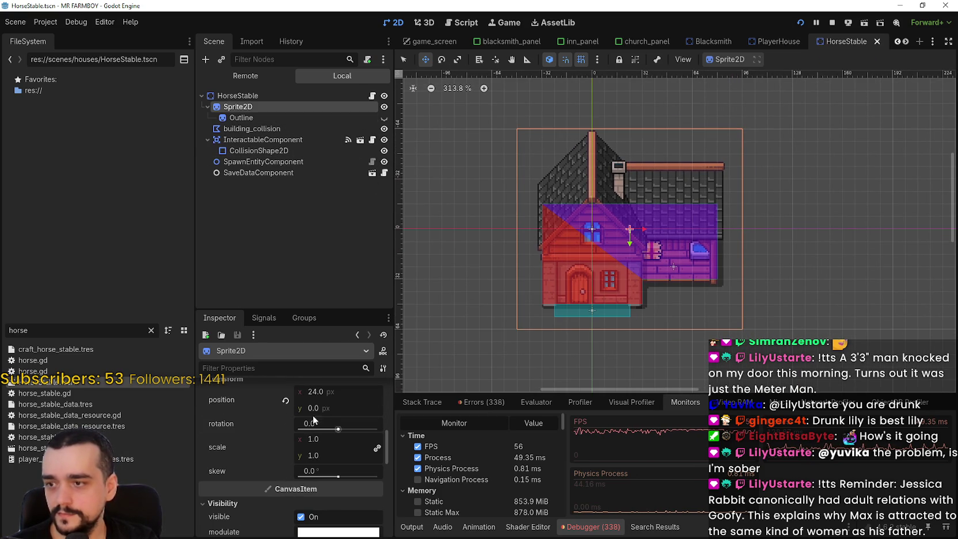
# Step: Copy the HorseStable sprite position and paste 24, 0 onto the PlayerHouse Sprite2D
pyautogui.rightClick(242, 394)
pyautogui.click(285, 405)
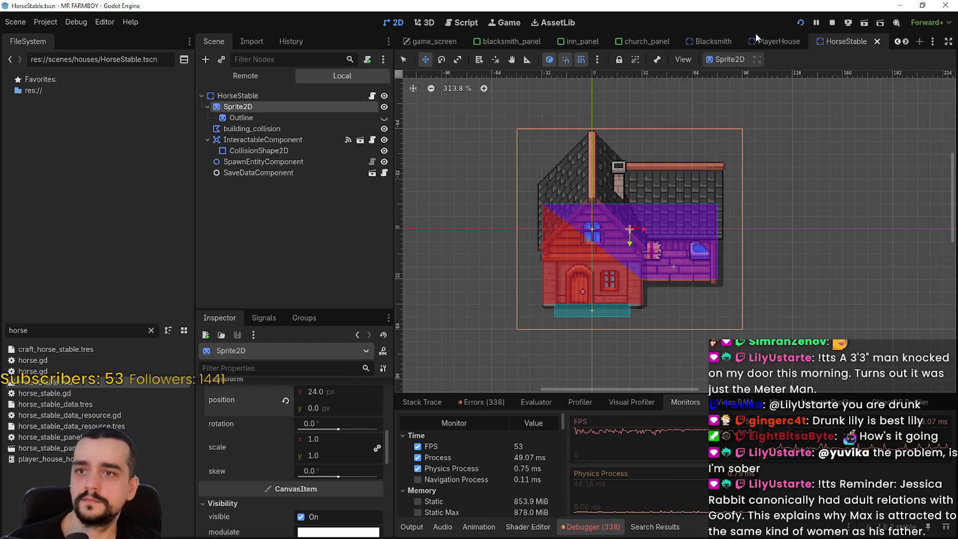
pyautogui.click(760, 41)
pyautogui.rightClick(247, 107)
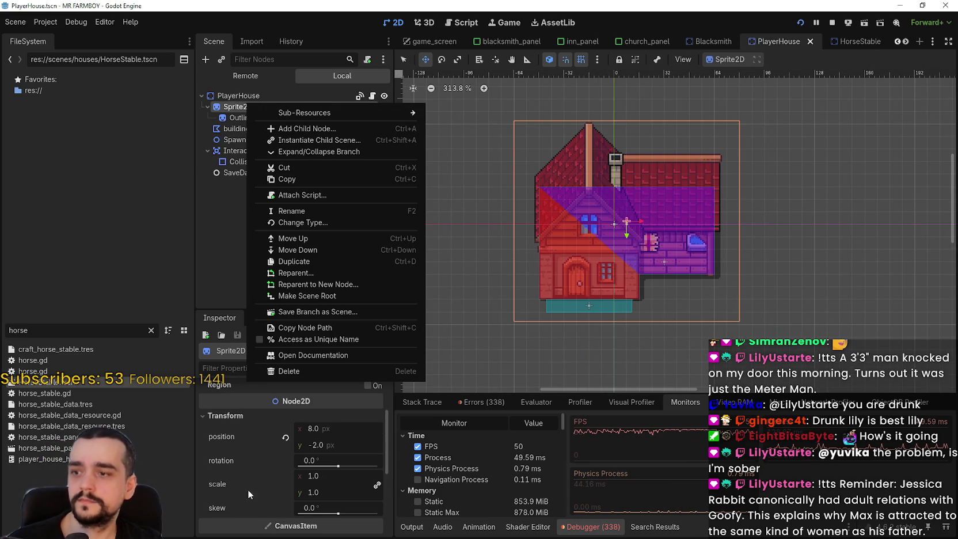
pyautogui.click(234, 436)
pyautogui.rightClick(234, 435)
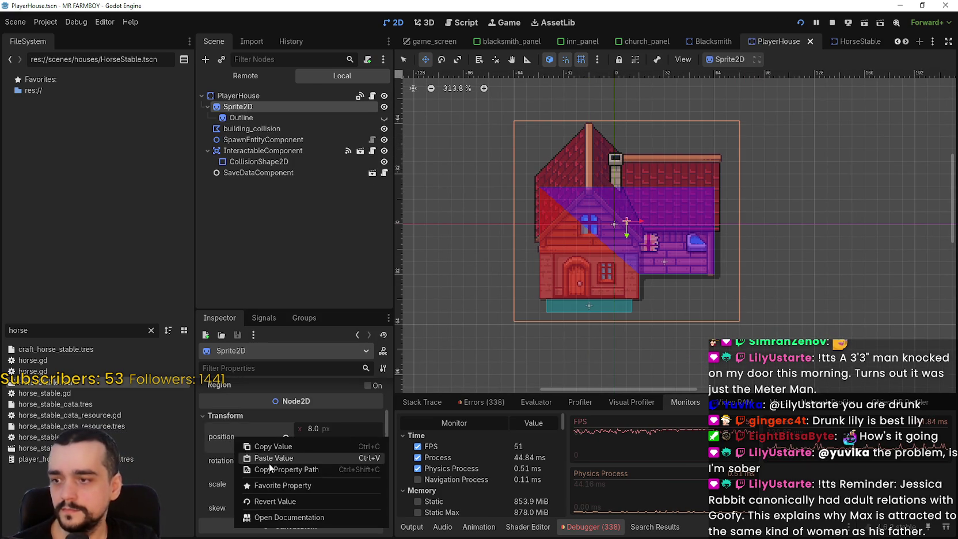
pyautogui.click(268, 462)
pyautogui.scroll(4, 687, 273)
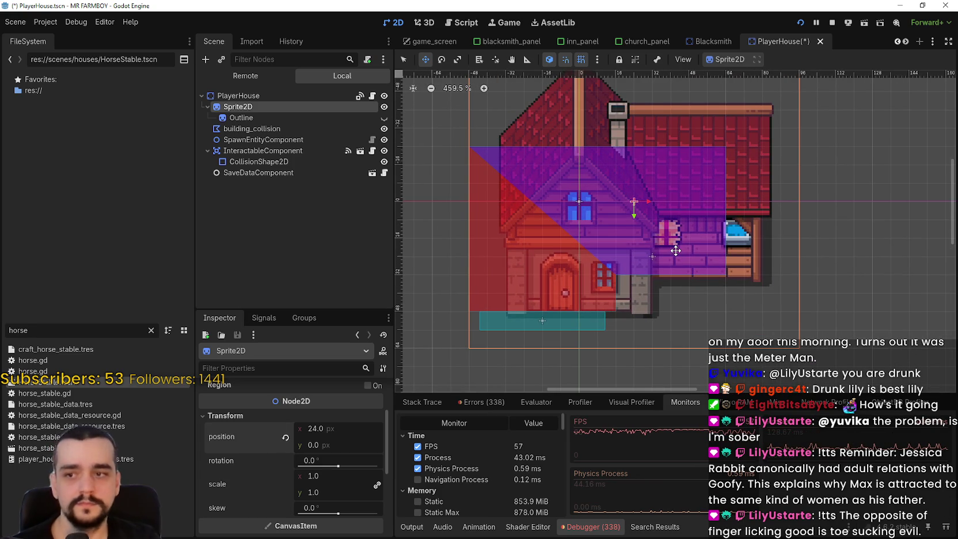
# Step: Paste the copied 24, 0 position onto the PlayerHouse Outline node
pyautogui.click(301, 117)
pyautogui.click(322, 404)
pyautogui.scroll(-2, 278, 489)
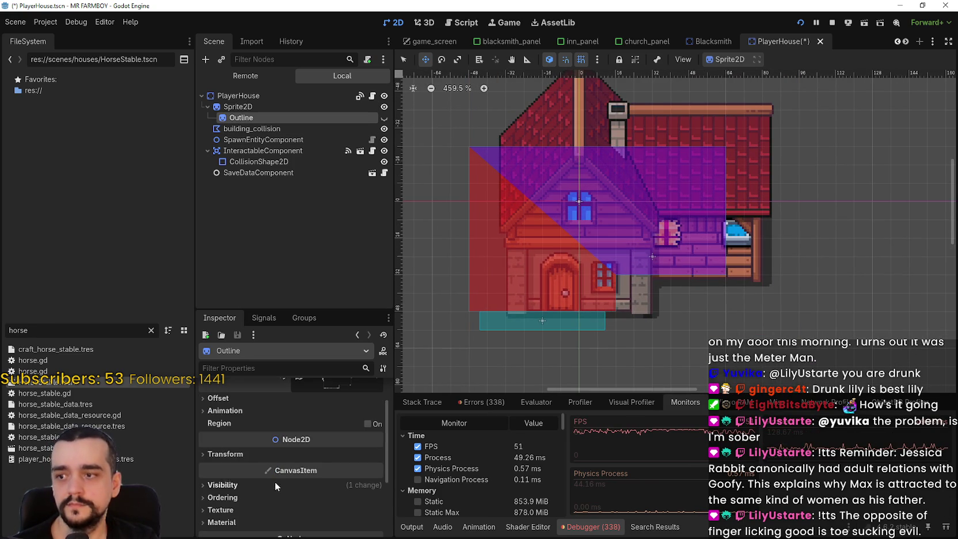
pyautogui.click(244, 454)
pyautogui.rightClick(251, 468)
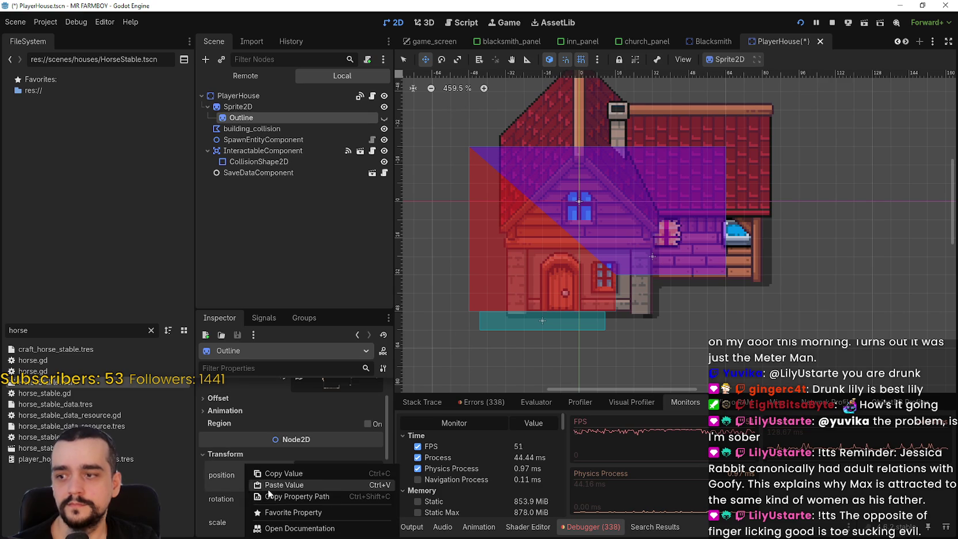
pyautogui.click(267, 488)
pyautogui.scroll(1, 361, 425)
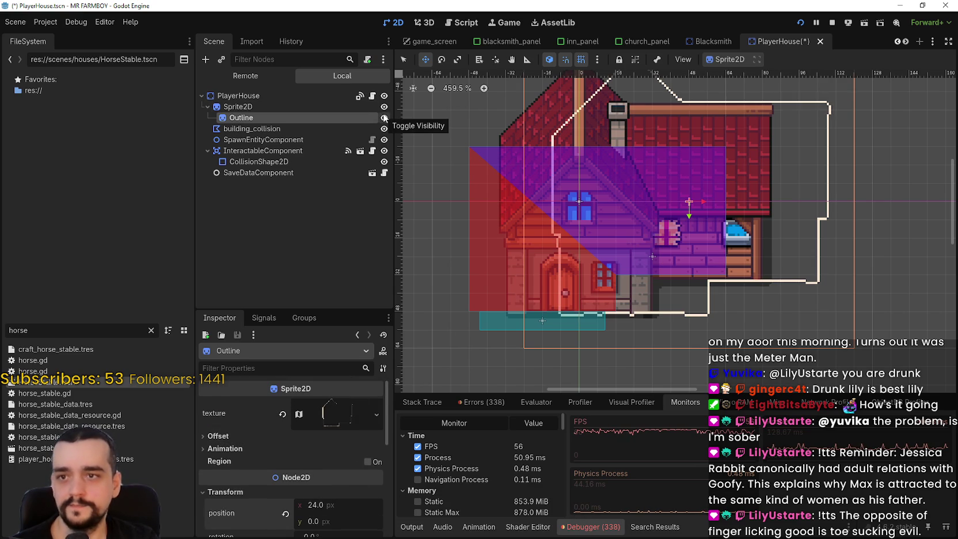
# Step: Cancel the Outline rename and check the Sprite2D node's position
pyautogui.press('Escape')
pyautogui.click(323, 104)
pyautogui.click(320, 118)
pyautogui.click(315, 108)
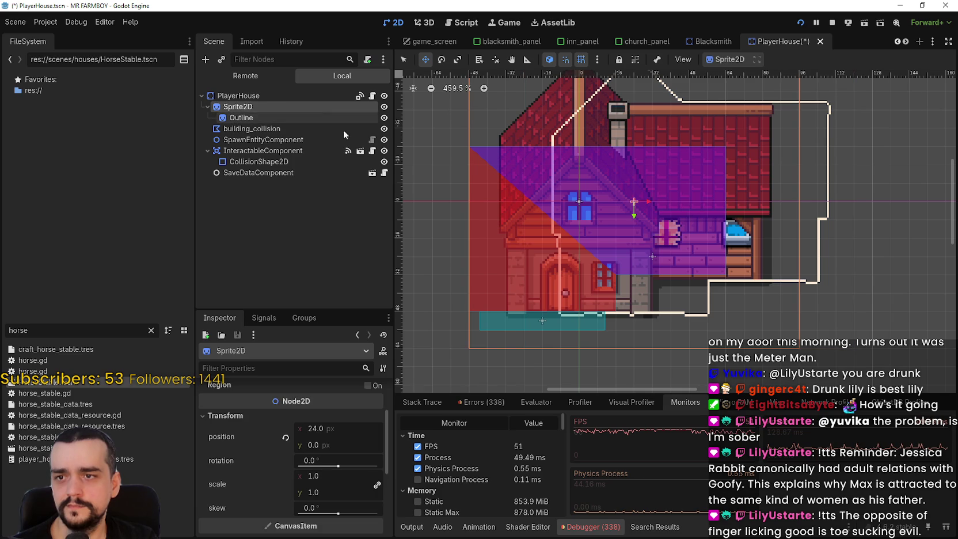
pyautogui.scroll(-3, 727, 241)
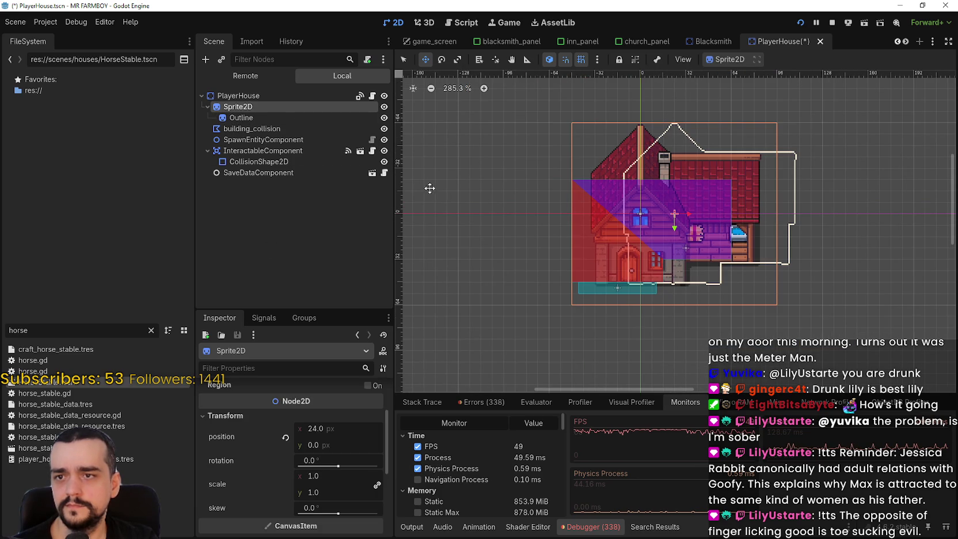
# Step: Reset the Outline position to 0, 0, hide it, and save PlayerHouse
pyautogui.click(354, 117)
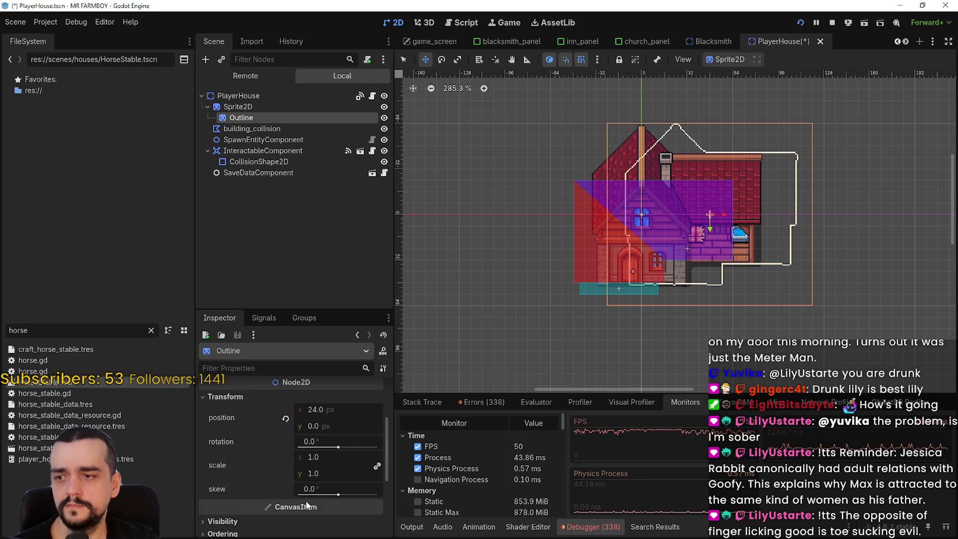
pyautogui.scroll(-5, 294, 449)
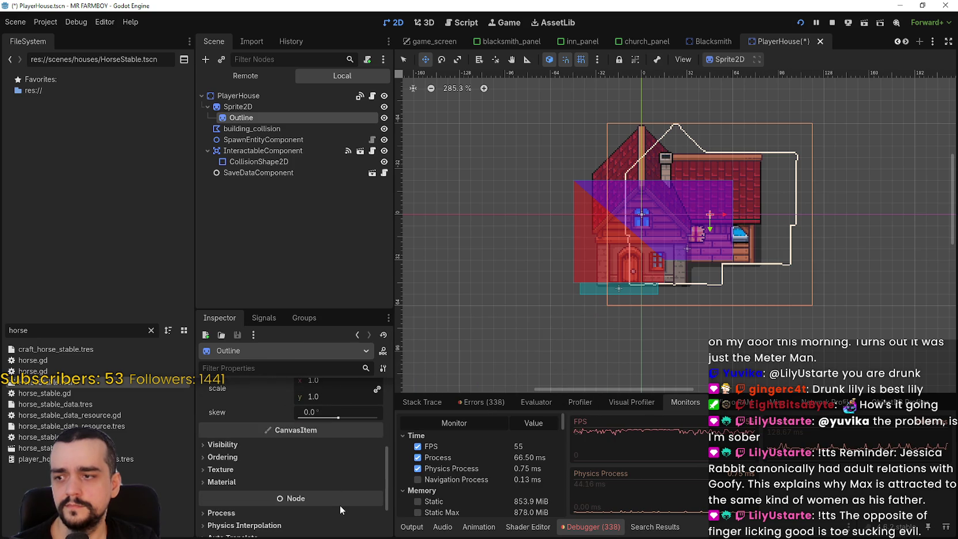
pyautogui.scroll(5, 340, 505)
pyautogui.click(283, 494)
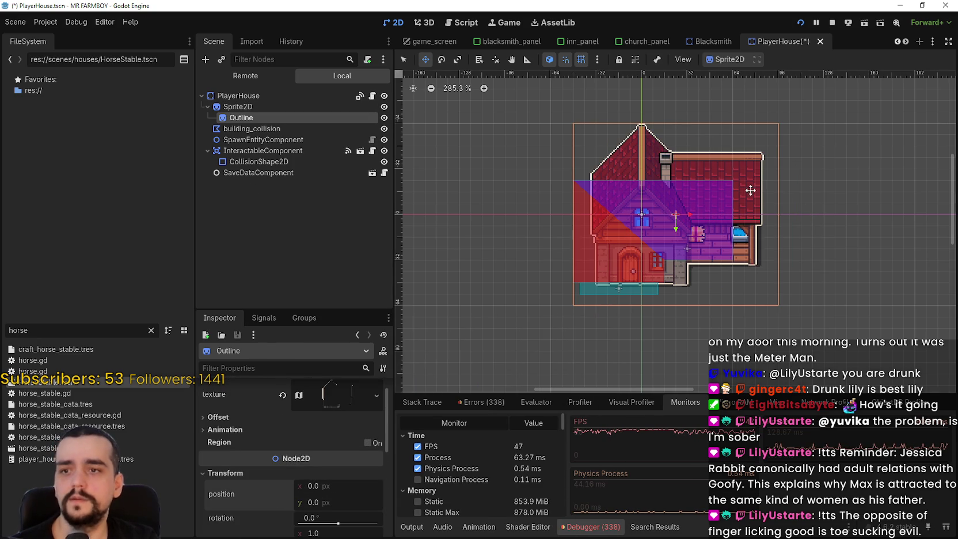
pyautogui.scroll(2, 731, 192)
pyautogui.click(384, 117)
pyautogui.hotkey('ctrl', 's')
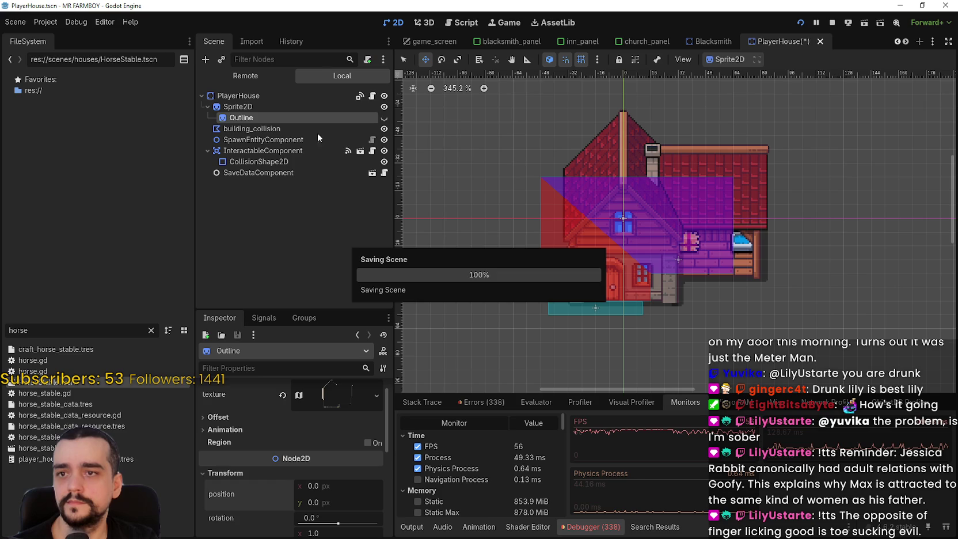
pyautogui.doubleClick(286, 114)
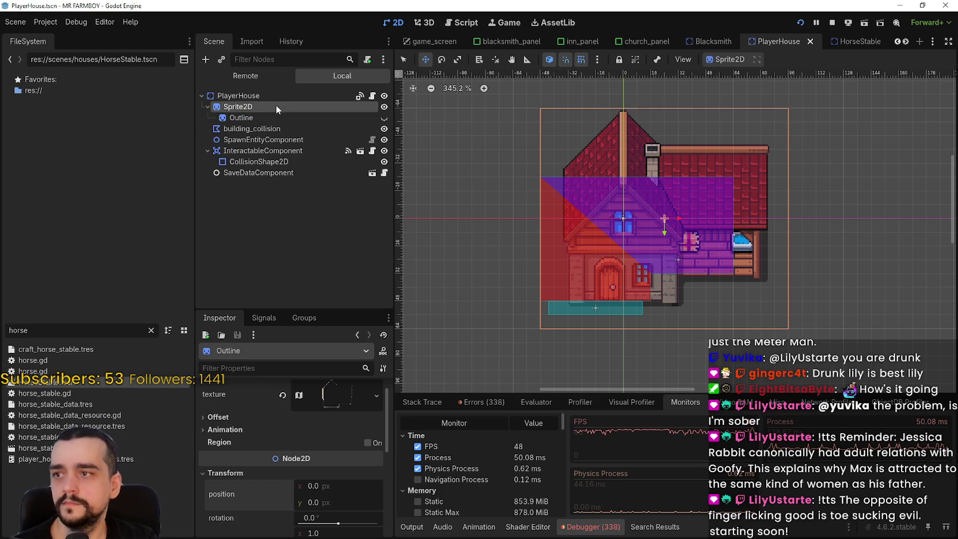
# Step: Nudge building_collision right to position 24, 16 and save the scene
pyautogui.click(287, 129)
pyautogui.scroll(5, 631, 251)
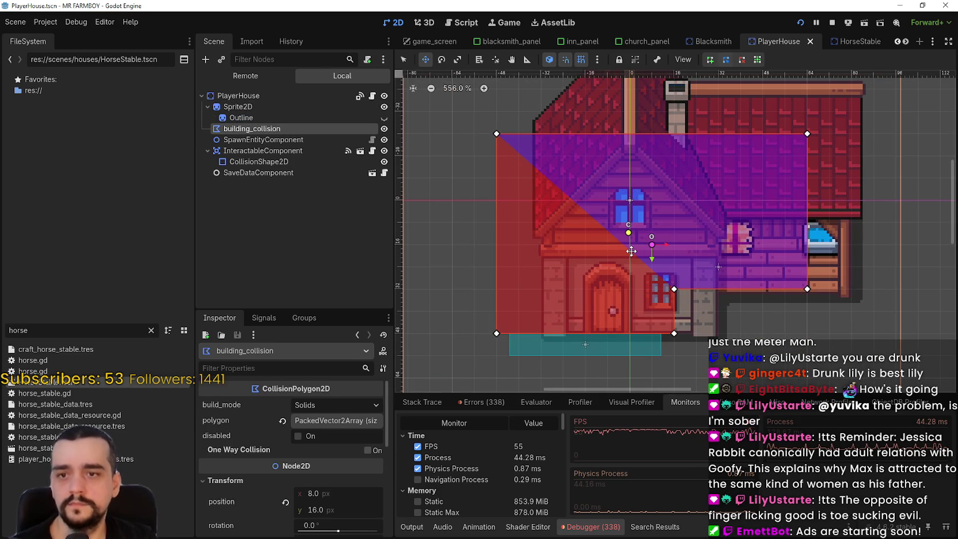
pyautogui.press('Right')
pyautogui.press('Right')
pyautogui.press('Right')
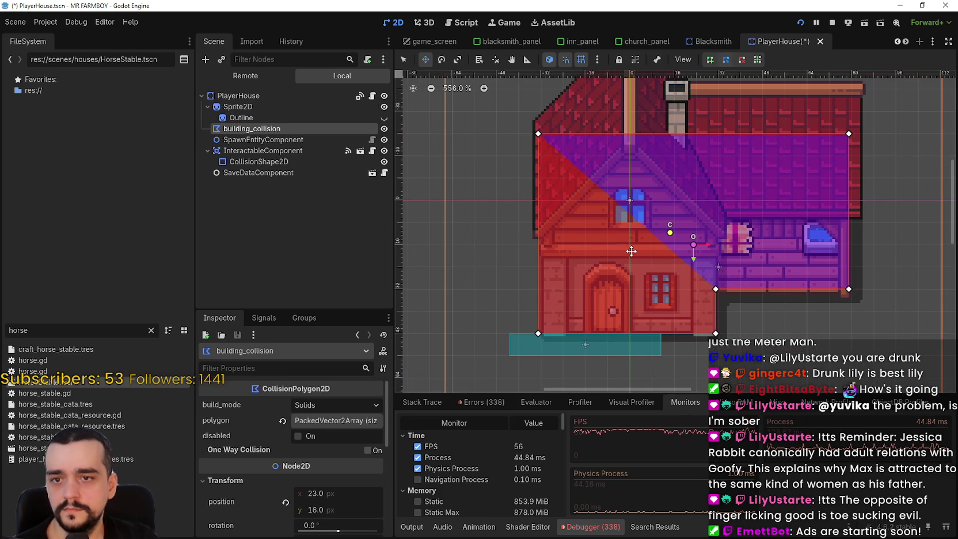
pyautogui.scroll(6, 632, 251)
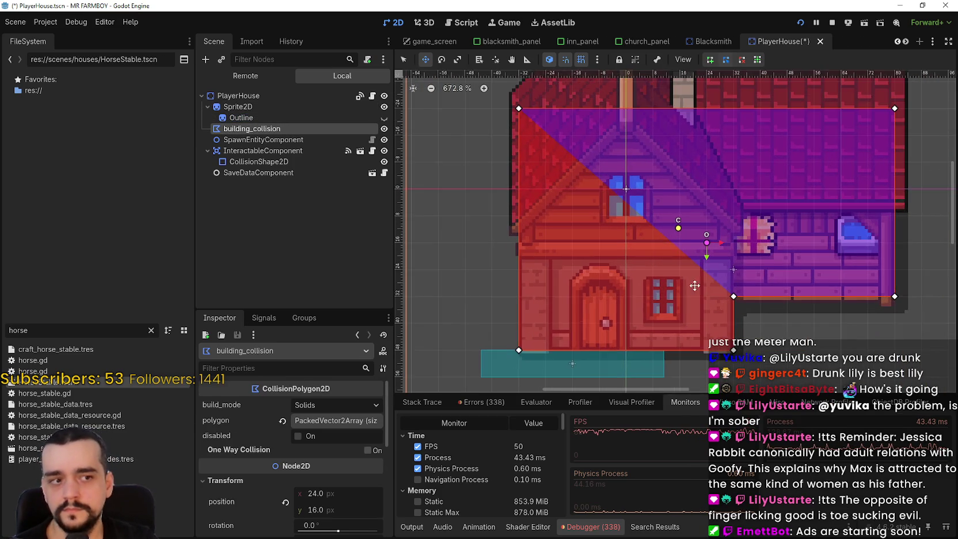
pyautogui.hotkey('ctrl', 's')
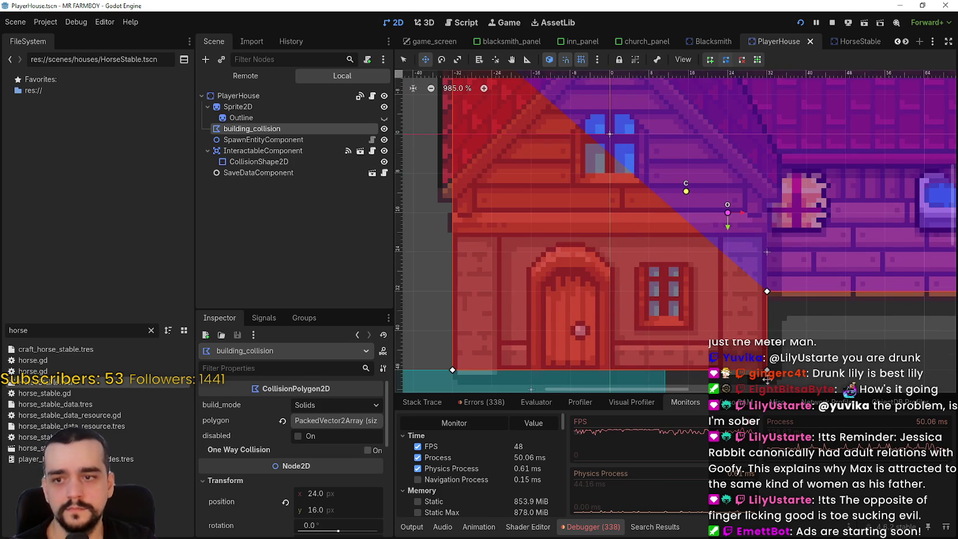
# Step: Step through Outline and building_collision to select the InteractableComponent node
pyautogui.scroll(-3, 662, 310)
pyautogui.scroll(-1, 711, 303)
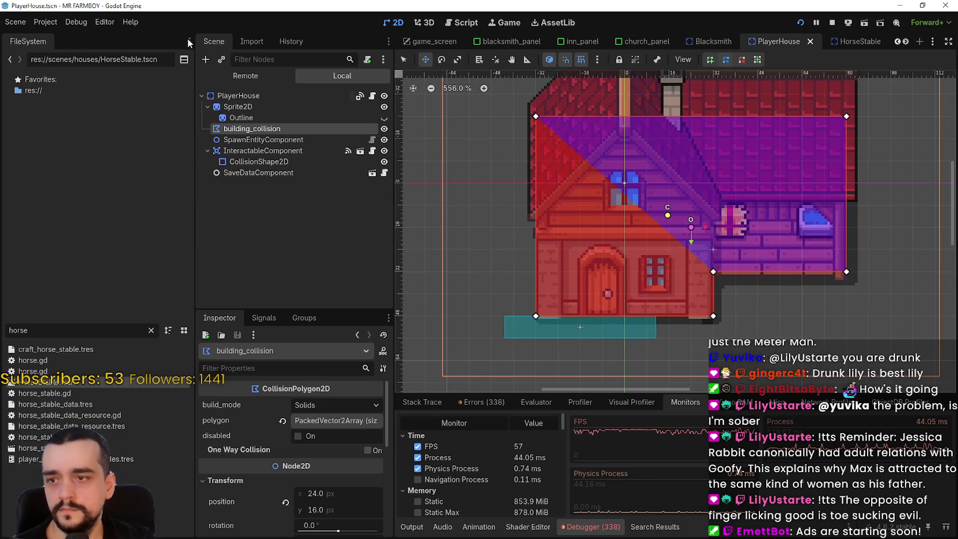
pyautogui.click(262, 117)
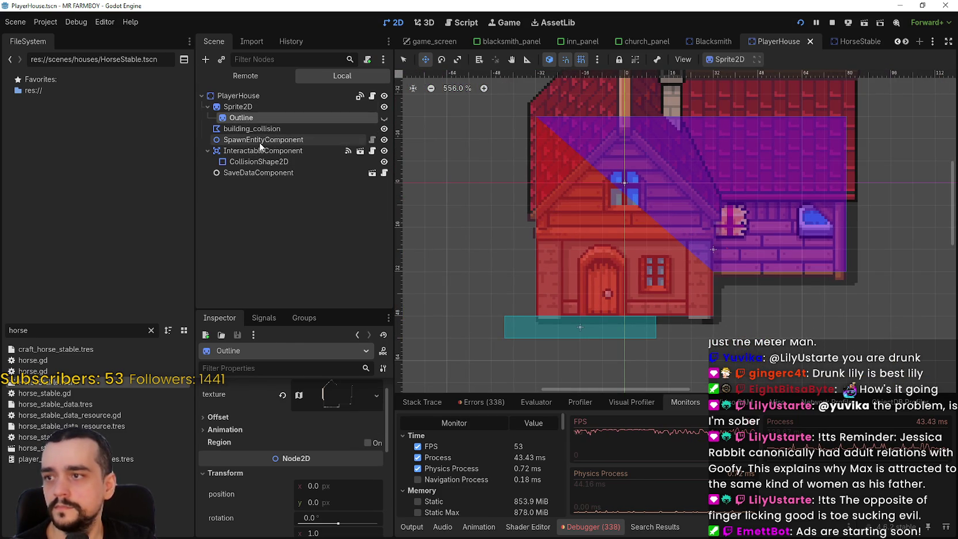
pyautogui.press('Down')
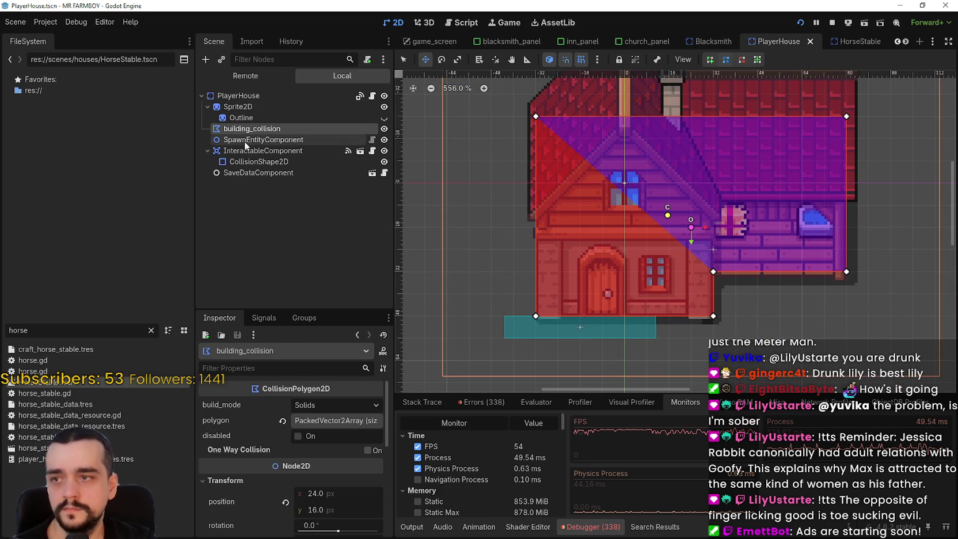
pyautogui.click(274, 151)
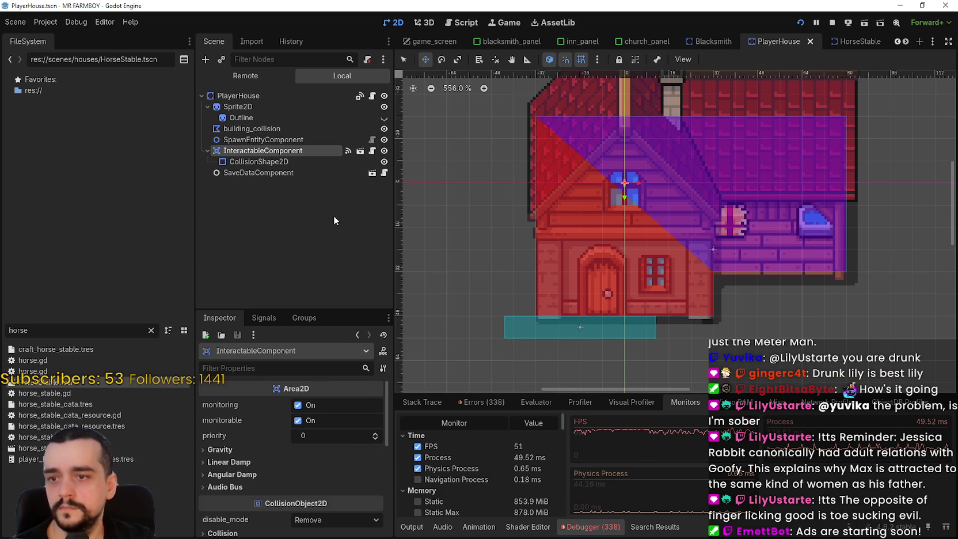
# Step: Inspect the door's interaction rectangle, save PlayerHouse, and resume the running farm game
pyautogui.click(276, 163)
pyautogui.scroll(5, 570, 333)
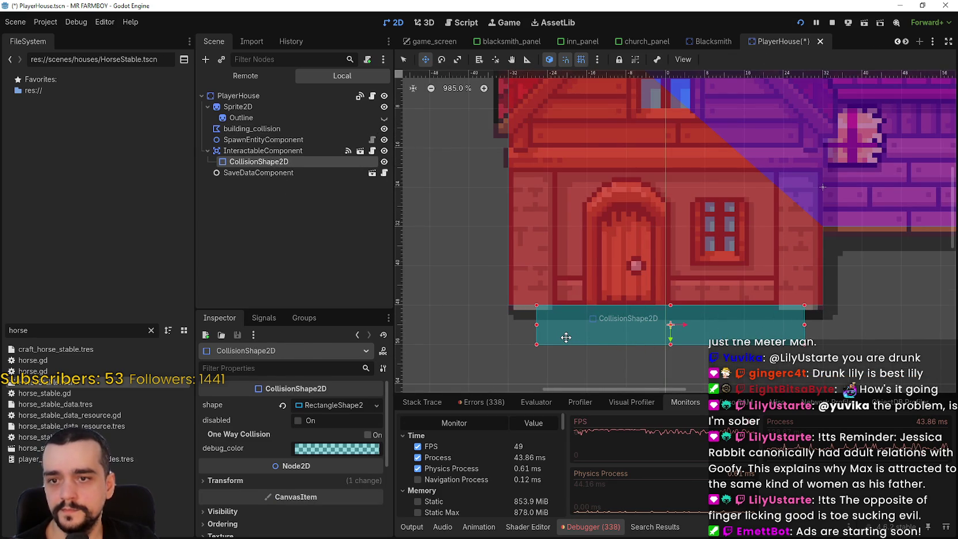
pyautogui.scroll(4, 728, 305)
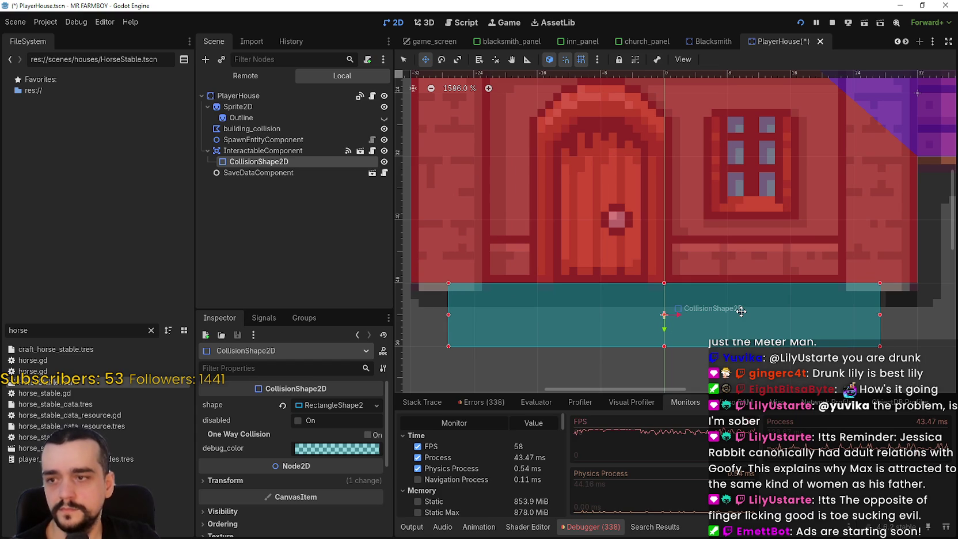
pyautogui.hotkey('ctrl', 's')
pyautogui.scroll(-4, 698, 311)
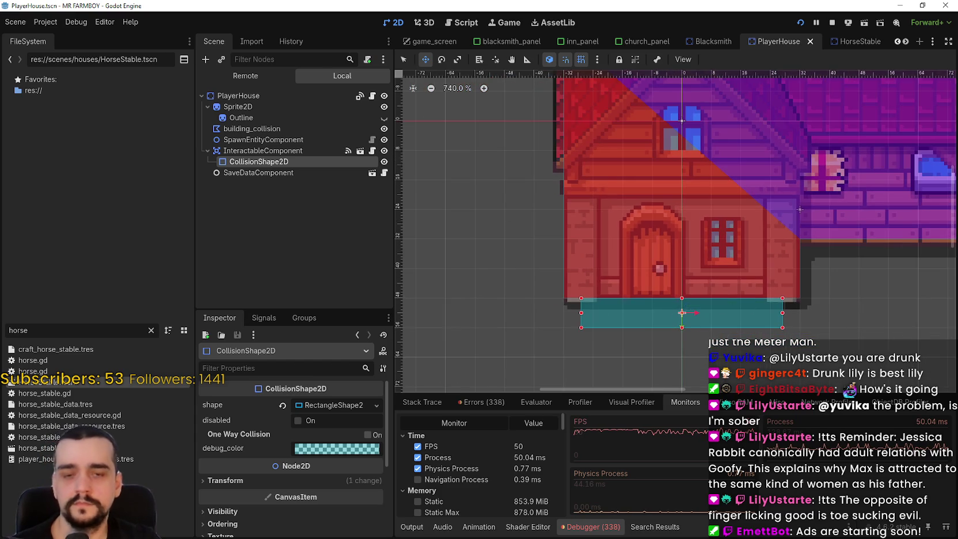
pyautogui.hotkey('alt', 'Tab')
pyautogui.press('Escape')
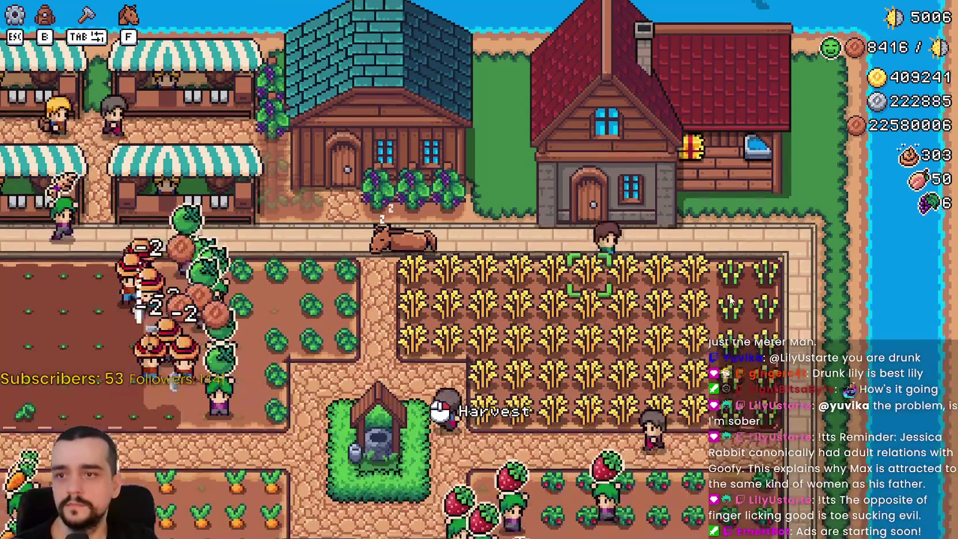
# Step: Rebuild the house slightly further right, then pick Road Tile from the crafting panel
pyautogui.press('m')
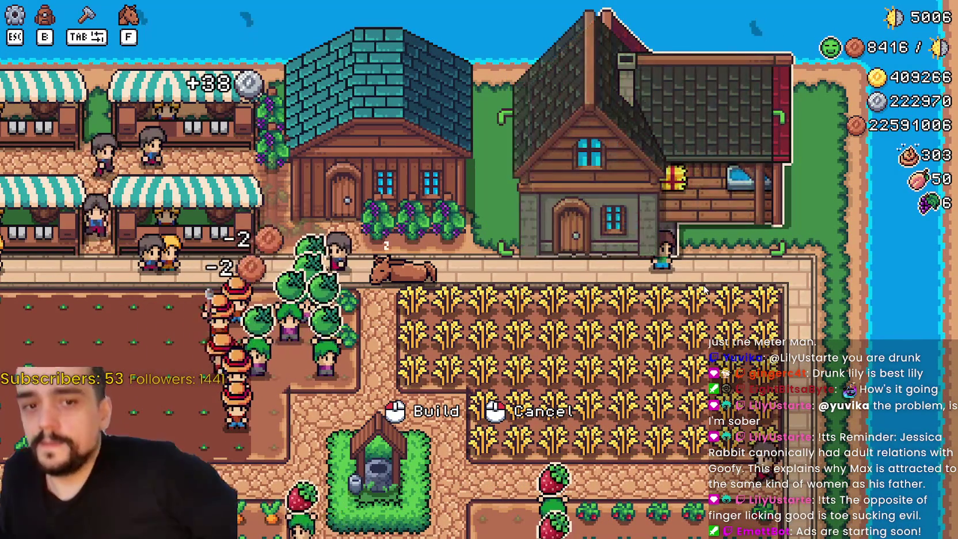
pyautogui.click(547, 247)
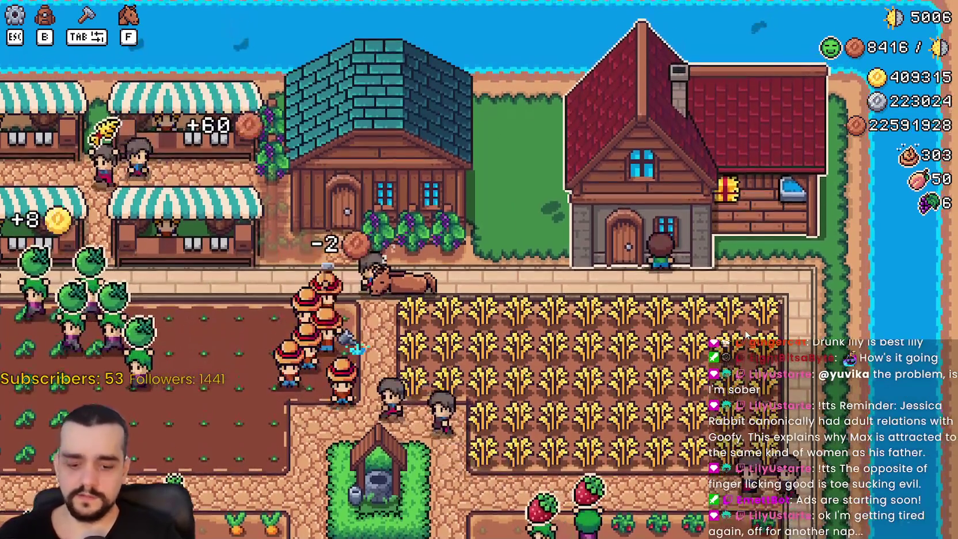
pyautogui.click(662, 230)
pyautogui.rightClick(662, 230)
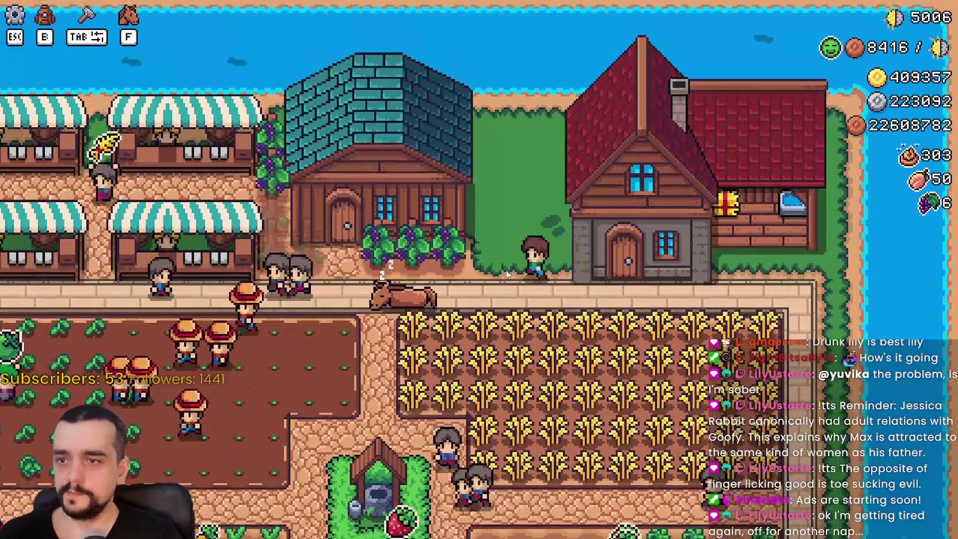
pyautogui.press('Tab')
pyautogui.click(79, 181)
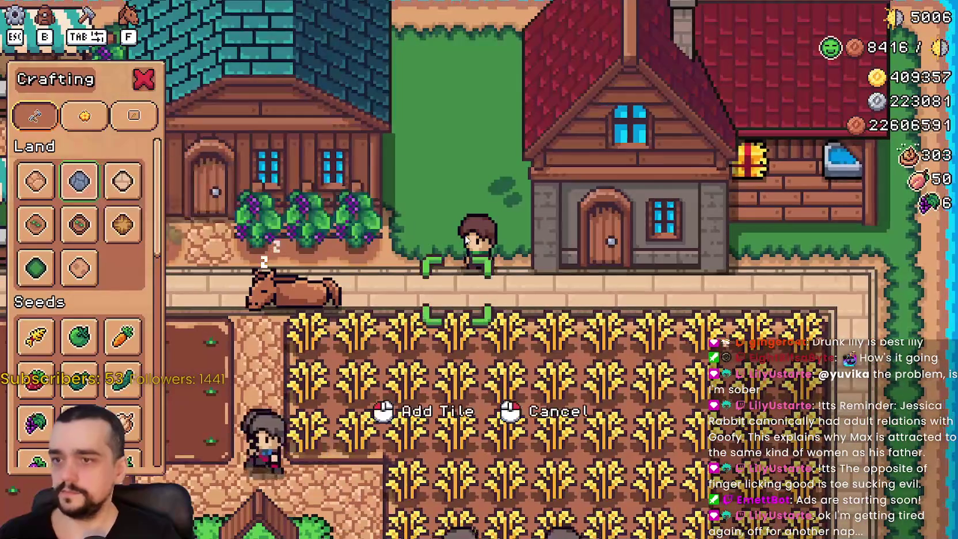
# Step: Walk around the rebuilt house and lay two stone tiles beside it
pyautogui.scroll(5, 466, 240)
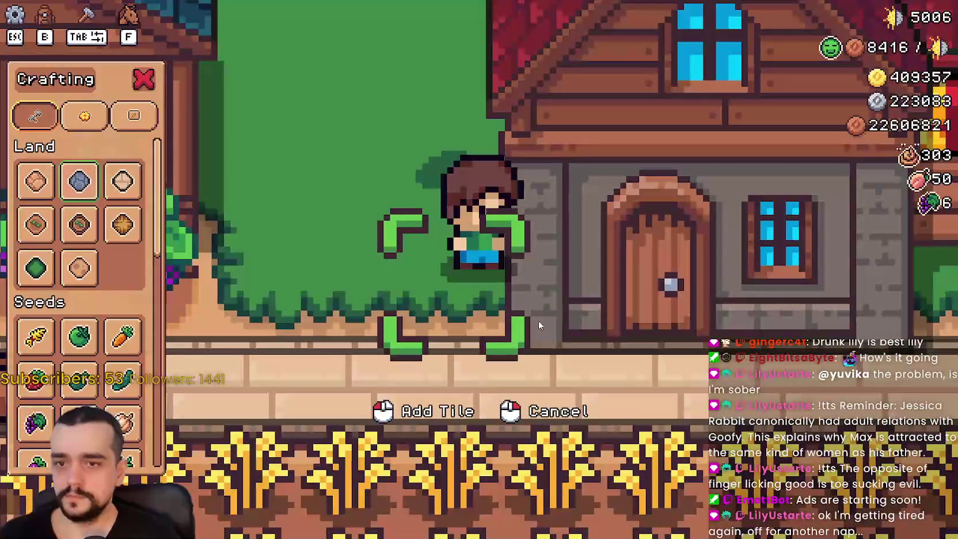
pyautogui.press('a')
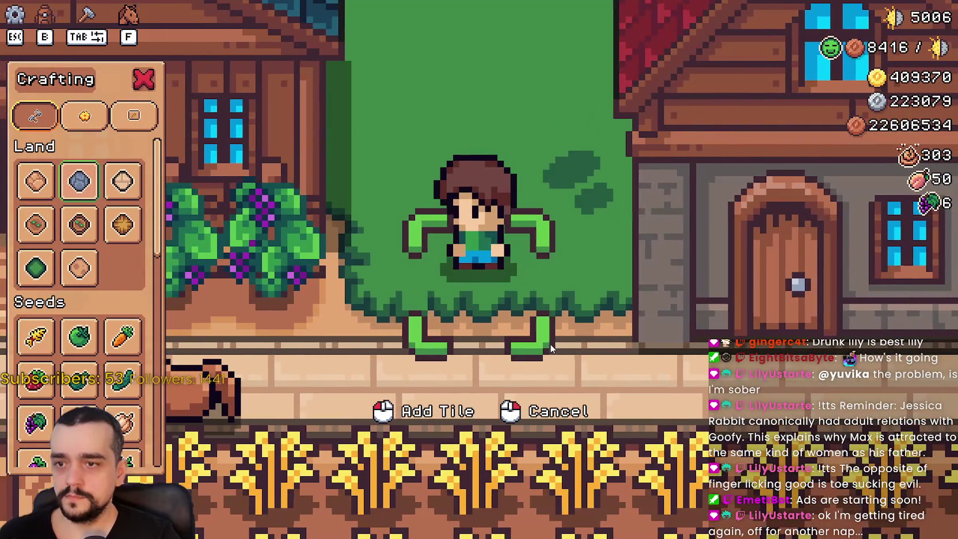
pyautogui.press('d')
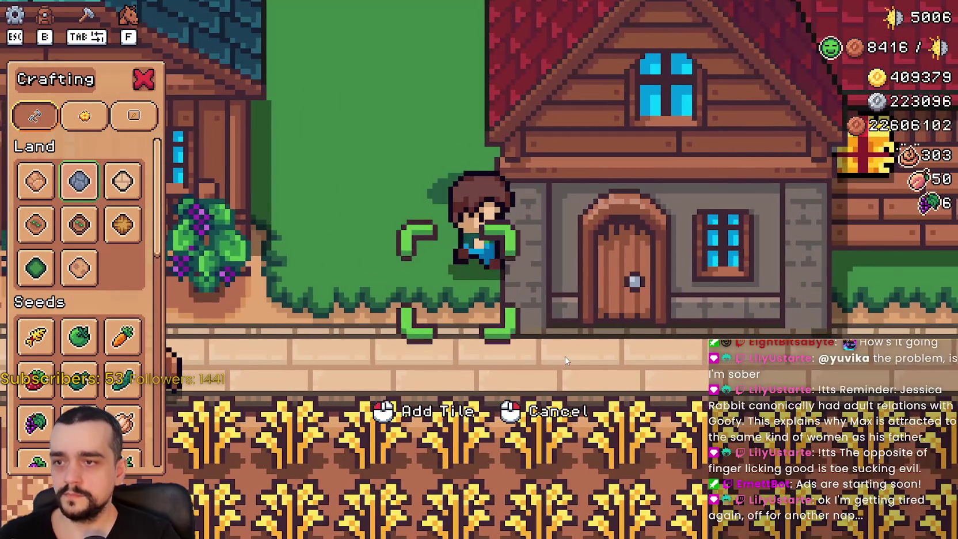
pyautogui.press('d')
pyautogui.press('w')
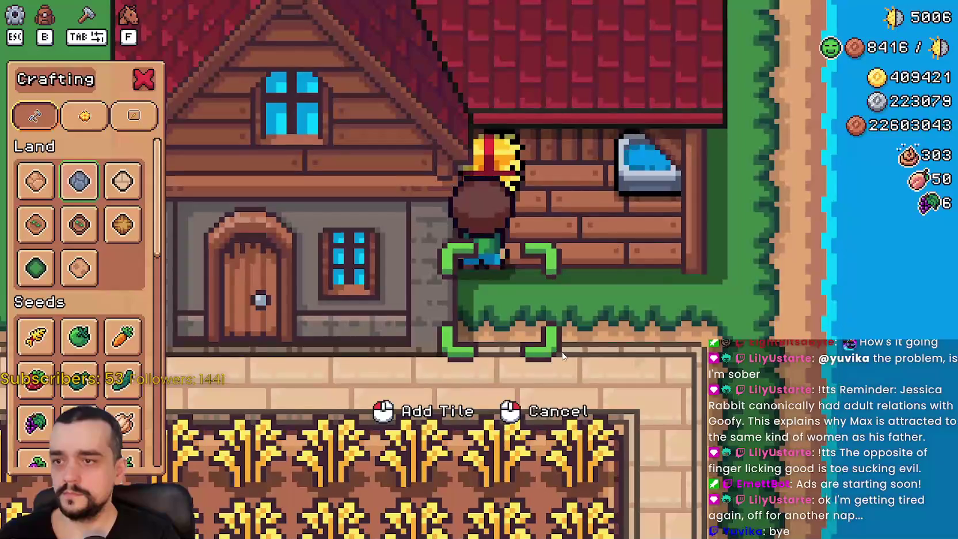
pyautogui.press('s')
pyautogui.click(559, 348)
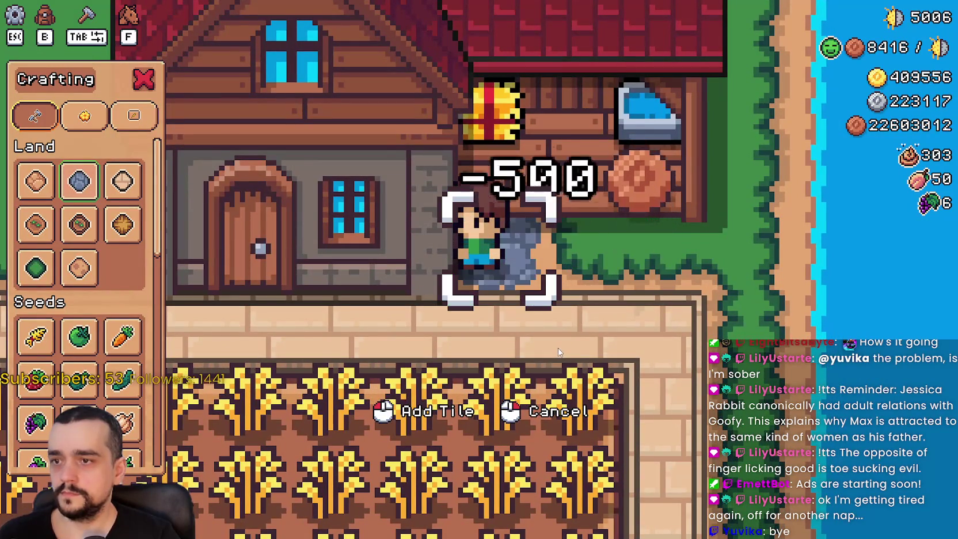
pyautogui.press('s')
pyautogui.press('a')
pyautogui.press('w')
pyautogui.click(464, 331)
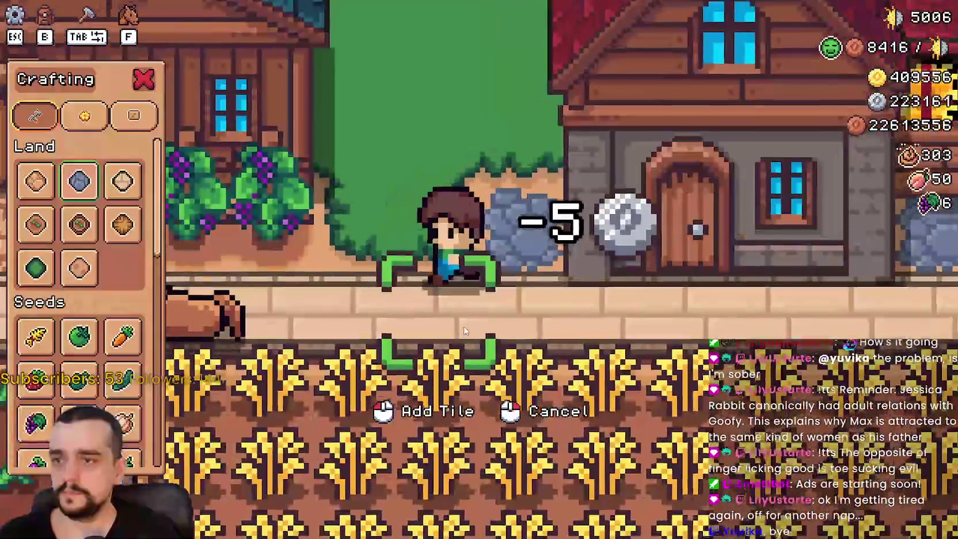
pyautogui.scroll(-2, 467, 328)
# Step: After a quick look at Godot, walk to the house door and back left along the path
pyautogui.hotkey('alt', 'Tab')
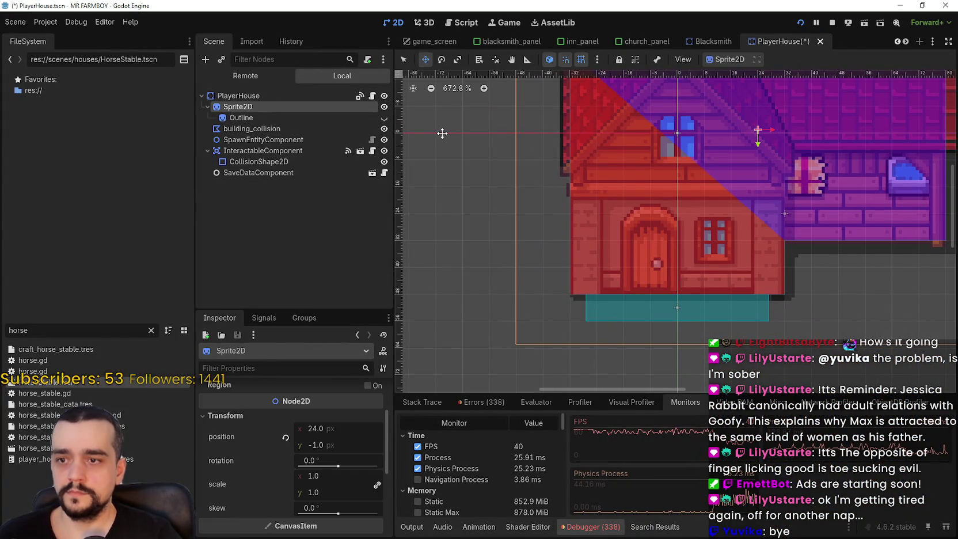
pyautogui.hotkey('alt', 'Tab')
pyautogui.scroll(2, 610, 277)
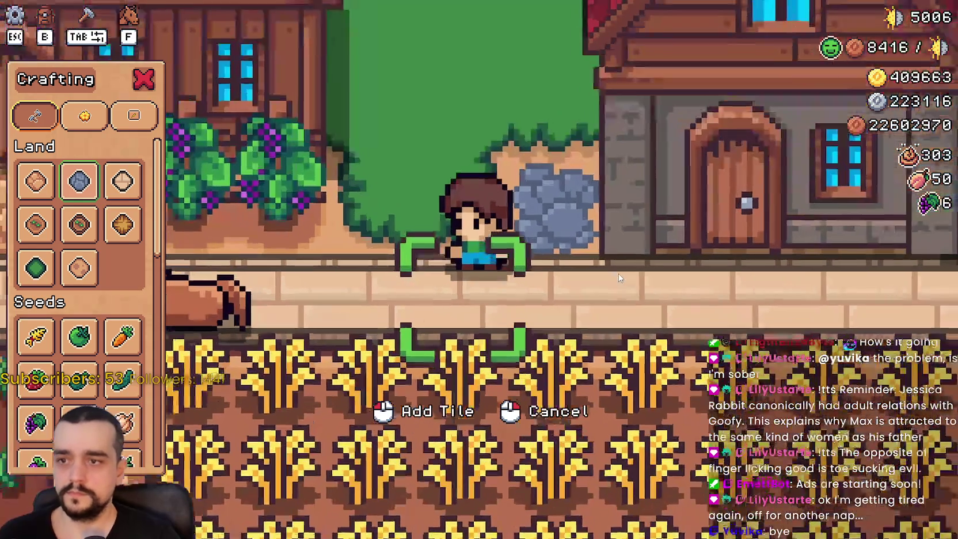
pyautogui.press('d')
pyautogui.press('w')
pyautogui.press('a')
pyautogui.hotkey('alt', 'Tab')
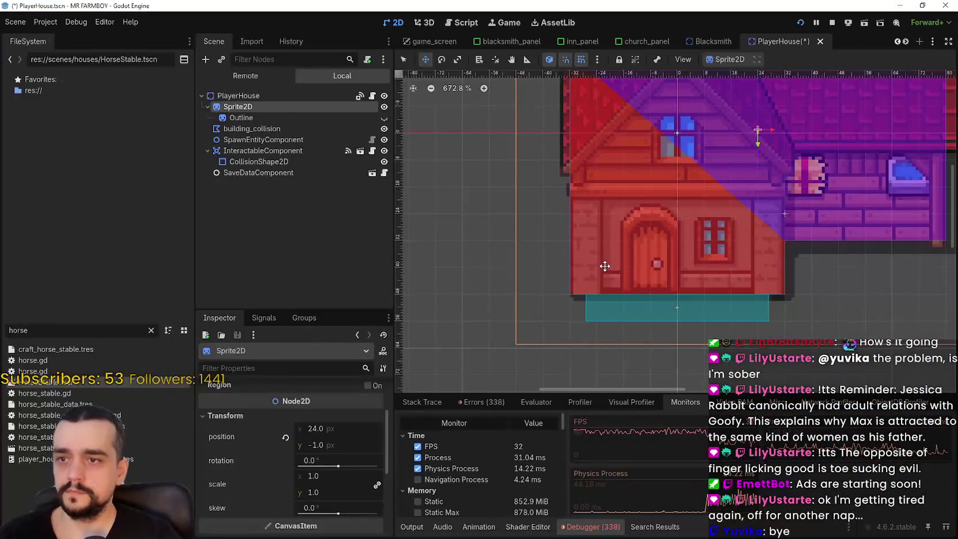
pyautogui.hotkey('alt', 'Tab')
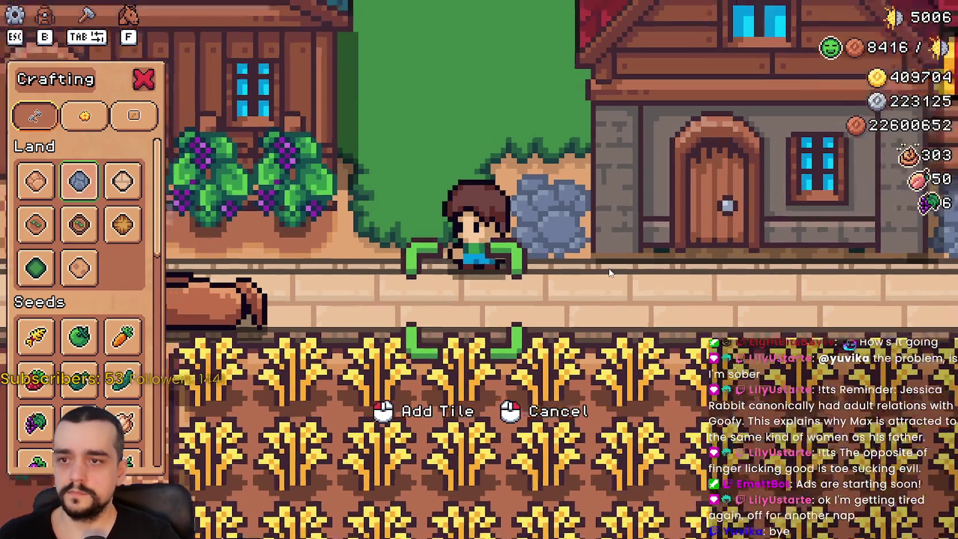
pyautogui.press('a')
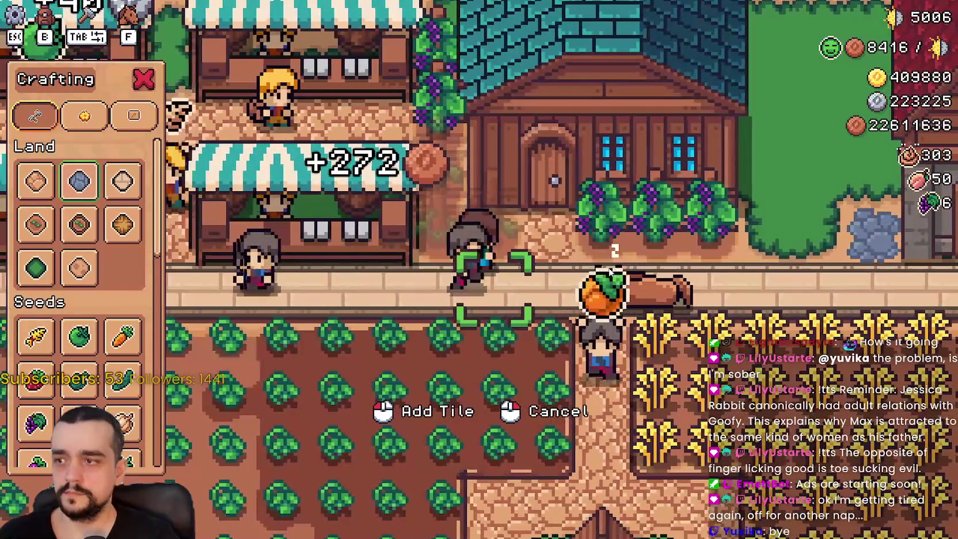
# Step: Dismount the horse and walk left along the path past the market stall
pyautogui.press('f')
pyautogui.scroll(5, 430, 203)
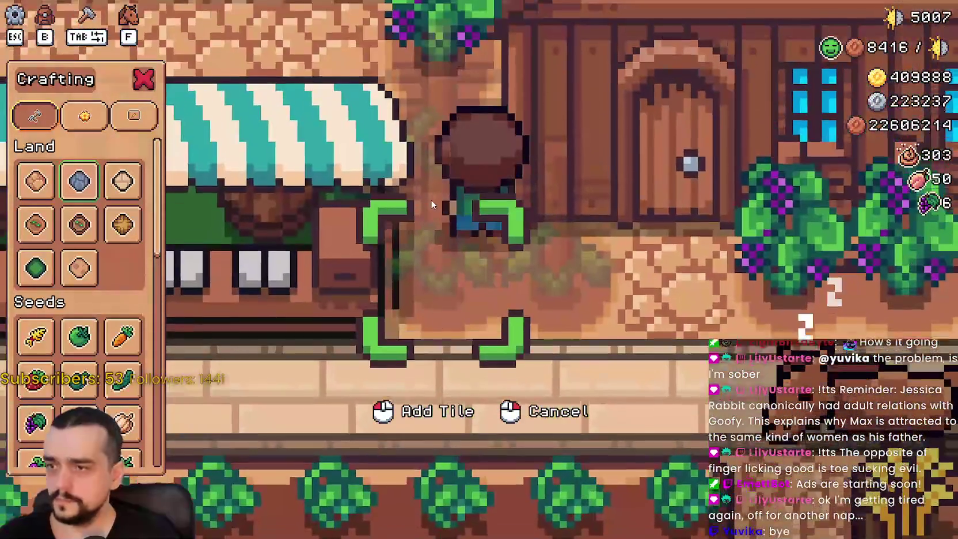
pyautogui.press('s')
pyautogui.press('a')
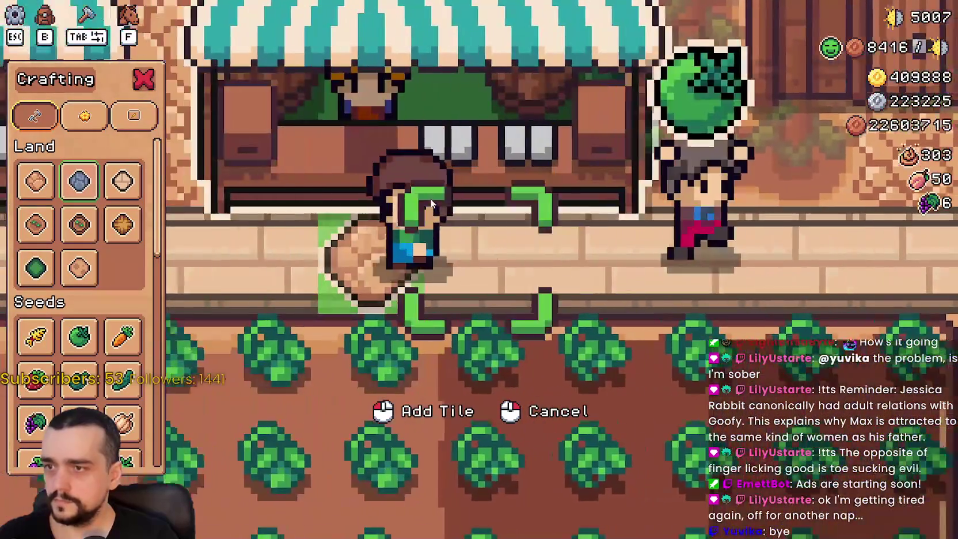
pyautogui.press('a')
pyautogui.press('d')
pyautogui.scroll(-5, 431, 201)
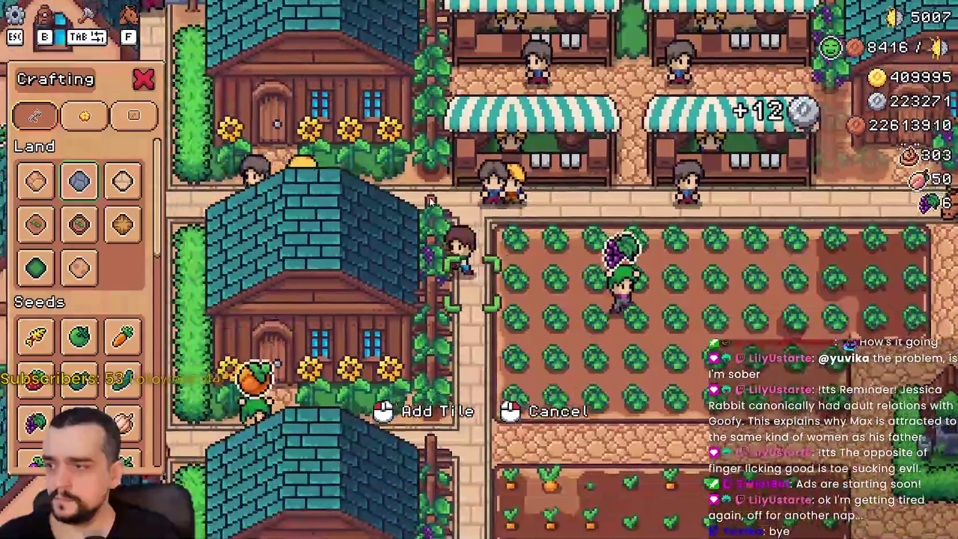
# Step: Walk up between the riverside houses toward the farm fields, zooming to survey the town
pyautogui.press('a')
pyautogui.press('w')
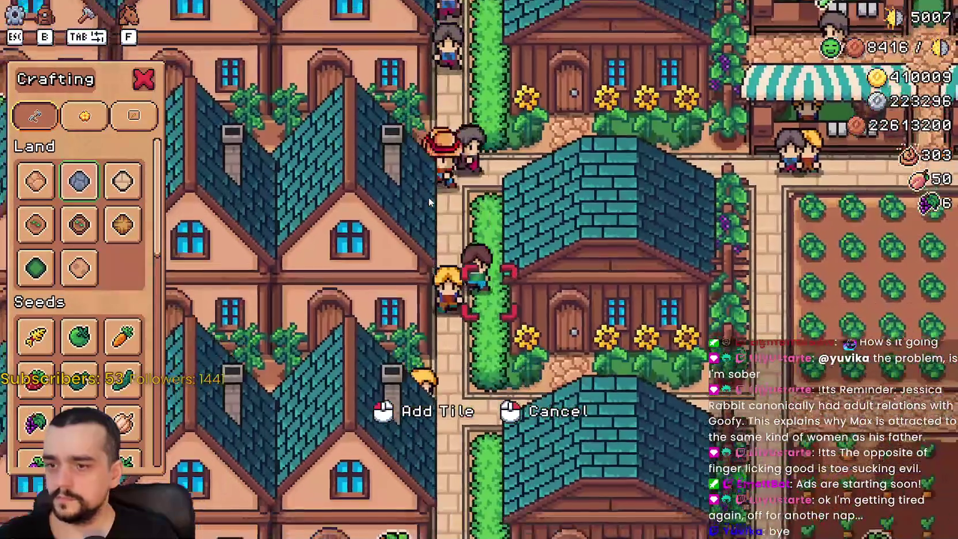
pyautogui.press('w')
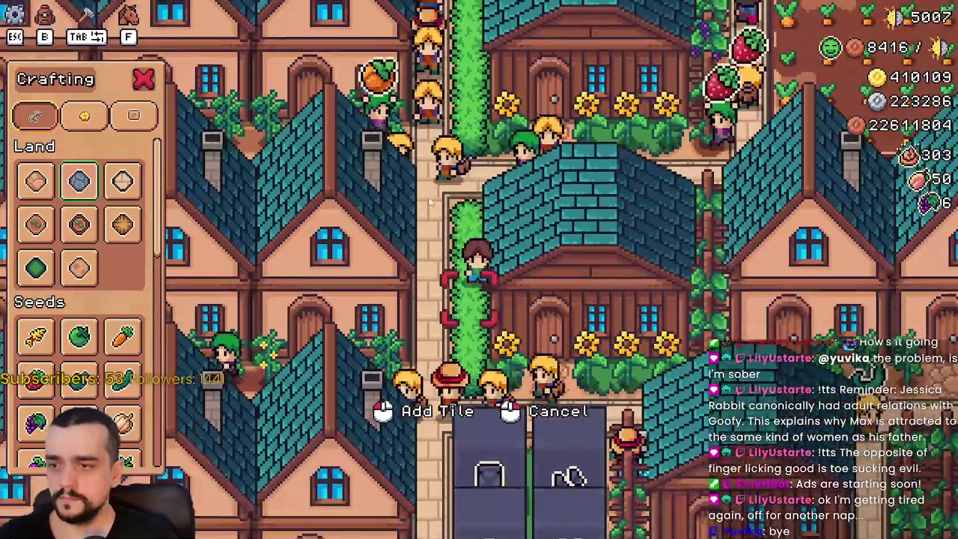
pyautogui.press('d')
pyautogui.press('s')
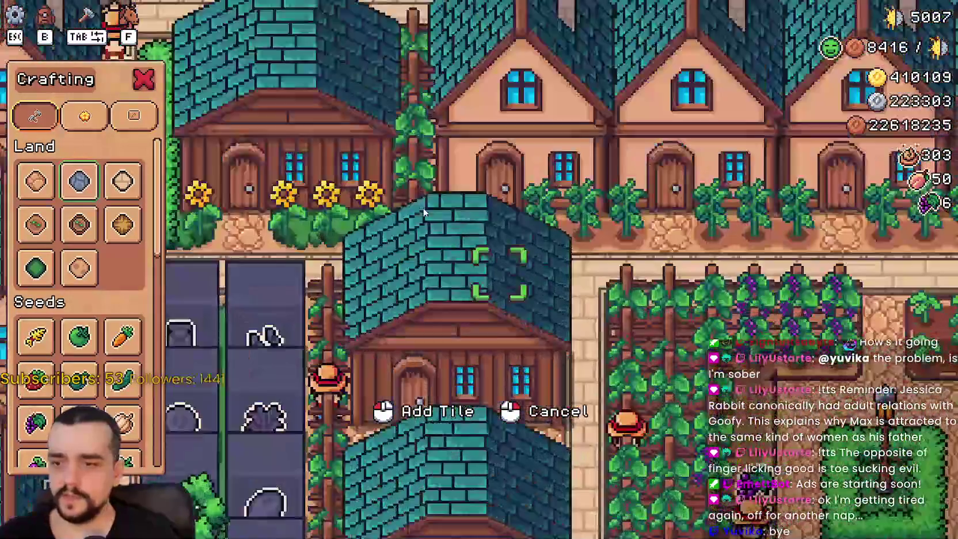
pyautogui.scroll(-5, 424, 213)
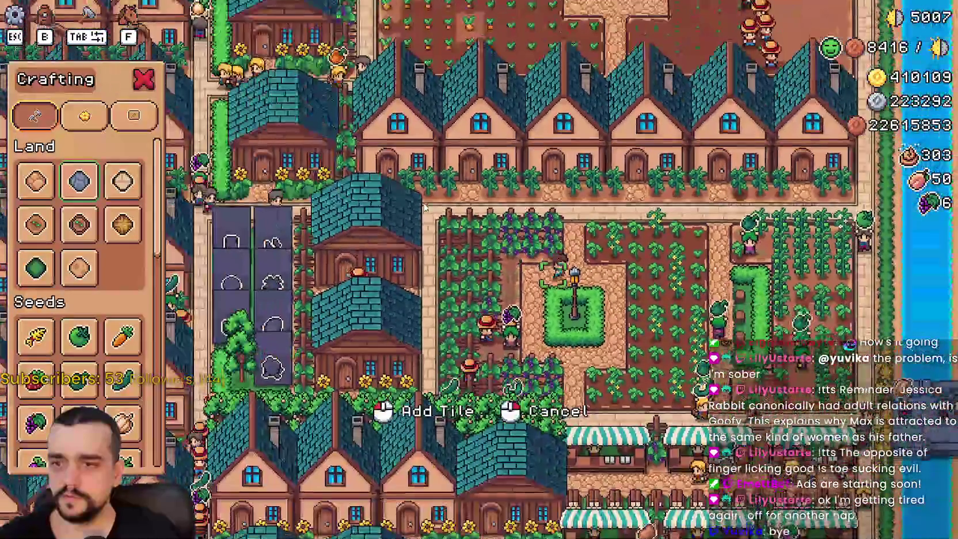
pyautogui.press('s')
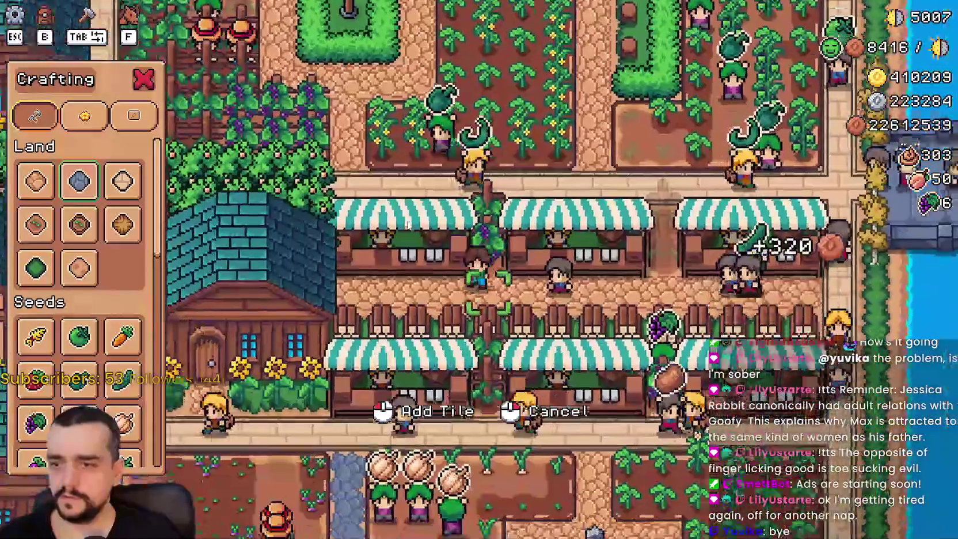
pyautogui.scroll(-5, 393, 216)
pyautogui.press('a')
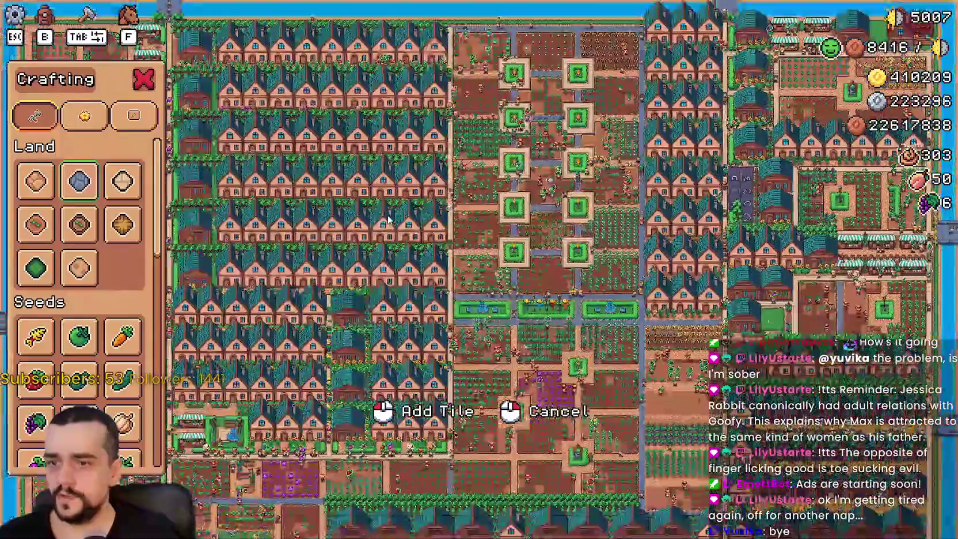
pyautogui.scroll(5, 388, 219)
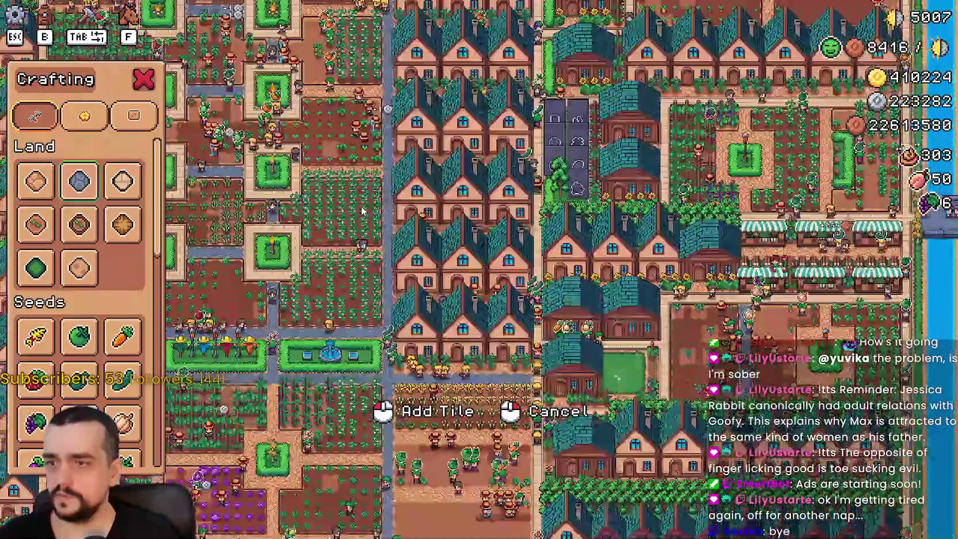
pyautogui.scroll(-3, 361, 210)
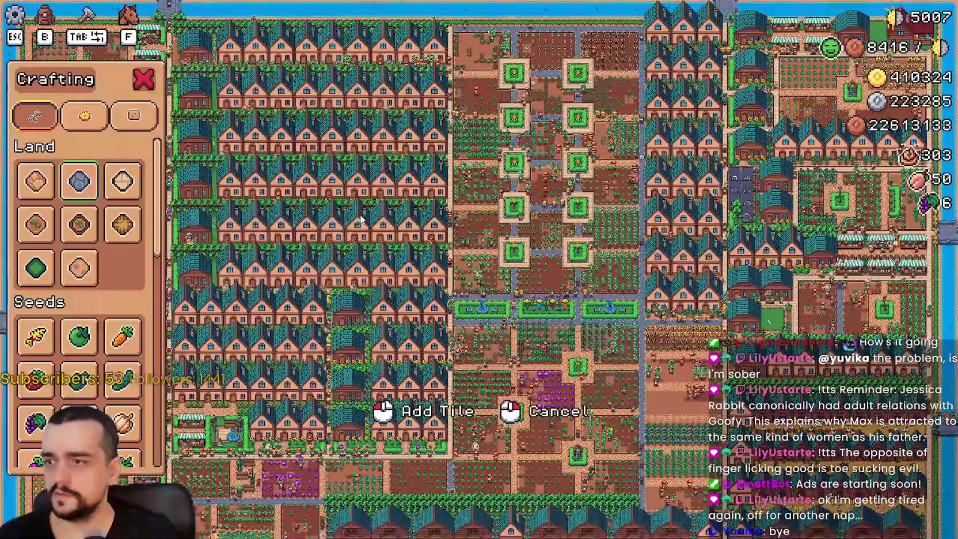
pyautogui.scroll(5, 379, 149)
# Step: Lay two Grass tiles from the Crafting menu in front of the rightmost house
pyautogui.press('w')
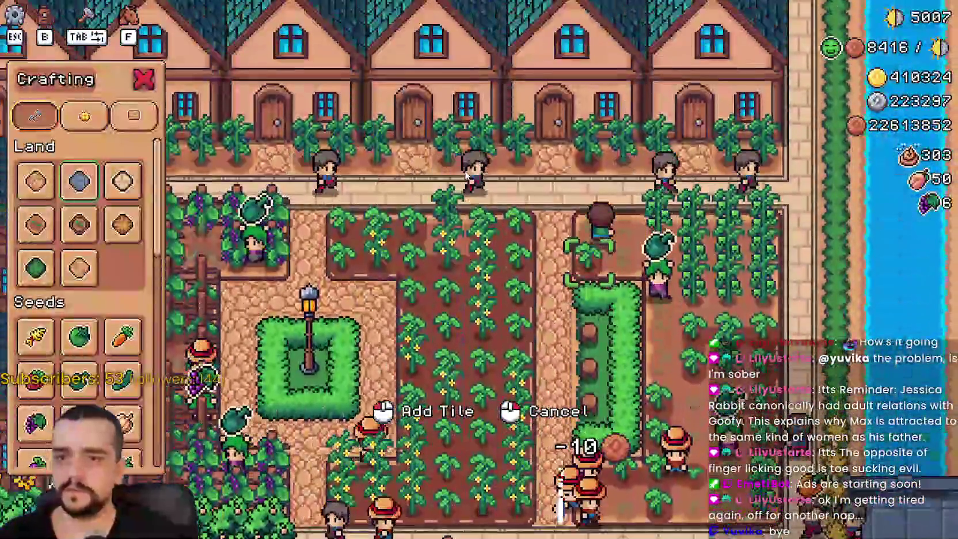
pyautogui.press('w')
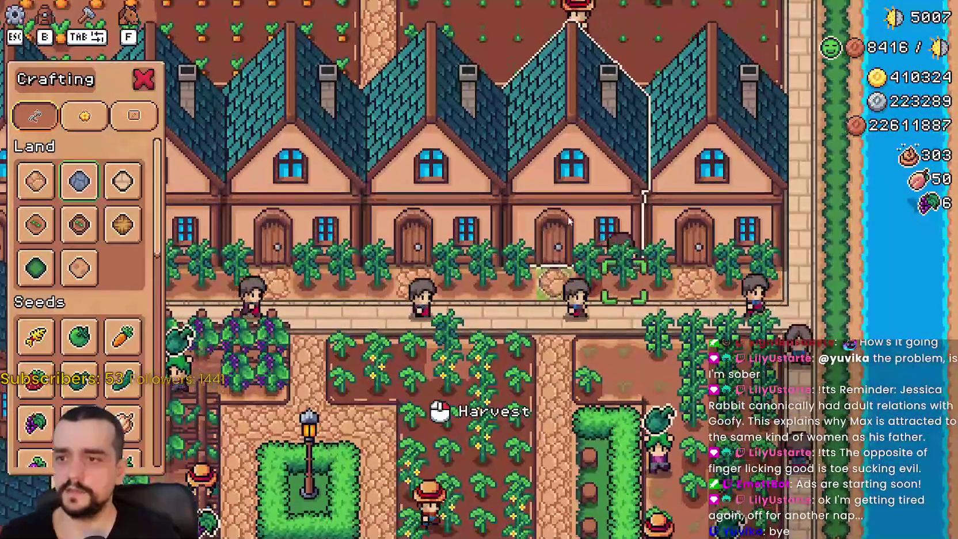
pyautogui.press('w')
pyautogui.press('s')
pyautogui.scroll(3, 1, 178)
pyautogui.press('b')
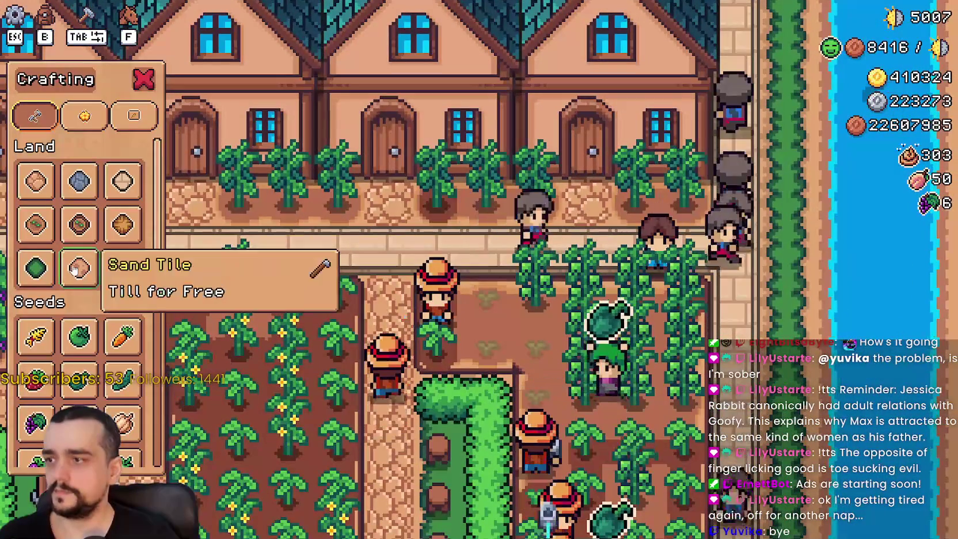
pyautogui.click(36, 267)
pyautogui.press('w')
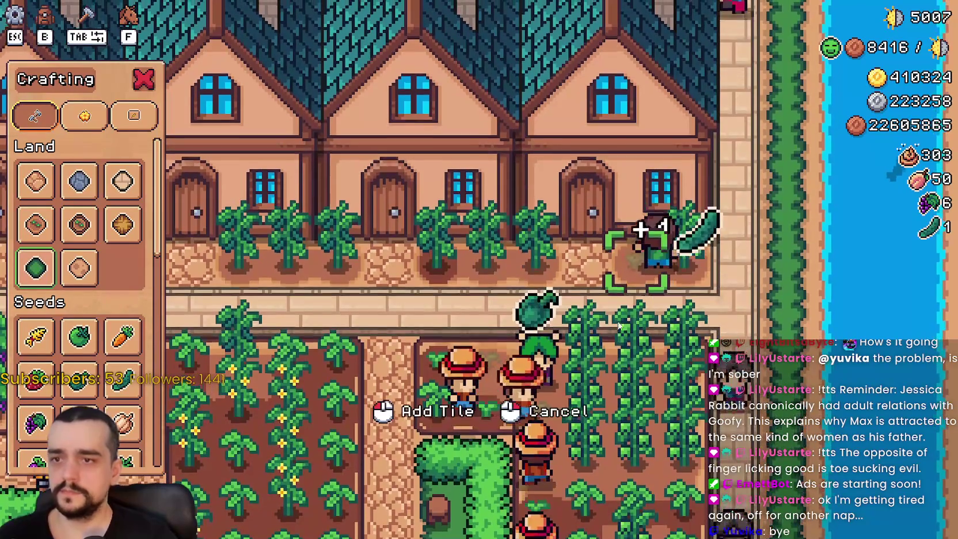
pyautogui.click(587, 311)
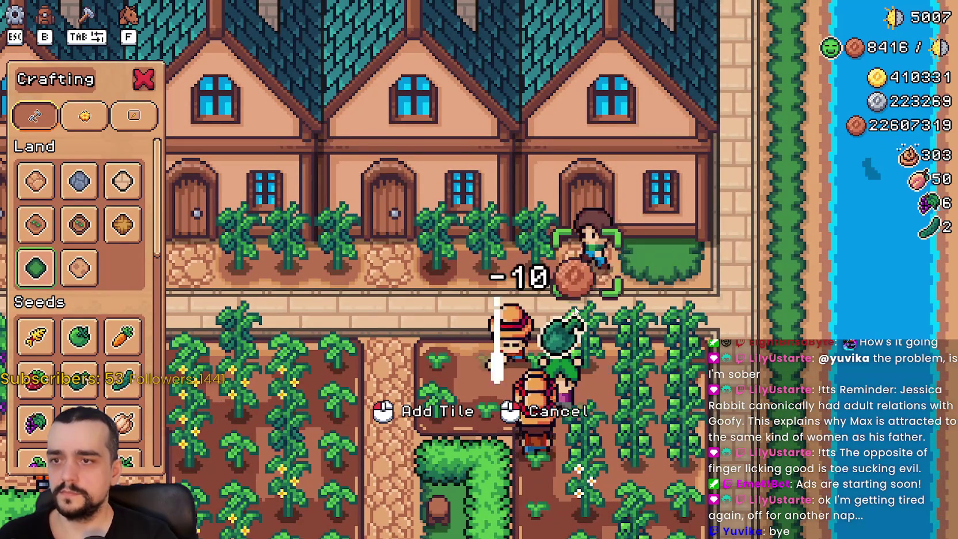
pyautogui.click(574, 310)
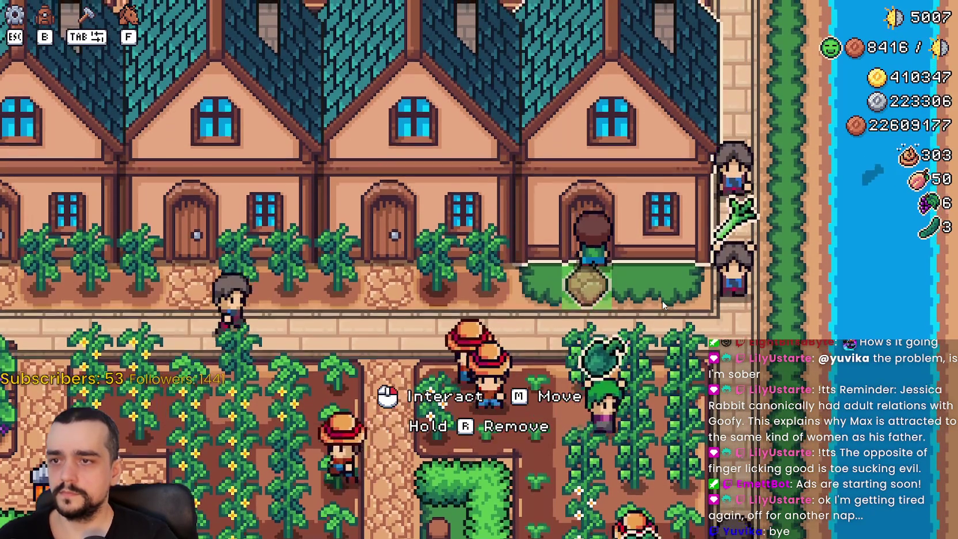
# Step: Pick up the rightmost house and set it down slightly lower
pyautogui.press('m')
pyautogui.press('s')
pyautogui.click(642, 323)
pyautogui.press('Escape')
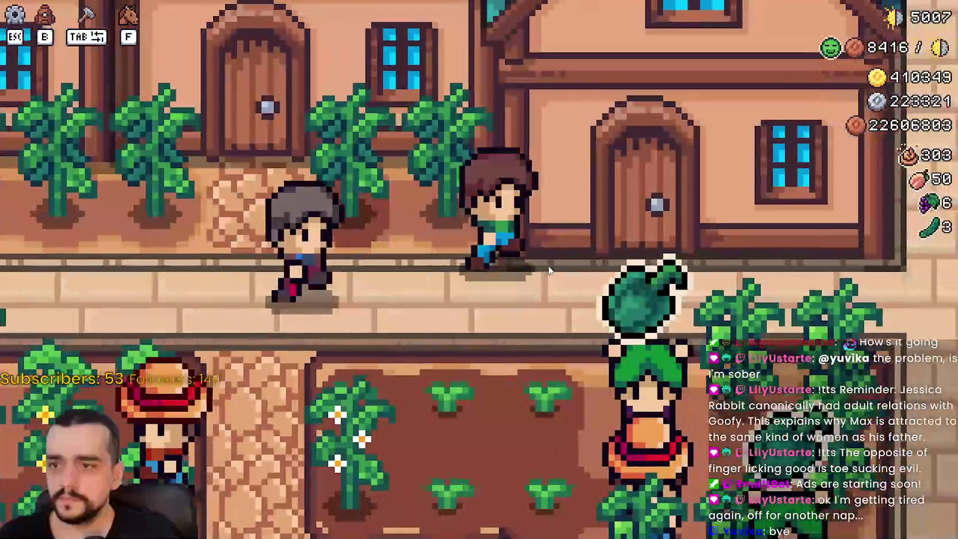
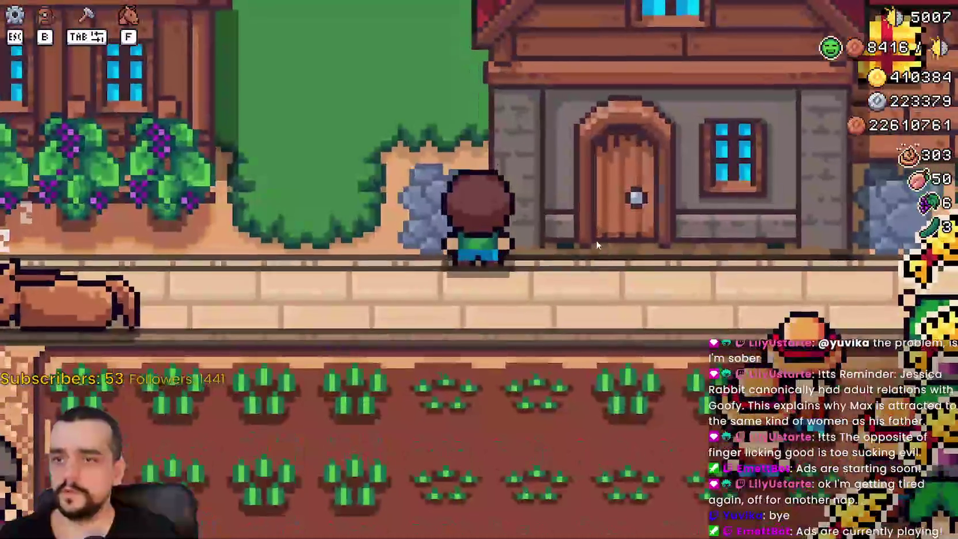
# Step: Select the house Sprite2D and nudge it down one pixel to position y 0
pyautogui.scroll(2, 587, 237)
pyautogui.press('s')
pyautogui.hotkey('alt', 'Tab')
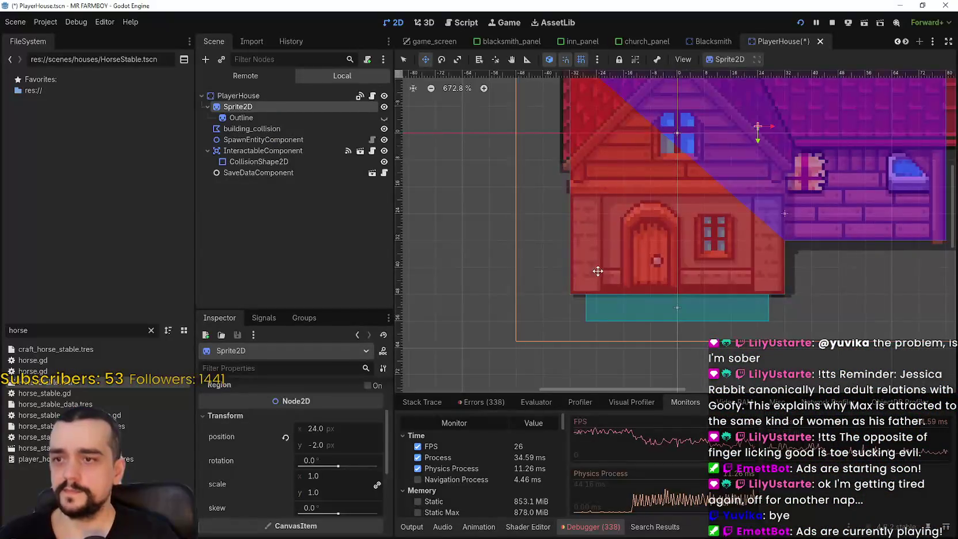
pyautogui.click(301, 118)
pyautogui.click(293, 106)
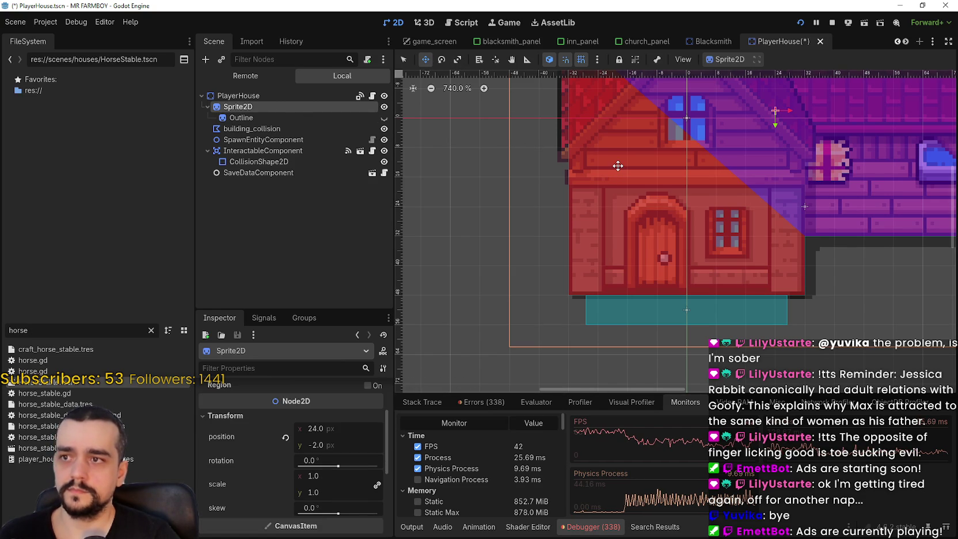
pyautogui.press('Down')
pyautogui.press('Down')
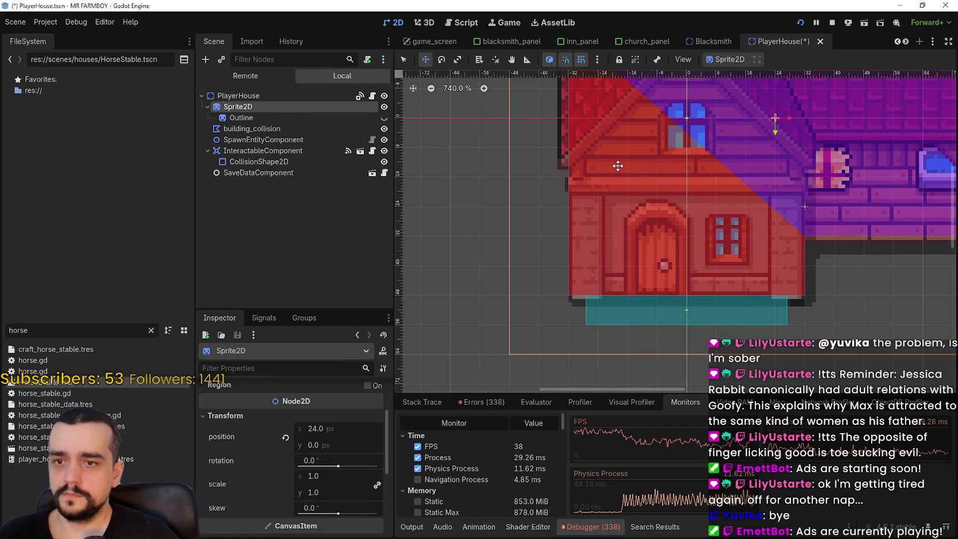
# Step: Walk the player left and right past the house in game to check the sprite's position
pyautogui.scroll(5, 567, 267)
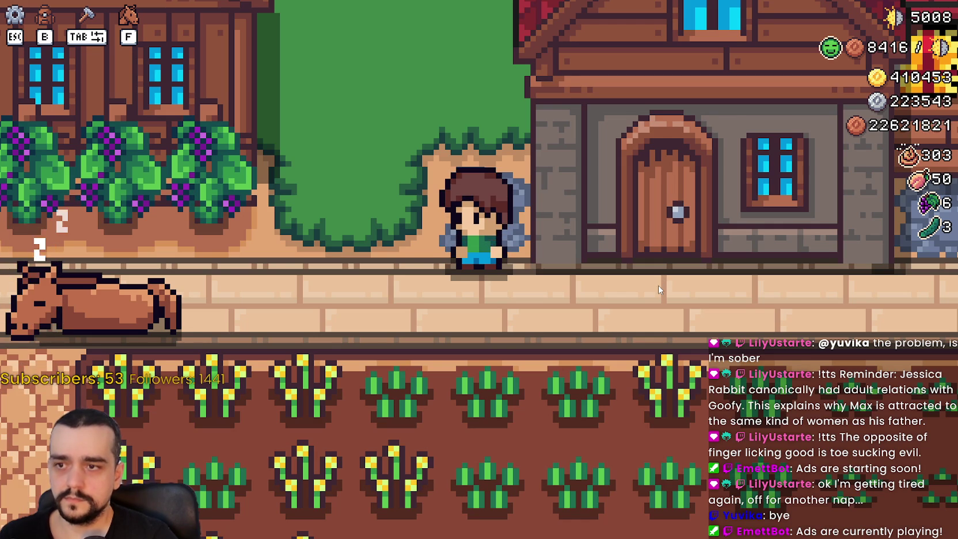
pyautogui.press('d')
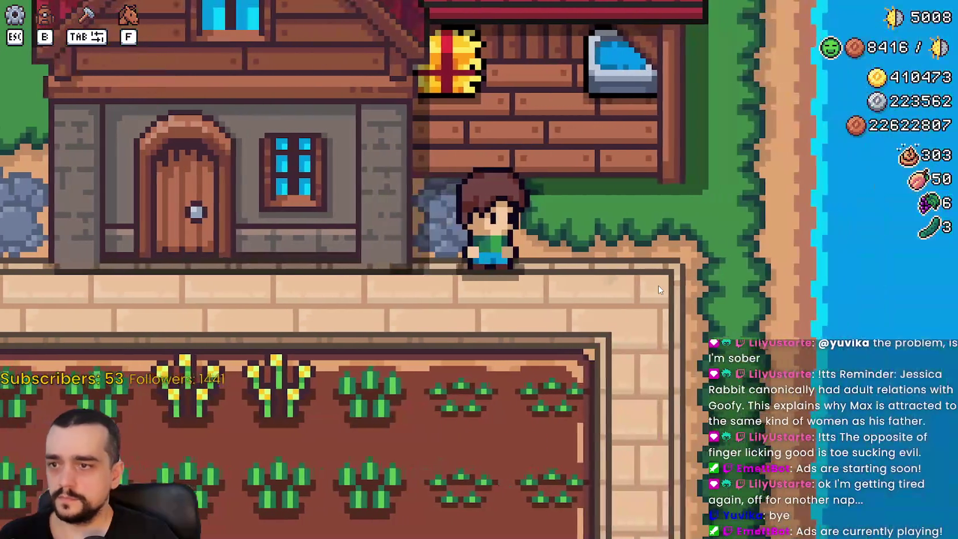
pyautogui.press('a')
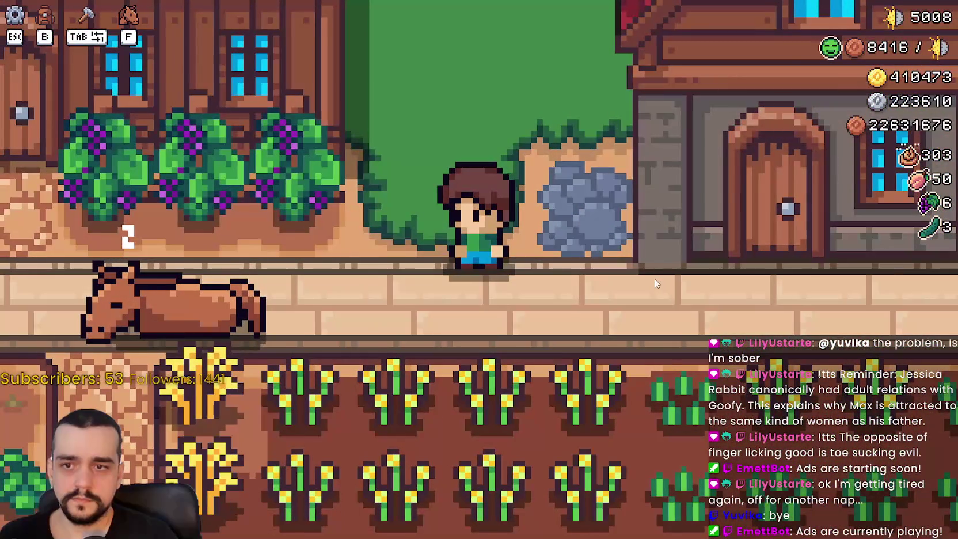
pyautogui.press('d')
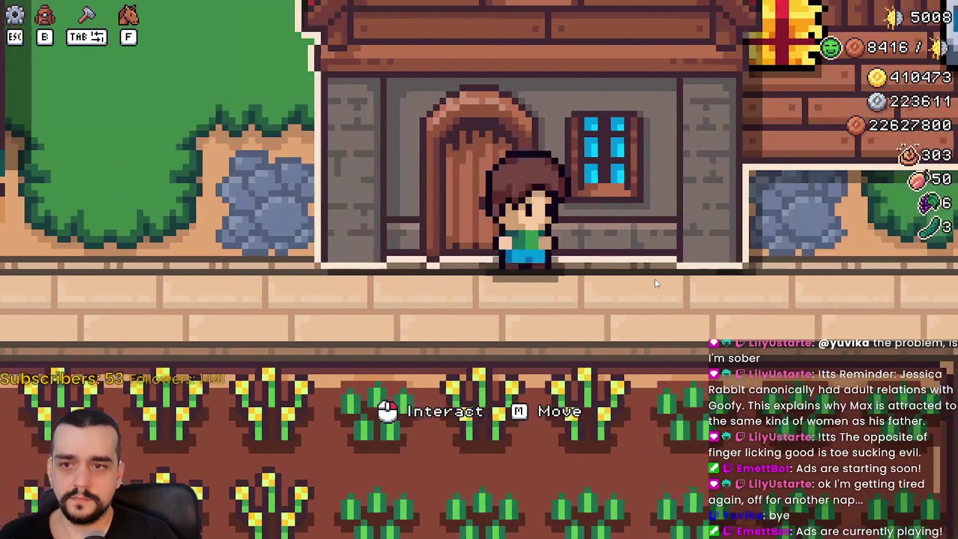
pyautogui.hotkey('alt', 'Tab')
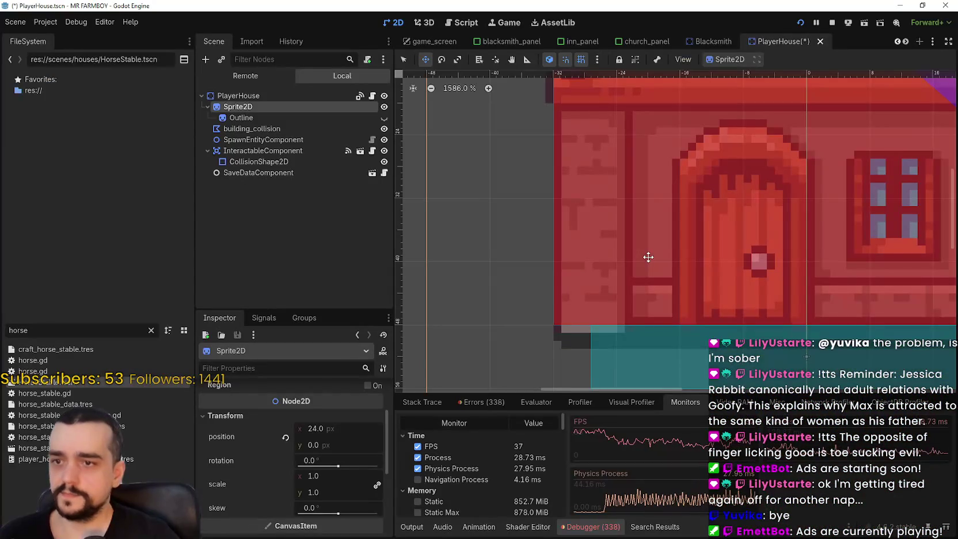
pyautogui.hotkey('alt', 'Tab')
pyautogui.press('d')
pyautogui.press('a')
pyautogui.press('a')
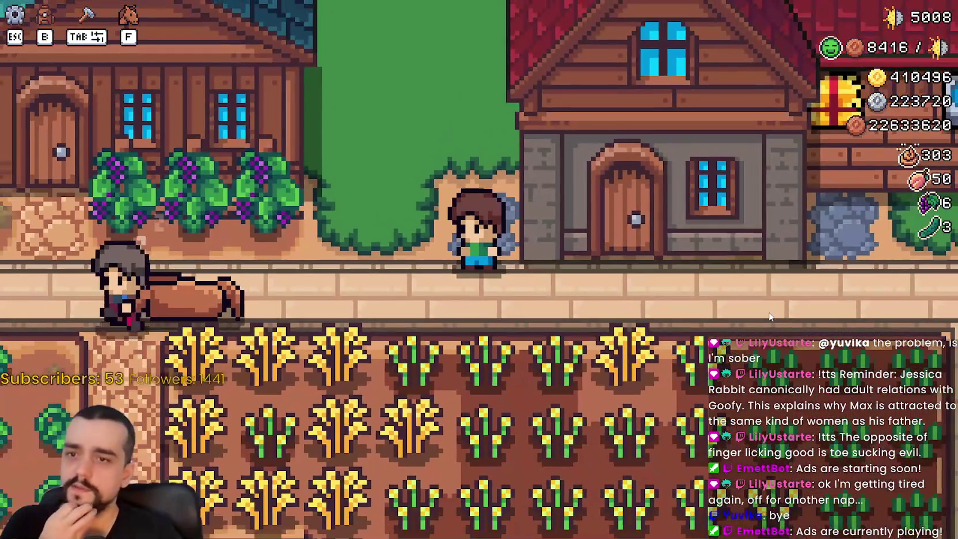
pyautogui.scroll(-1, 770, 316)
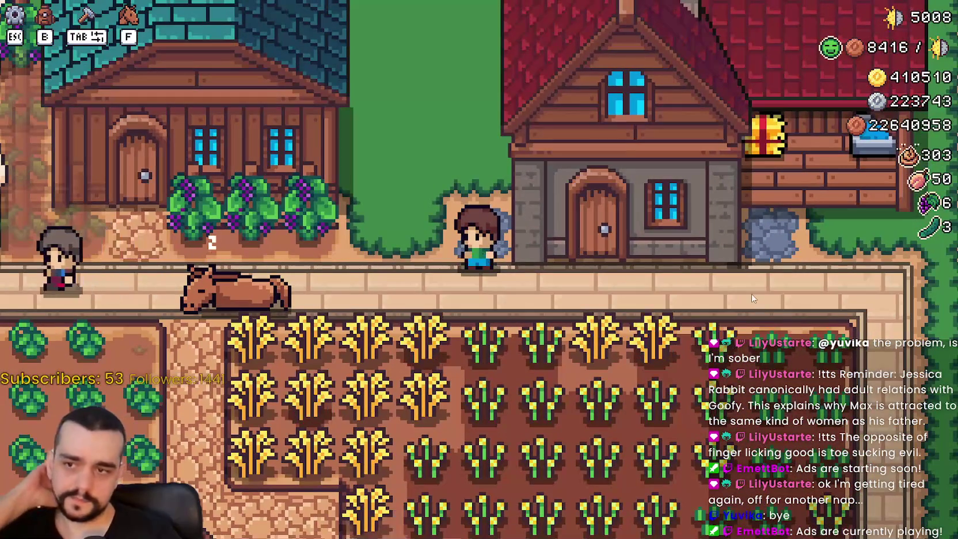
pyautogui.hotkey('alt', 'Tab')
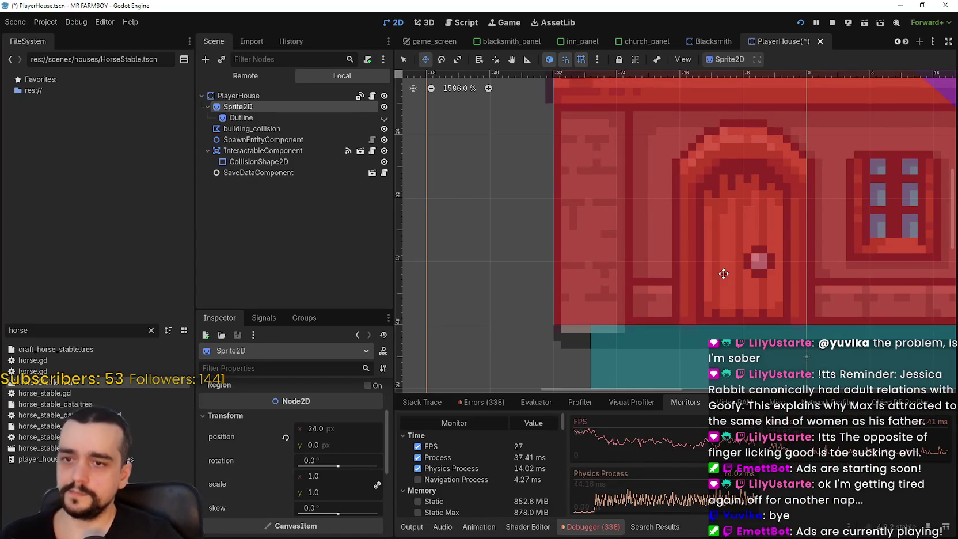
pyautogui.hotkey('alt', 'Tab')
pyautogui.scroll(1, 691, 269)
pyautogui.press('d')
pyautogui.scroll(-5, 689, 270)
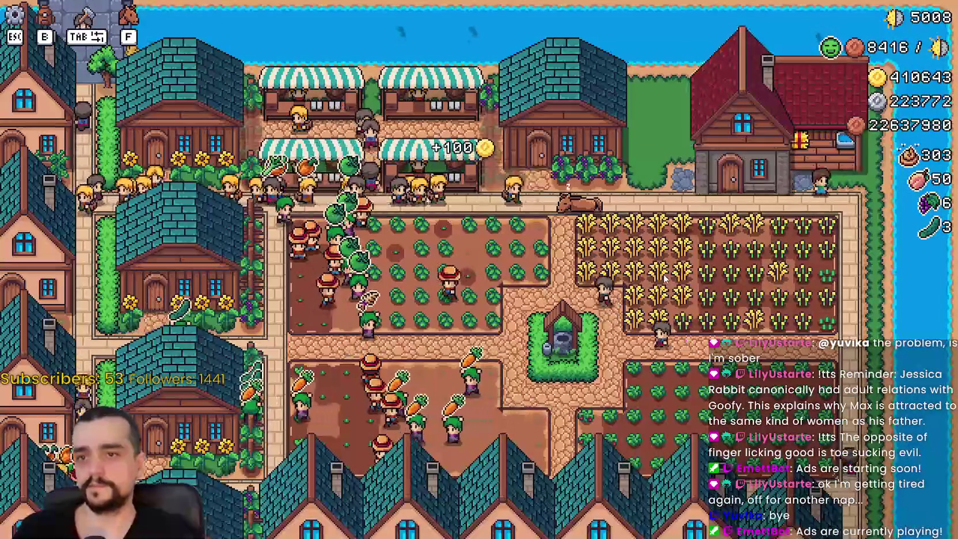
# Step: Save the PlayerHouse scene and open the HorseStable scene
pyautogui.hotkey('alt', 'Tab')
pyautogui.hotkey('ctrl', 's')
pyautogui.scroll(-8, 668, 247)
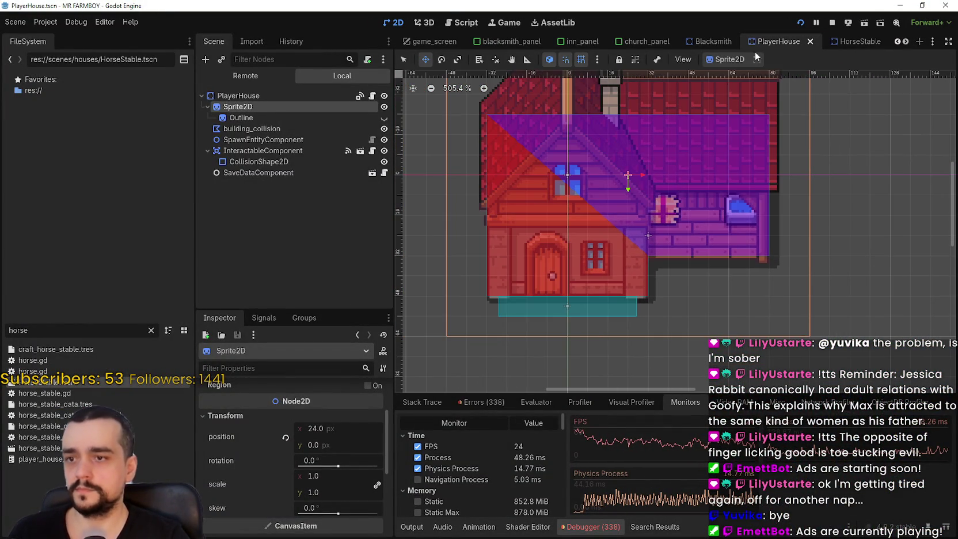
pyautogui.click(839, 40)
# Step: Save the HorseStable scene and walk past the house in game to recheck it
pyautogui.scroll(12, 659, 281)
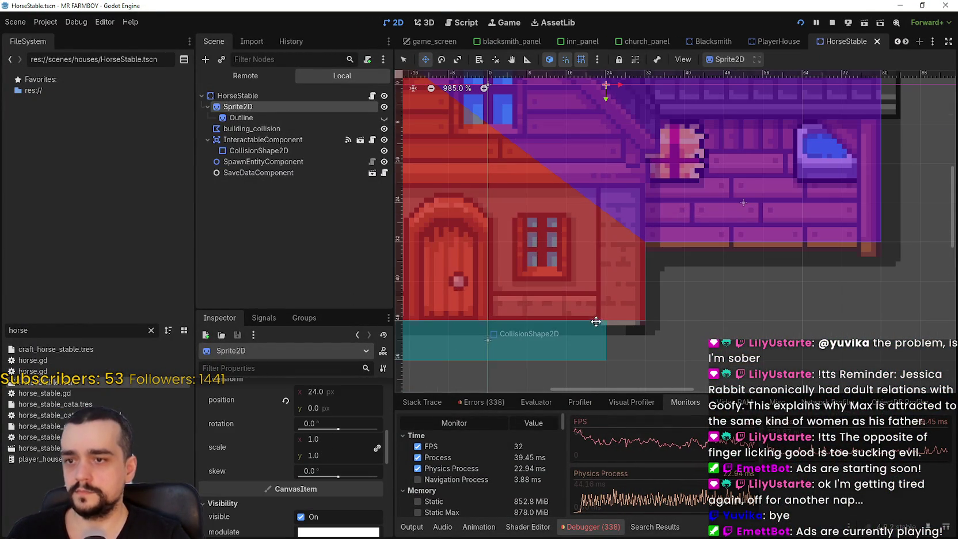
pyautogui.hotkey('ctrl', 's')
pyautogui.scroll(16, 629, 322)
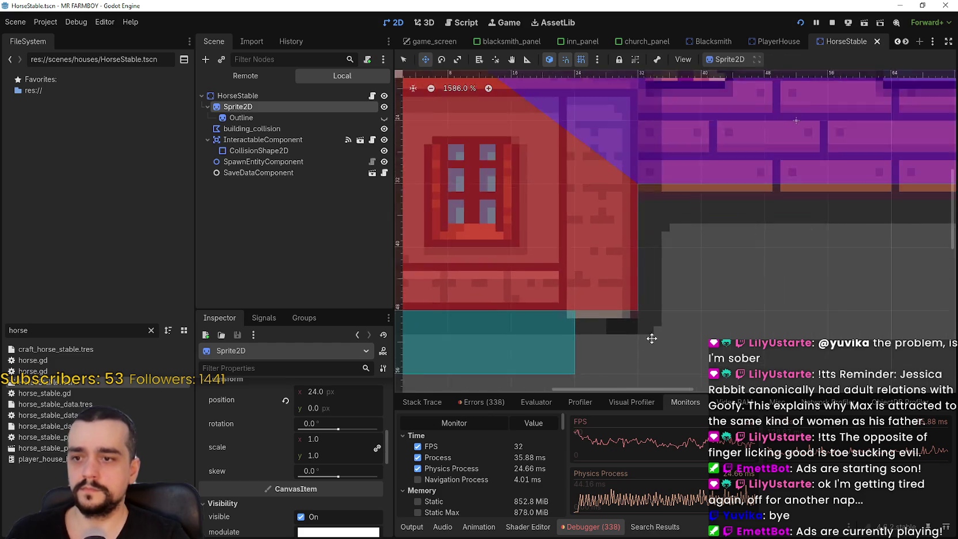
pyautogui.scroll(-20, 629, 325)
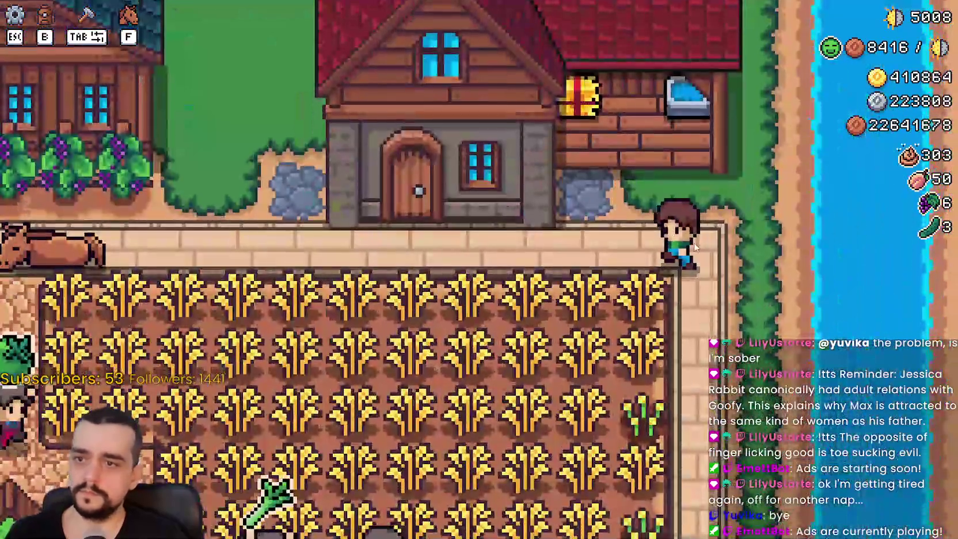
pyautogui.press('a')
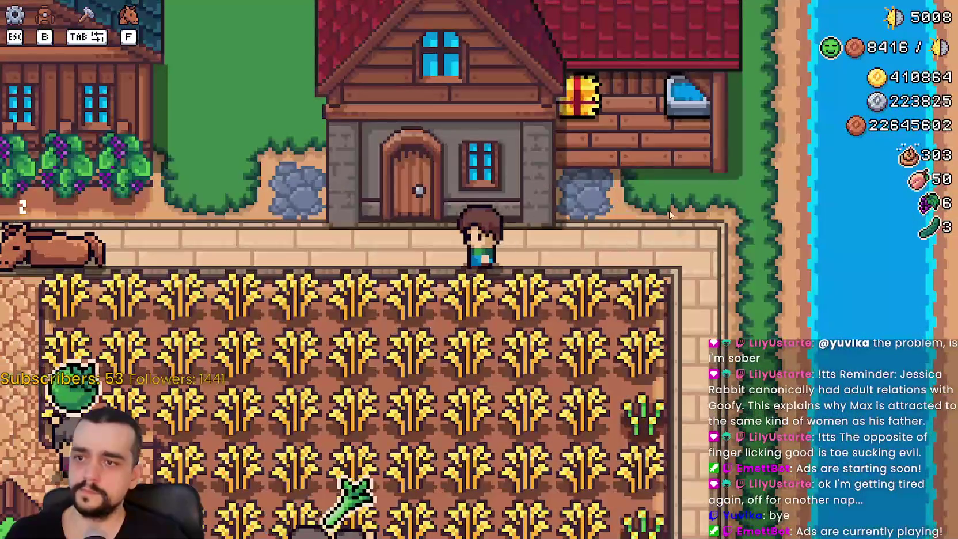
pyautogui.scroll(-5, 675, 223)
pyautogui.scroll(5, 675, 223)
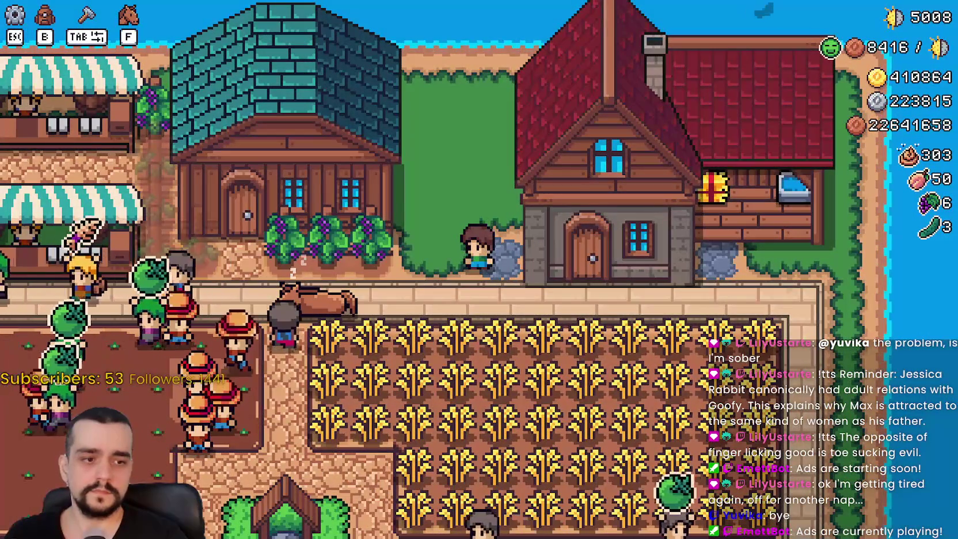
# Step: Pause the game, filter the FileSystem by 'player', and bring up Player.png's file actions
pyautogui.press('Escape')
pyautogui.hotkey('alt', 'Tab')
pyautogui.write('player')
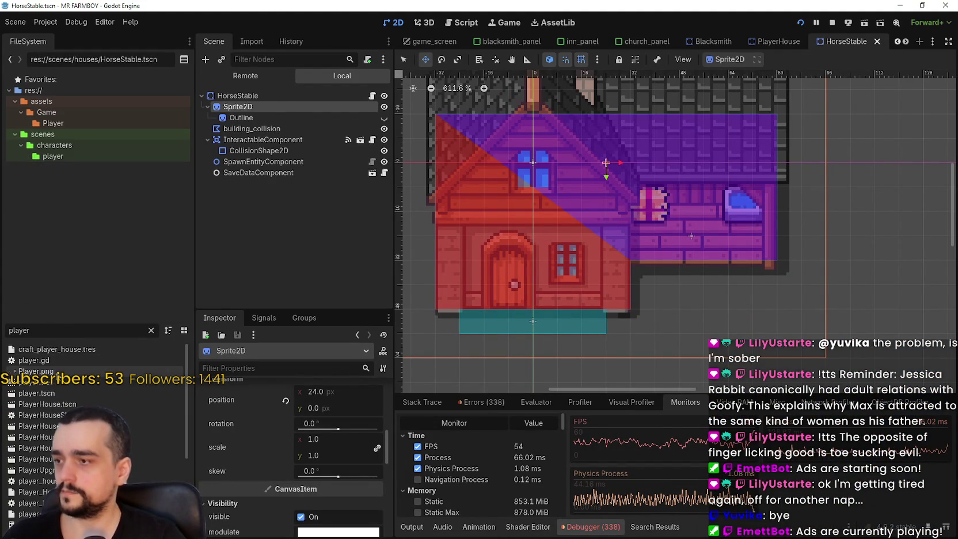
pyautogui.rightClick(54, 376)
# Step: Open Player.png in the external image editor Aseprite
pyautogui.click(116, 517)
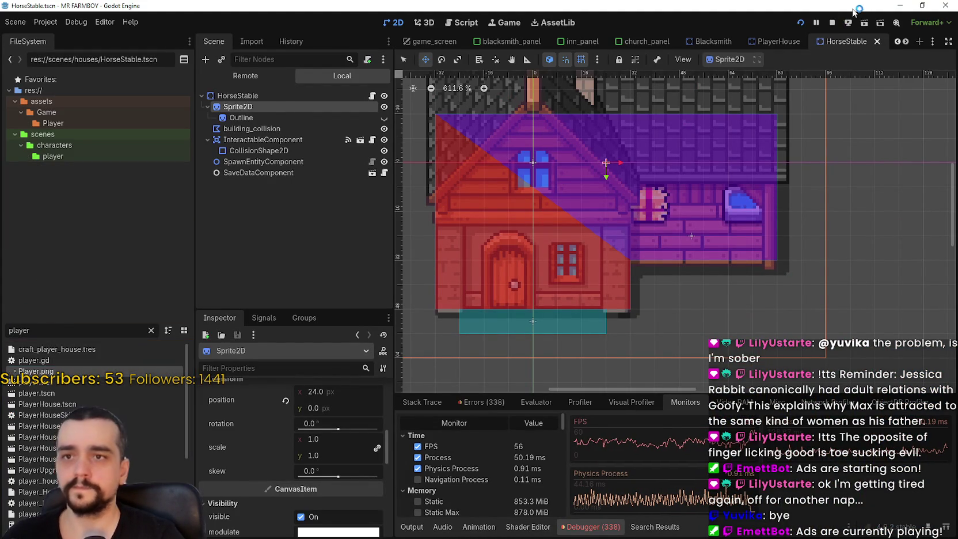
pyautogui.scroll(-3, 479, 268)
pyautogui.scroll(6, 486, 266)
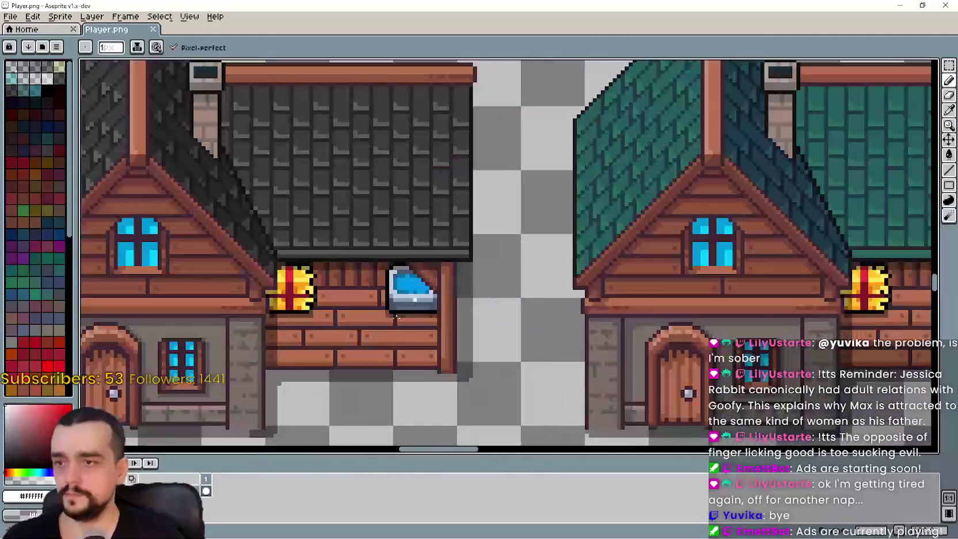
pyautogui.scroll(3, 401, 353)
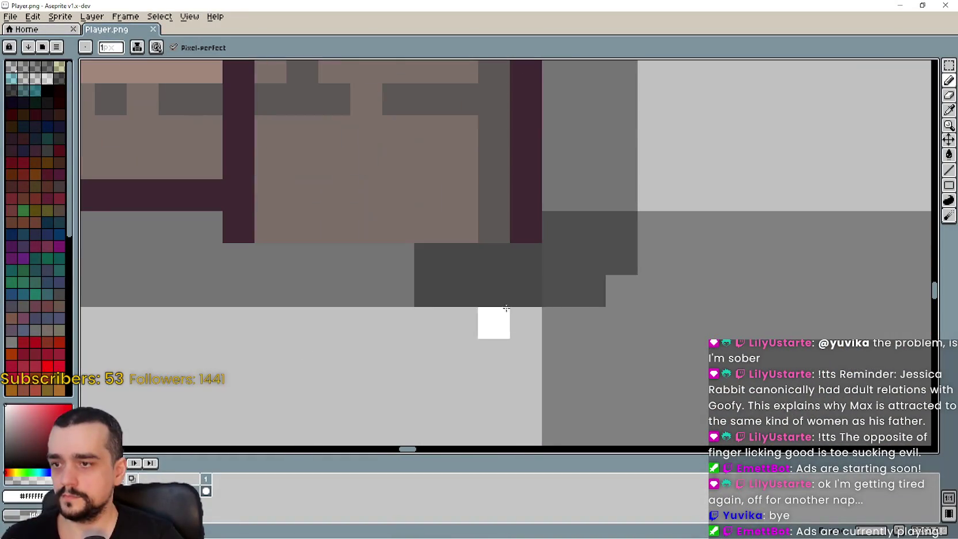
# Step: Select the dark strip along the house's base and flood-fill it with a picked colour, including a leftover pixel
pyautogui.click(949, 65)
pyautogui.moveTo(576, 240)
pyautogui.mouseDown()
pyautogui.moveTo(542, 276)
pyautogui.moveTo(316, 309)
pyautogui.mouseUp()
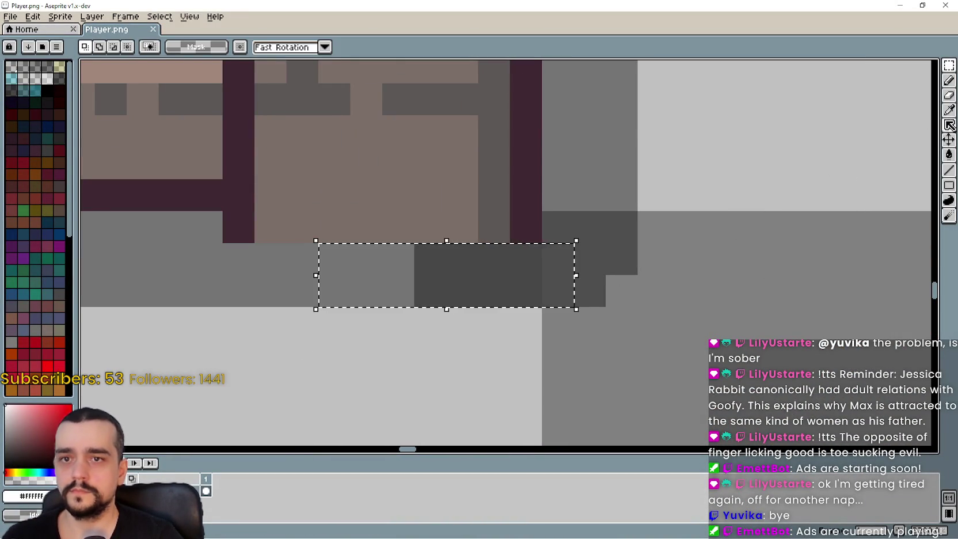
pyautogui.click(948, 111)
pyautogui.click(948, 155)
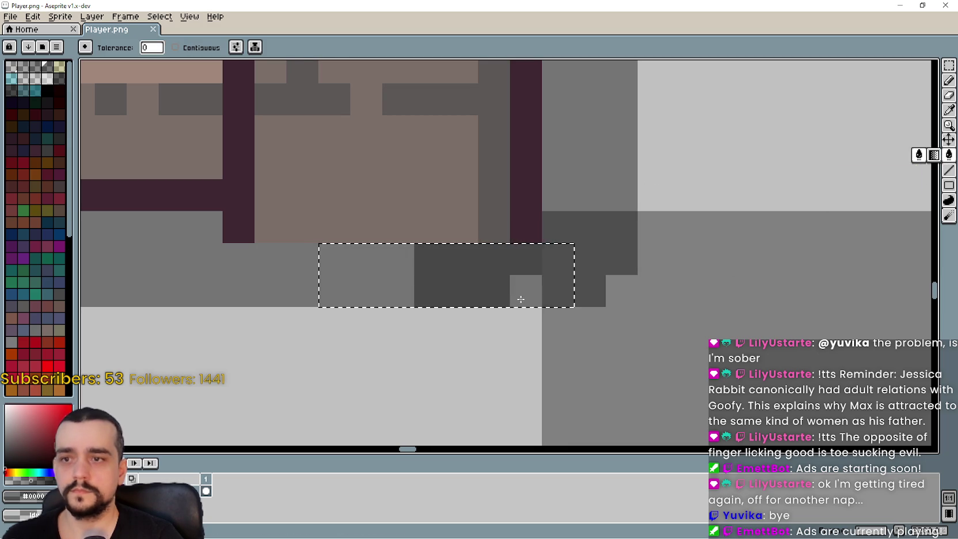
pyautogui.click(519, 291)
pyautogui.scroll(-3, 534, 313)
pyautogui.scroll(-4, 669, 330)
pyautogui.hscroll(-3, 603, 335)
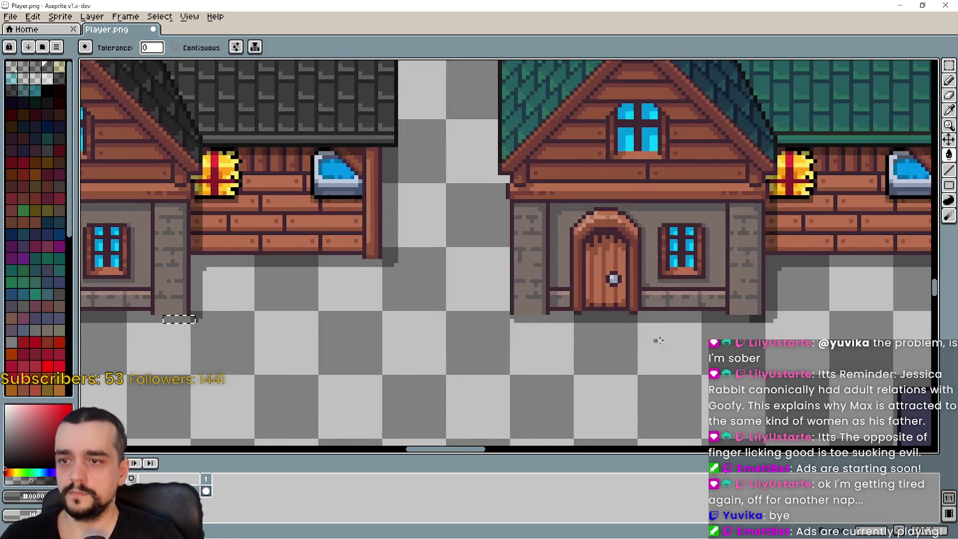
pyautogui.hscroll(3, 653, 317)
pyautogui.scroll(7, 656, 251)
pyautogui.click(624, 269)
# Step: Select the dark block under the house wall, fill its dark pixel, and delete the selected pixels
pyautogui.click(949, 65)
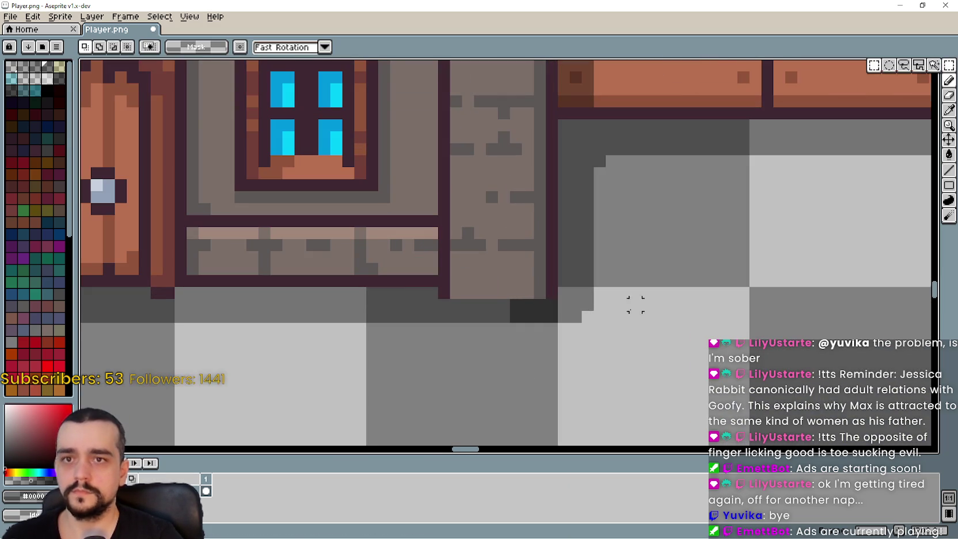
pyautogui.scroll(3, 620, 312)
pyautogui.moveTo(309, 294); pyautogui.dragTo(470, 325)
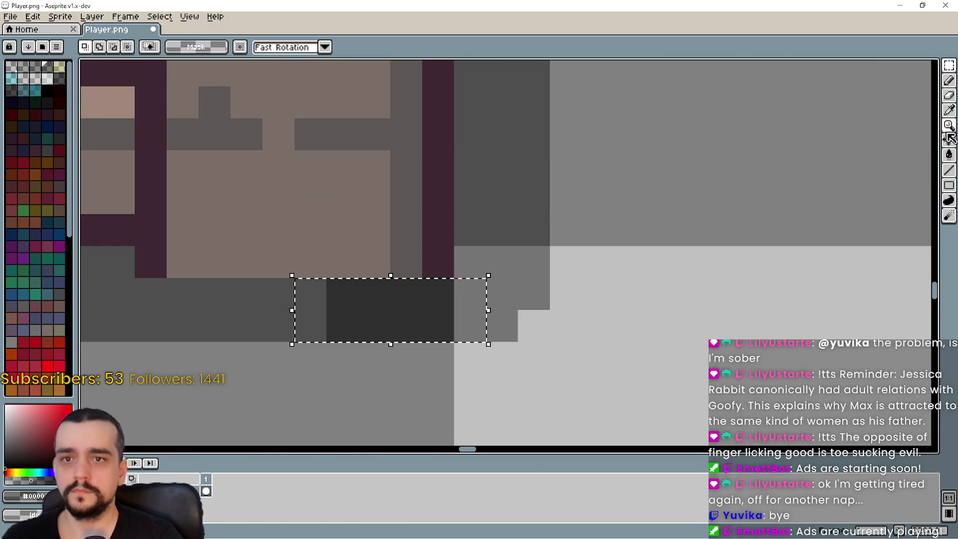
pyautogui.click(948, 155)
pyautogui.click(369, 334)
pyautogui.press('Delete')
pyautogui.scroll(-5, 387, 321)
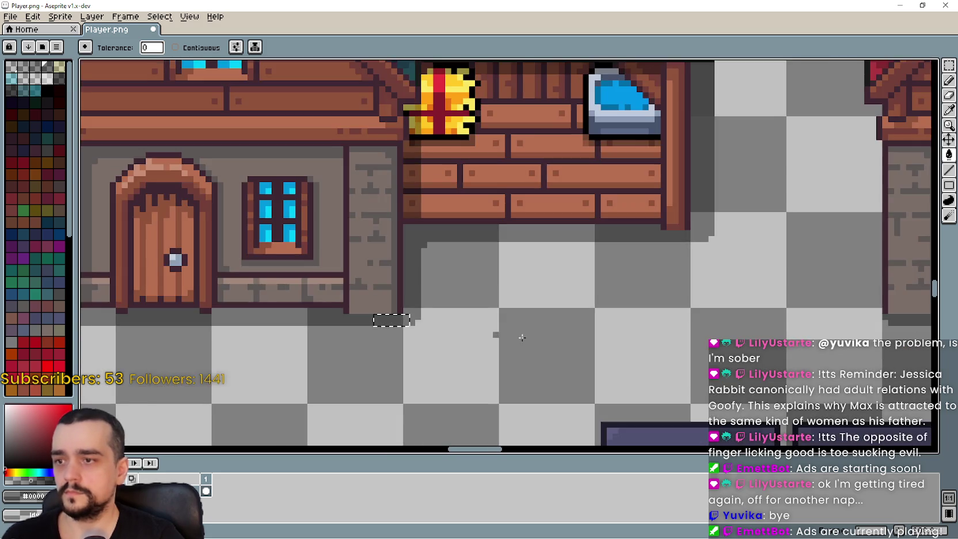
pyautogui.hscroll(-3, 446, 327)
pyautogui.hscroll(2, 417, 348)
pyautogui.scroll(3, 640, 317)
# Step: Marquee-select the shadow strip beneath the house's lower-right wall corner
pyautogui.click(948, 65)
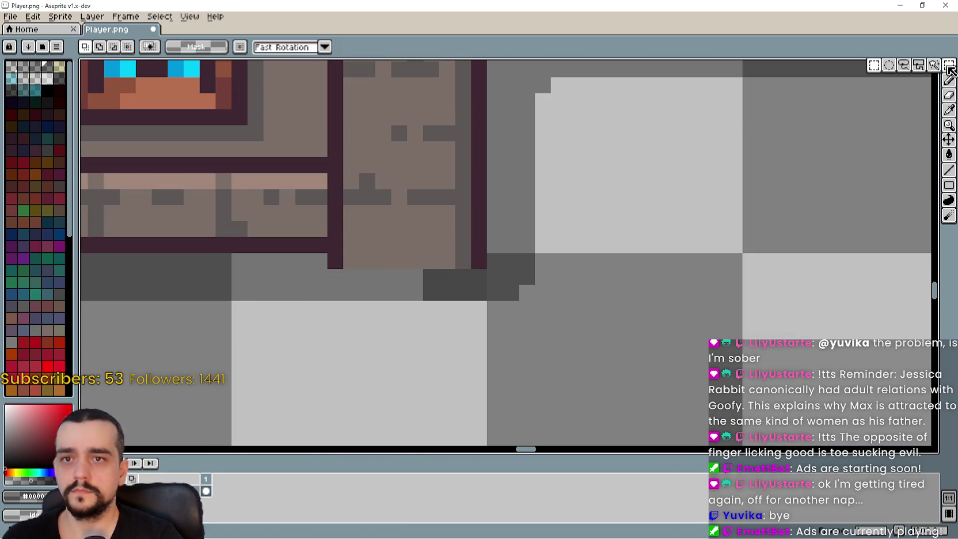
pyautogui.moveTo(364, 273); pyautogui.dragTo(510, 292)
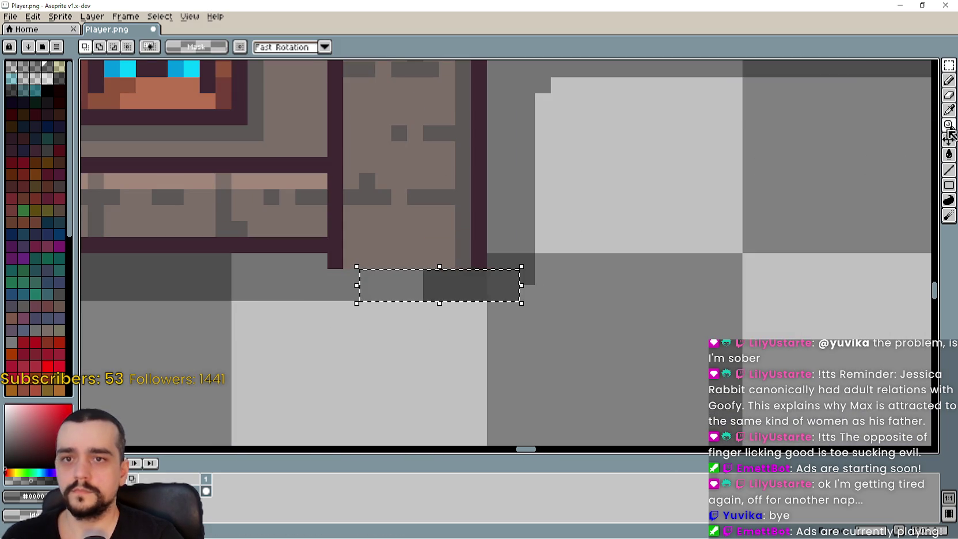
pyautogui.click(948, 154)
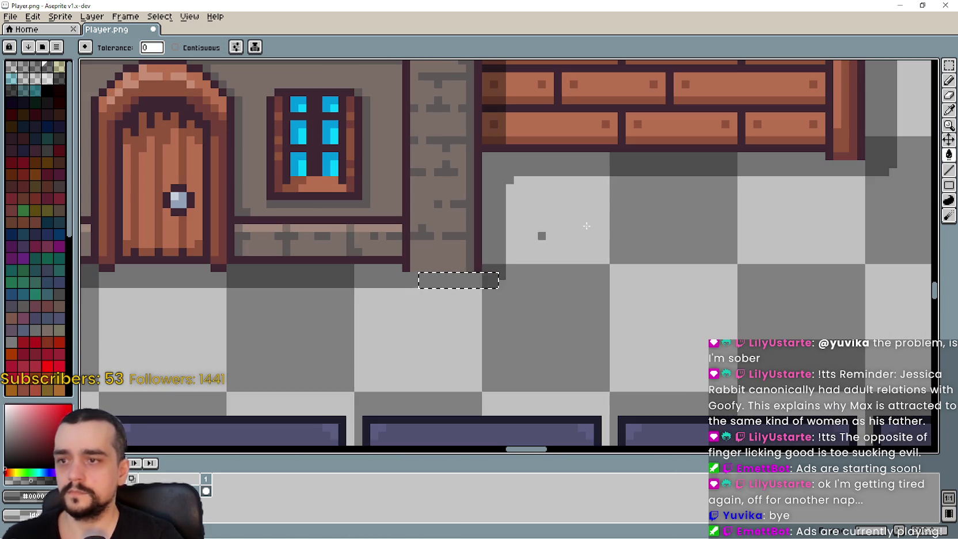
pyautogui.scroll(-2, 476, 275)
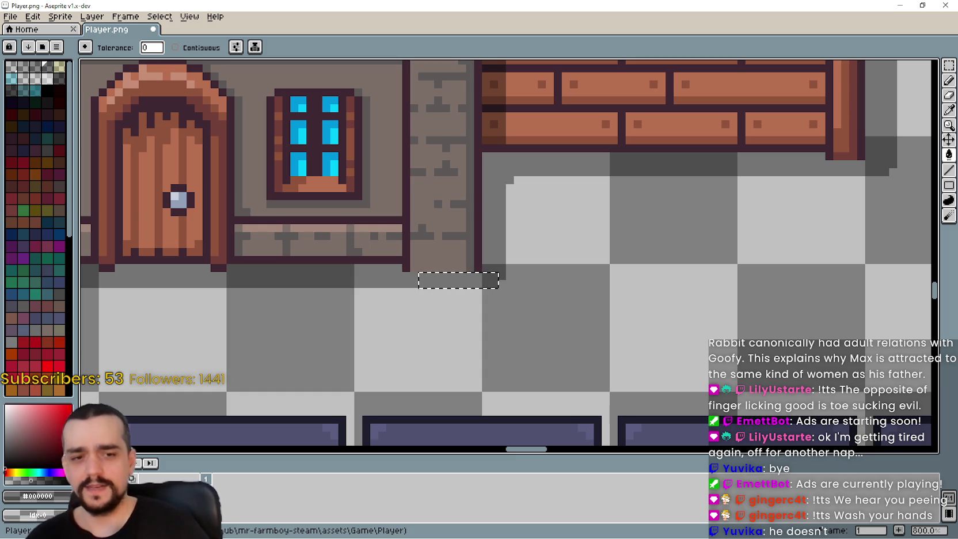
# Step: Save the edited Player.png sprite sheet
pyautogui.hotkey('ctrl', 's')
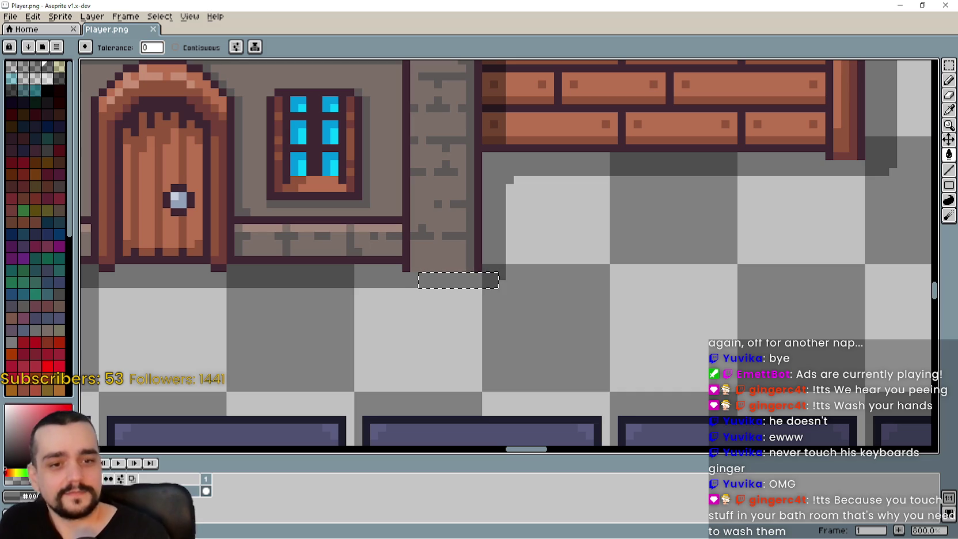
# Step: Save Player.png again and pan across the sheet to inspect the other house sprites
pyautogui.scroll(-3, 680, 330)
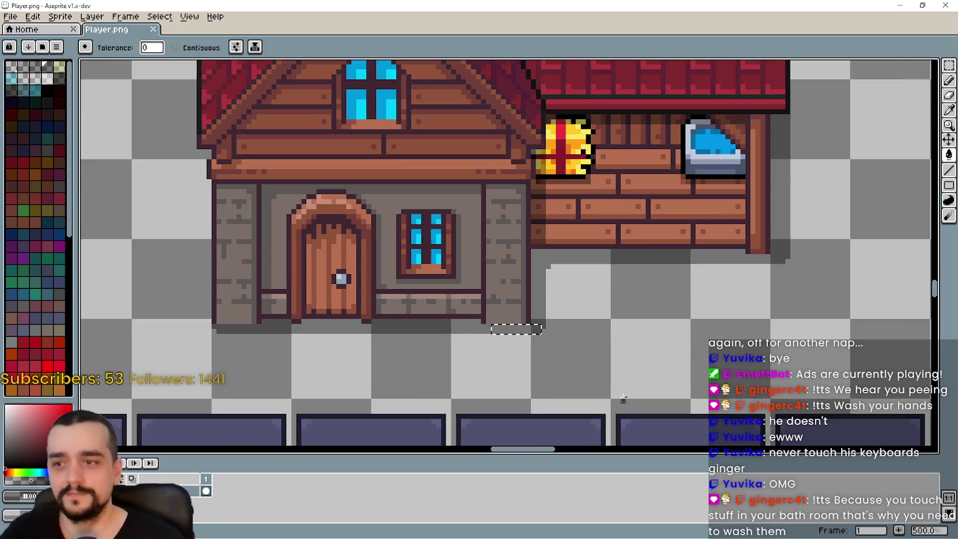
pyautogui.hotkey('ctrl', 's')
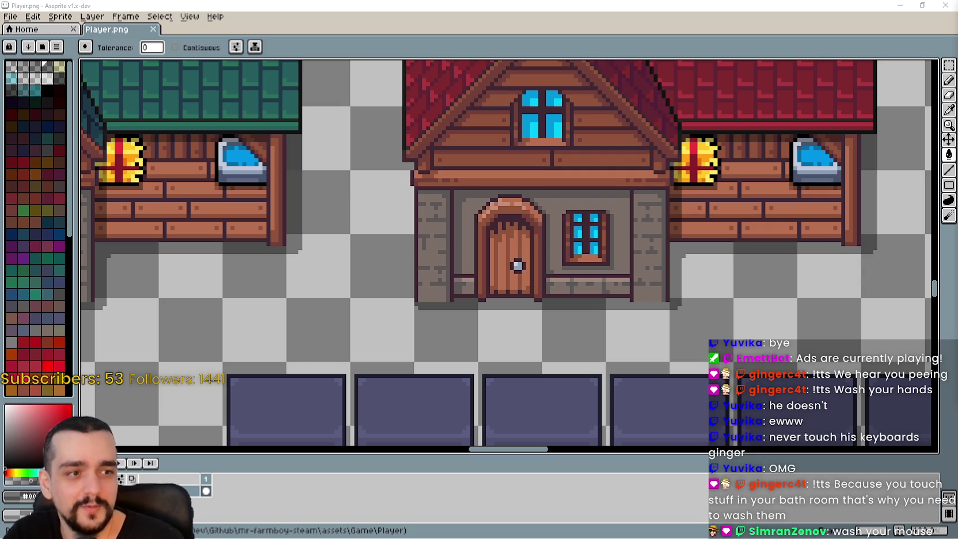
pyautogui.scroll(-2, 704, 292)
pyautogui.scroll(-3, 574, 285)
pyautogui.scroll(1, 574, 285)
pyautogui.scroll(2, 574, 285)
pyautogui.moveTo(561, 271); pyautogui.dragTo(477, 279)
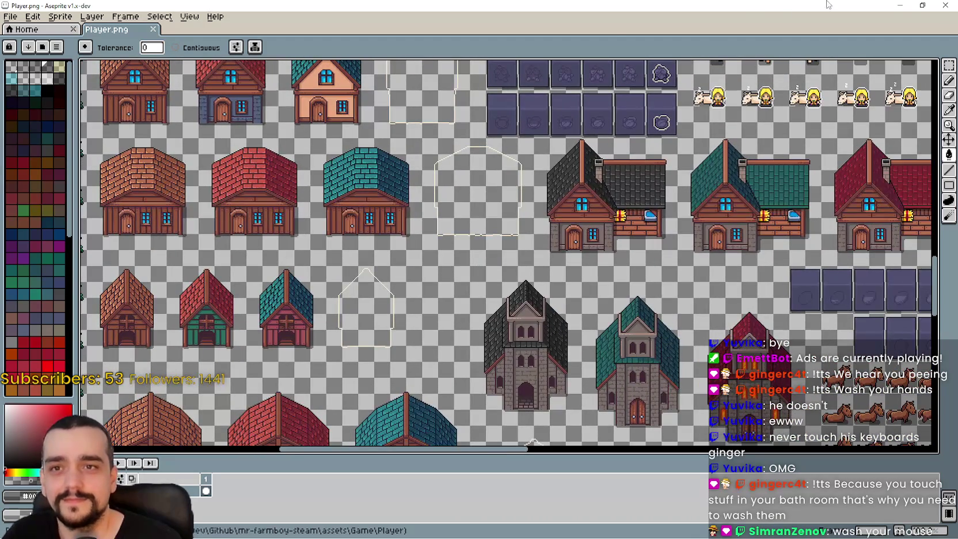
pyautogui.click(893, 5)
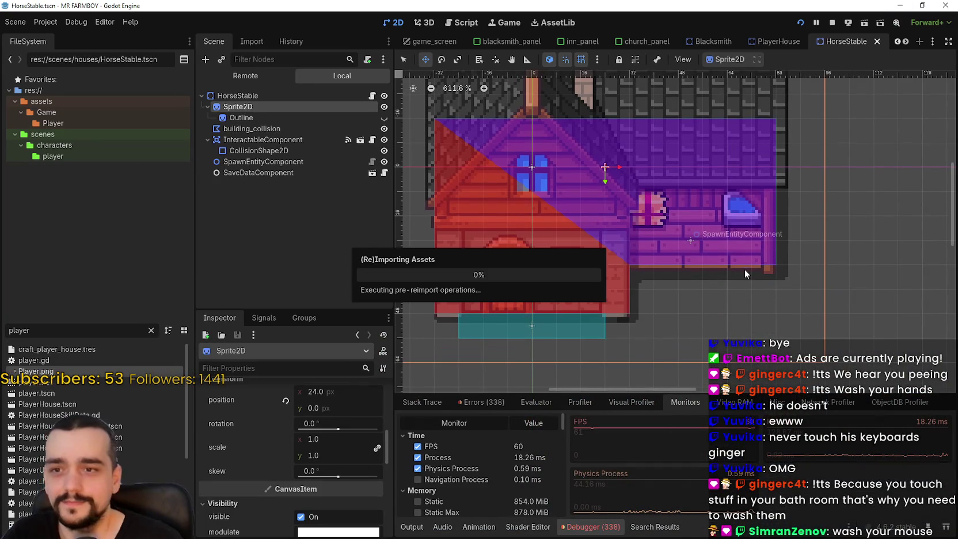
# Step: Run the game from Godot and resume play from the pause menu
pyautogui.click(45, 22)
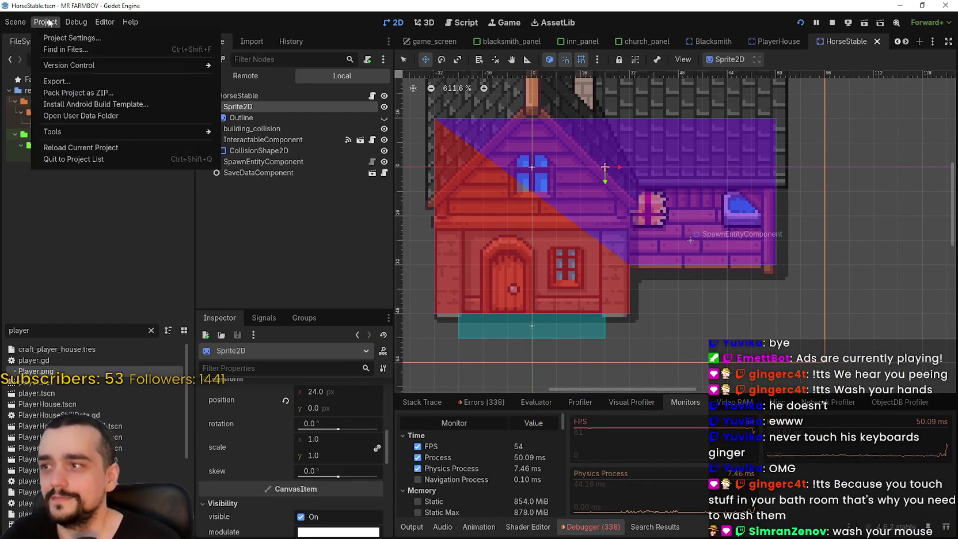
pyautogui.scroll(-2, 792, 230)
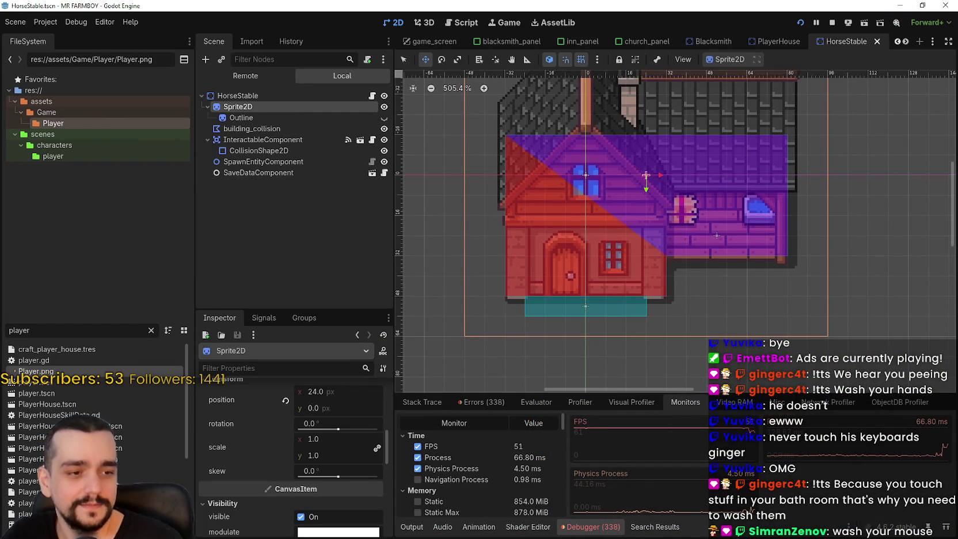
pyautogui.hotkey('alt', 'Tab')
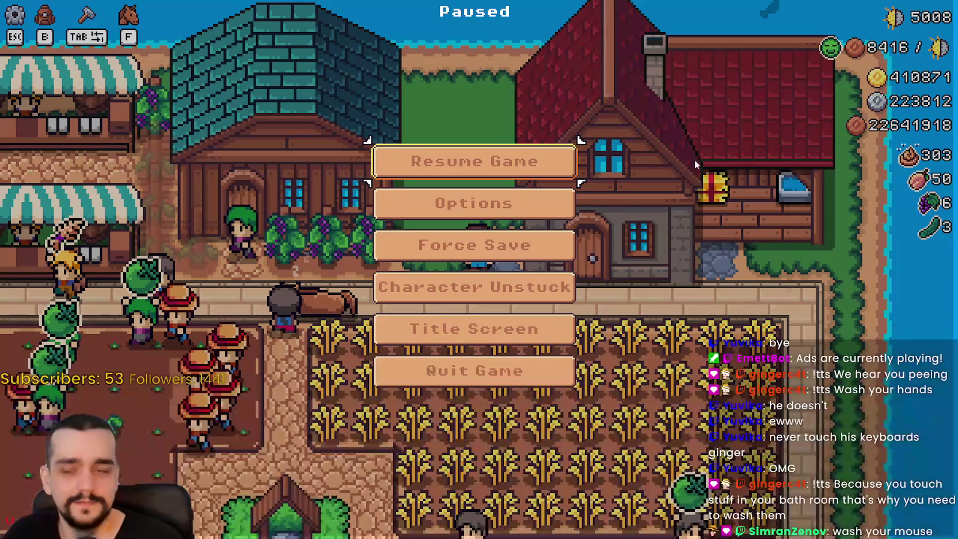
pyautogui.press('Escape')
# Step: Walk to the house, pick it up with M, and place it further left
pyautogui.press('w')
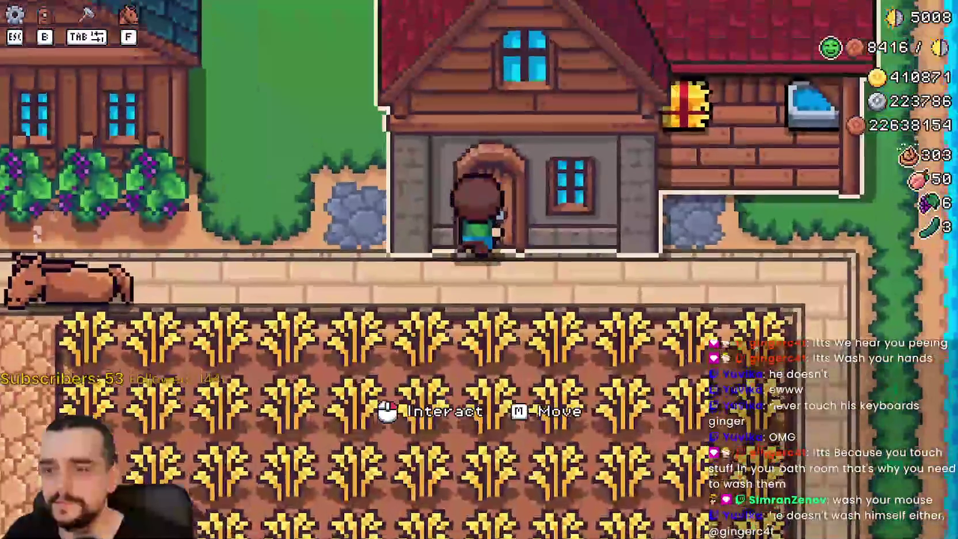
pyautogui.scroll(-3, 743, 324)
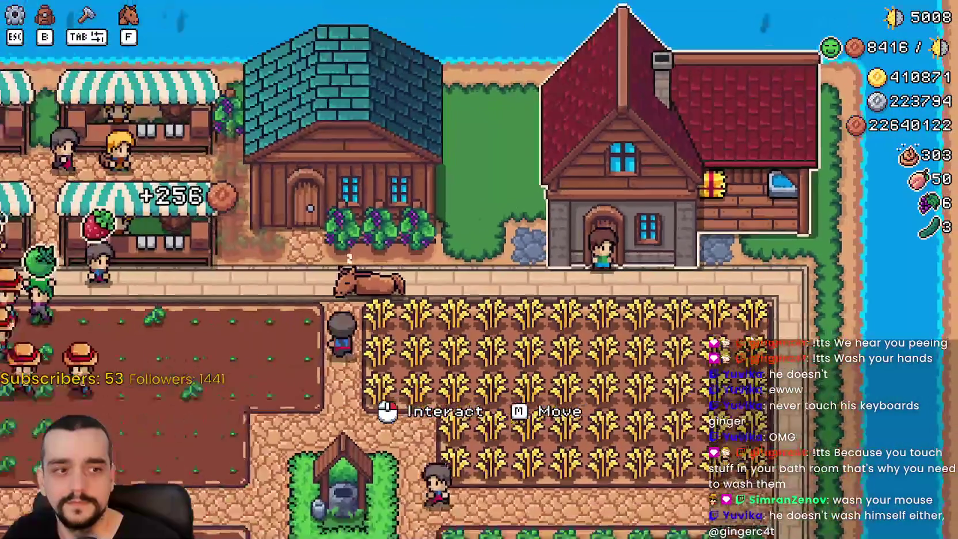
pyautogui.scroll(4, 743, 324)
pyautogui.press('m')
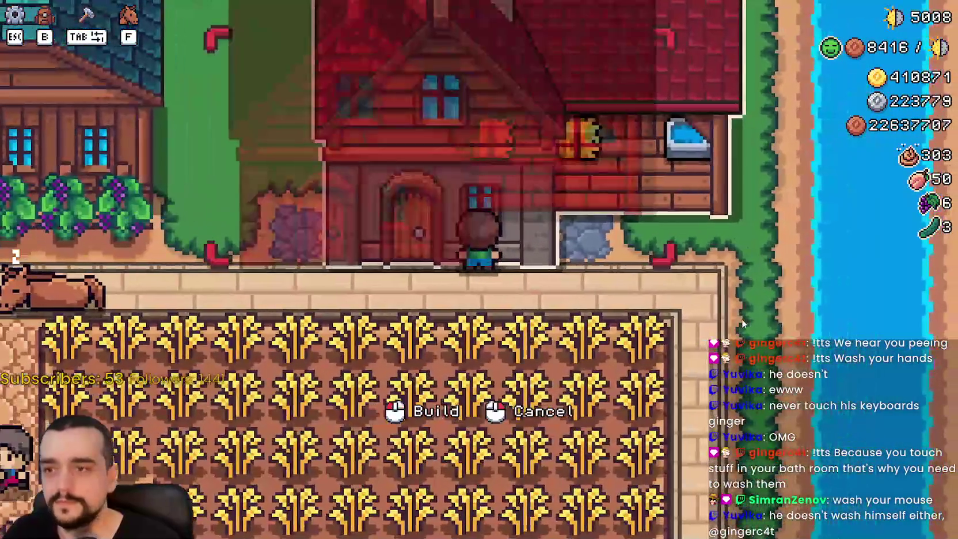
pyautogui.press('a')
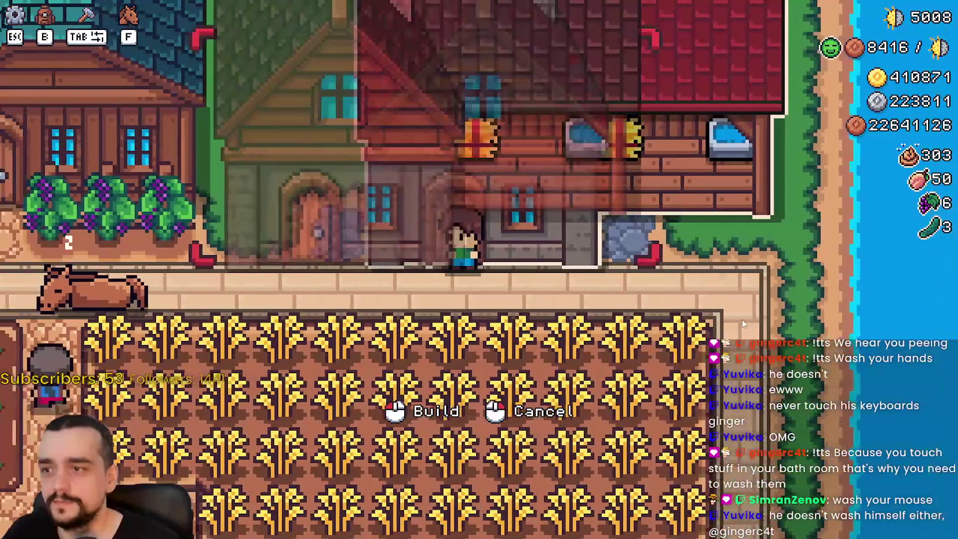
pyautogui.press('Escape')
pyautogui.press('Escape')
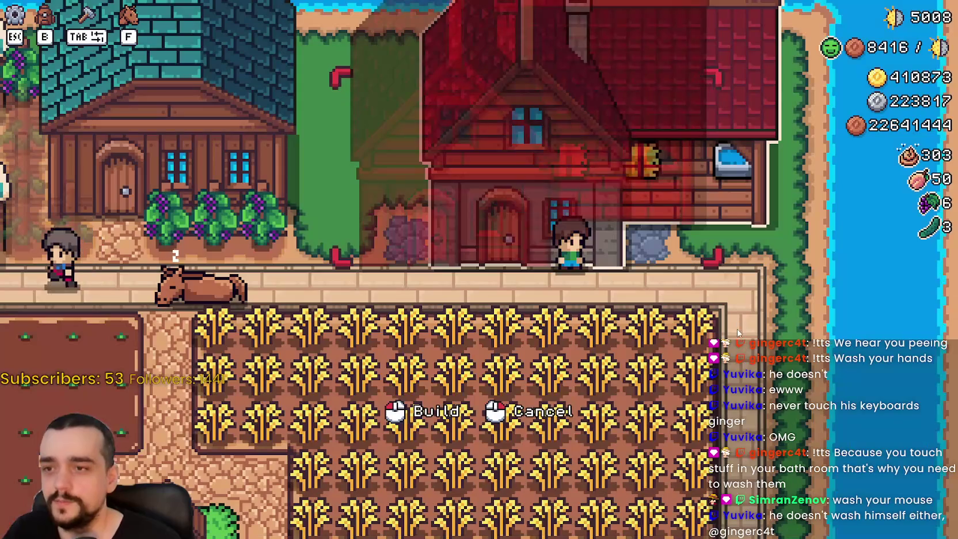
pyautogui.click(741, 327)
# Step: Walk around the grass and path, close the crafting panel, and return to the house door
pyautogui.press('a')
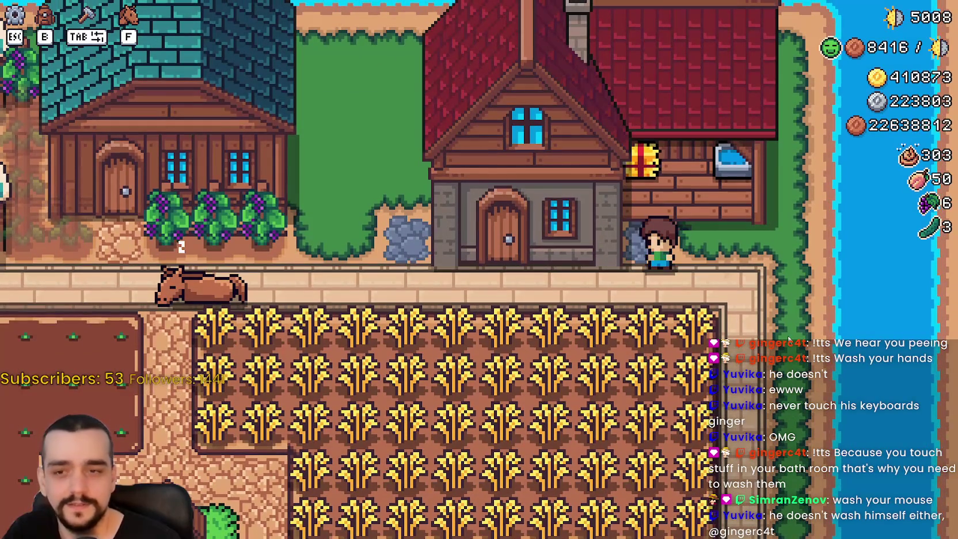
pyautogui.press('a')
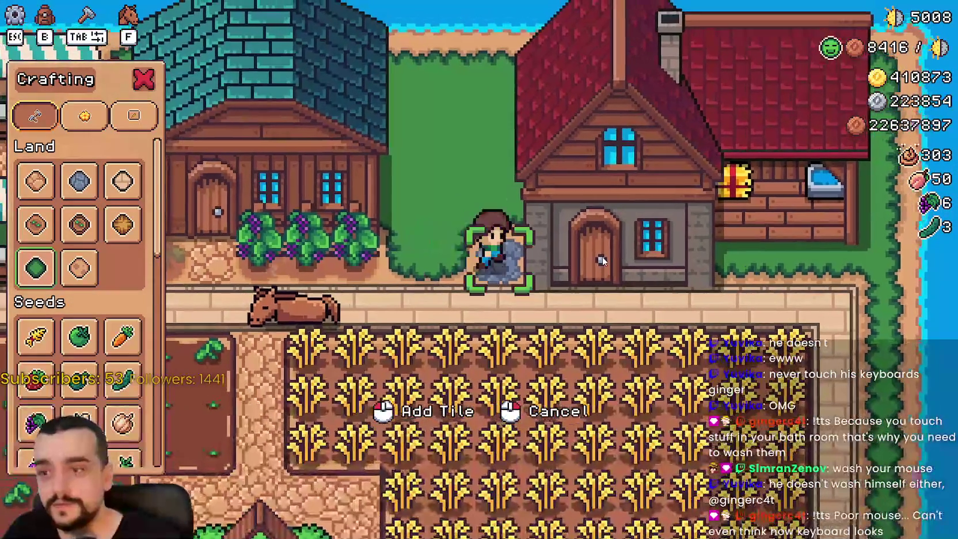
pyautogui.press('Tab')
pyautogui.press('s')
pyautogui.press('d')
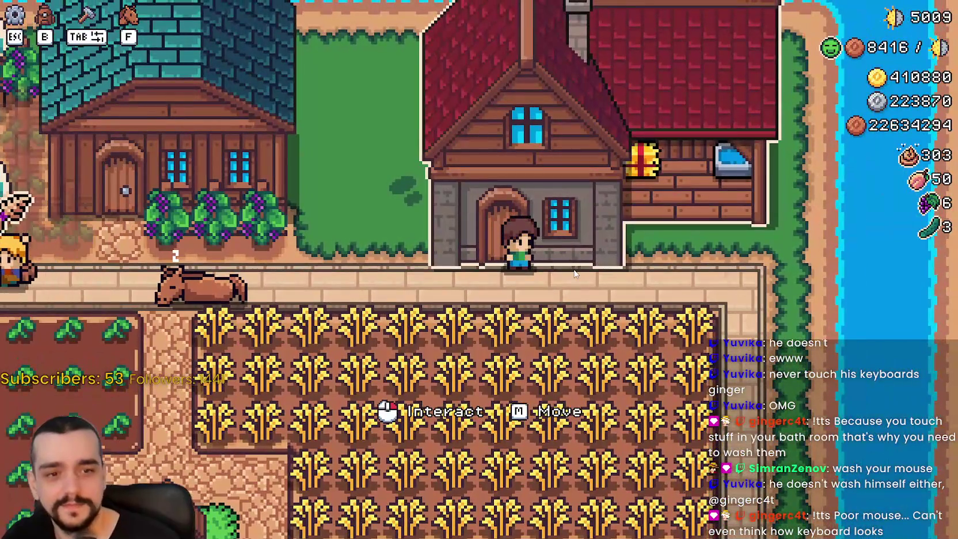
pyautogui.press('w')
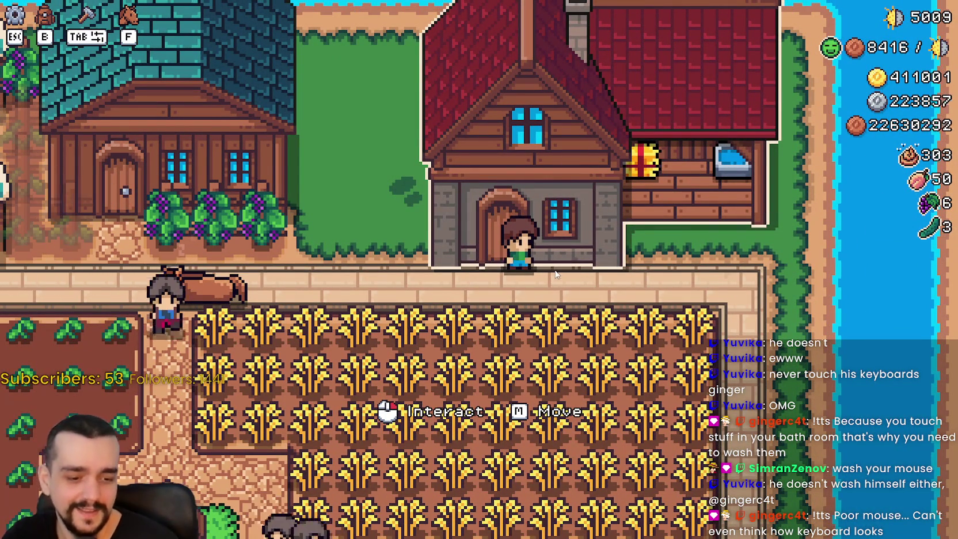
pyautogui.scroll(-5, 556, 274)
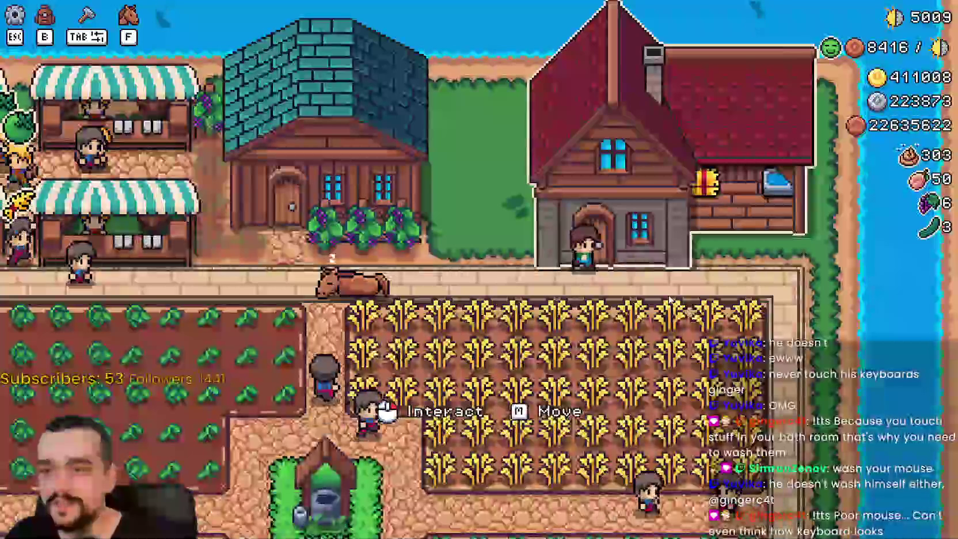
pyautogui.press('w')
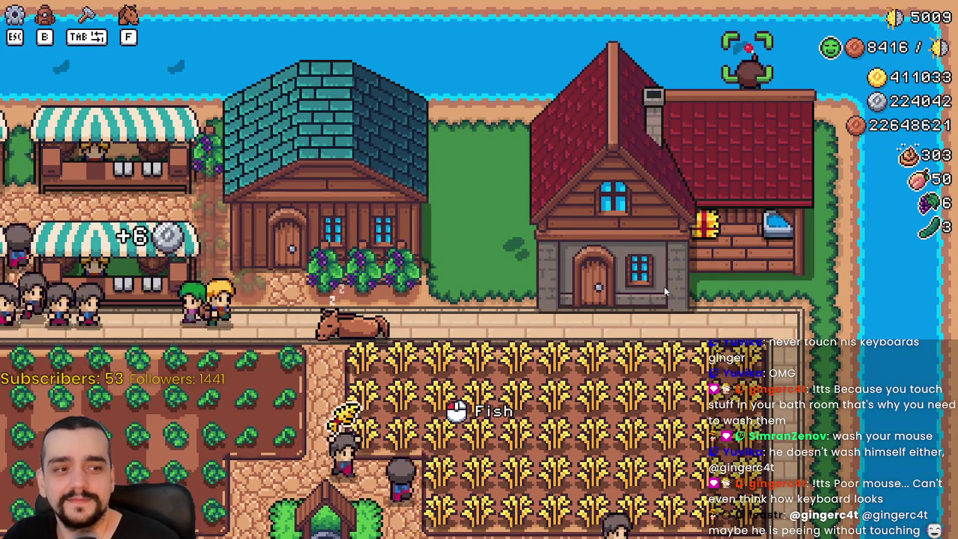
pyautogui.press('s')
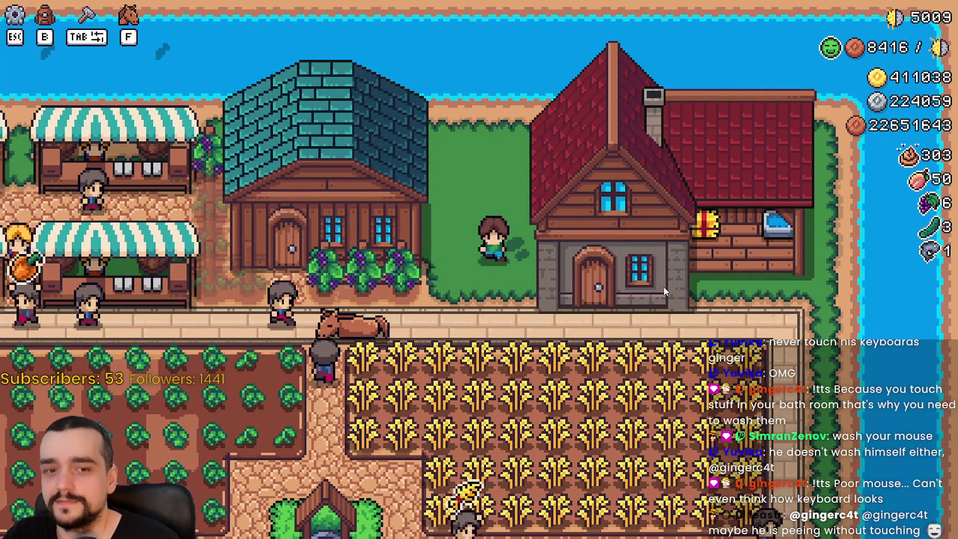
pyautogui.press('d')
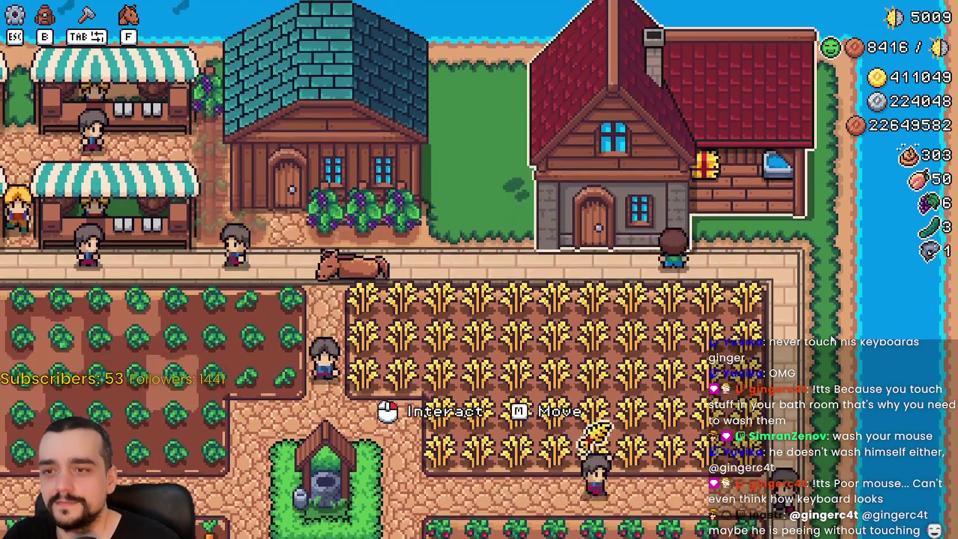
# Step: Browse the Player House menu, including its Advancements page, then close it
pyautogui.click(832, 340)
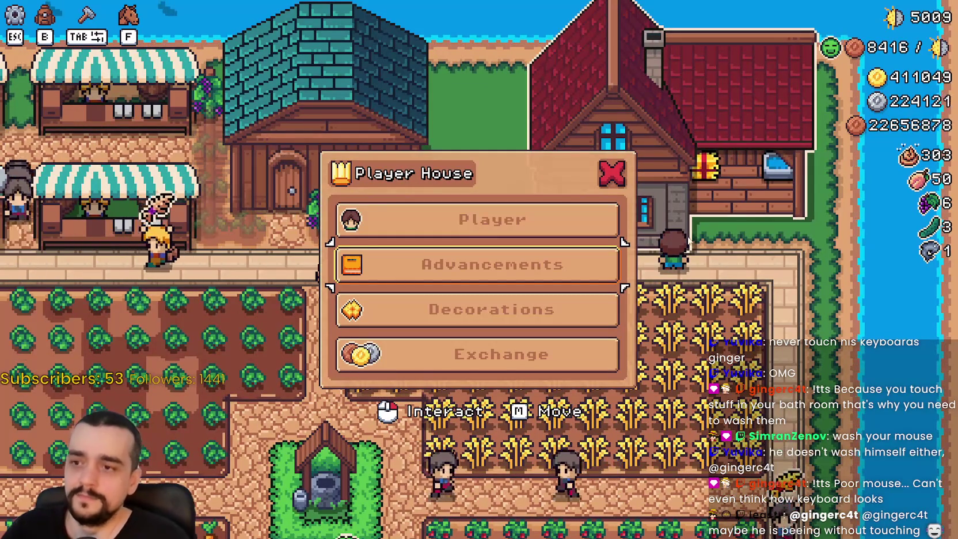
pyautogui.click(611, 173)
pyautogui.click(691, 288)
pyautogui.click(576, 265)
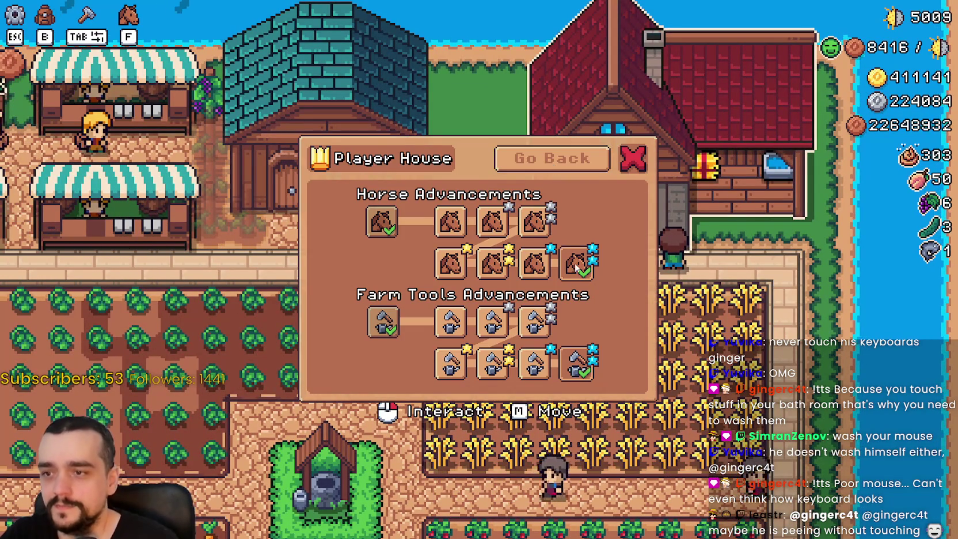
pyautogui.click(556, 167)
pyautogui.click(609, 189)
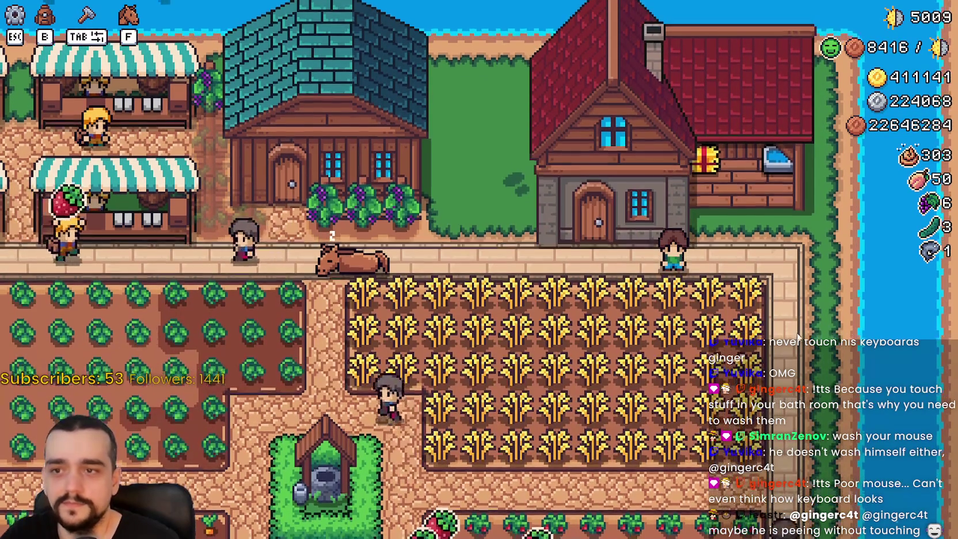
pyautogui.click(610, 193)
pyautogui.press('Escape')
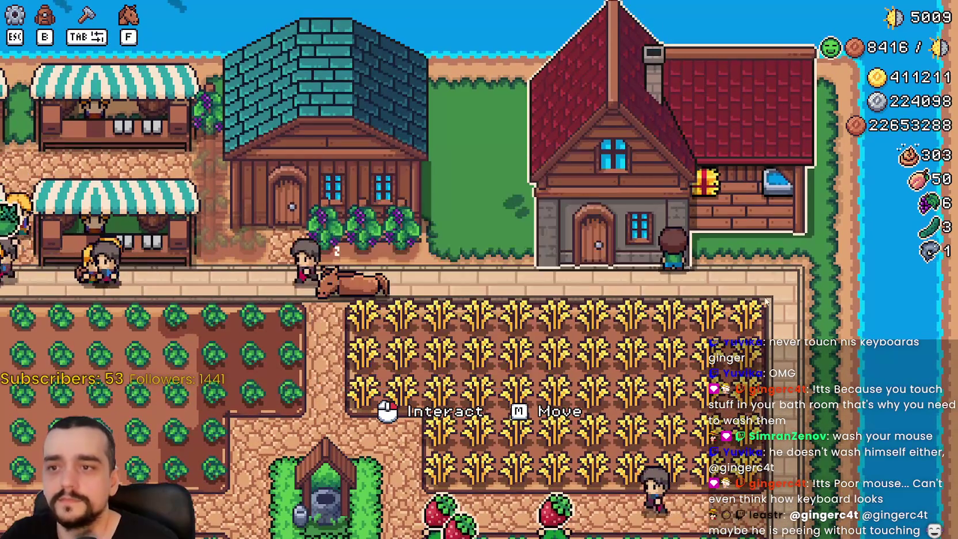
pyautogui.press('m')
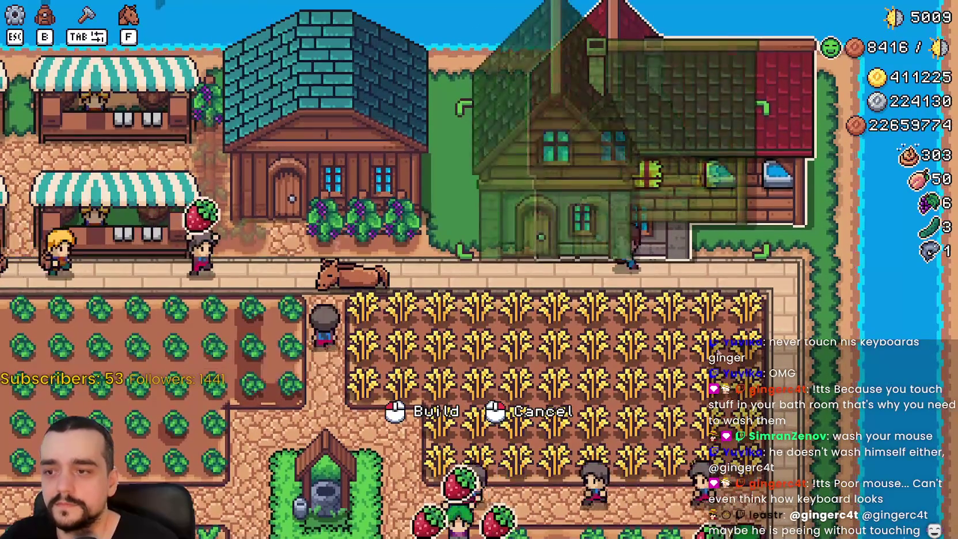
# Step: Place the house, move it slightly right, then cancel another move to recover the resources
pyautogui.click(681, 320)
pyautogui.press('m')
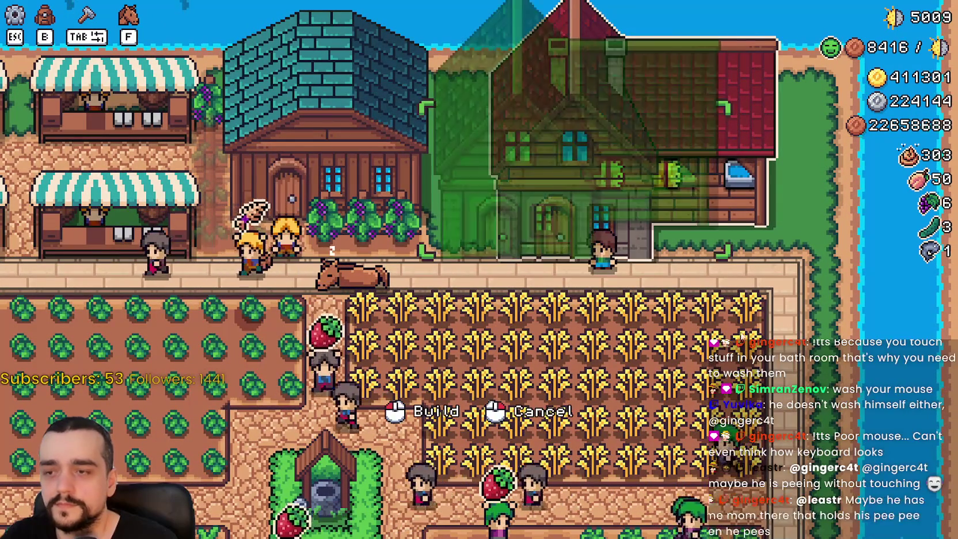
pyautogui.click(741, 331)
pyautogui.press('m')
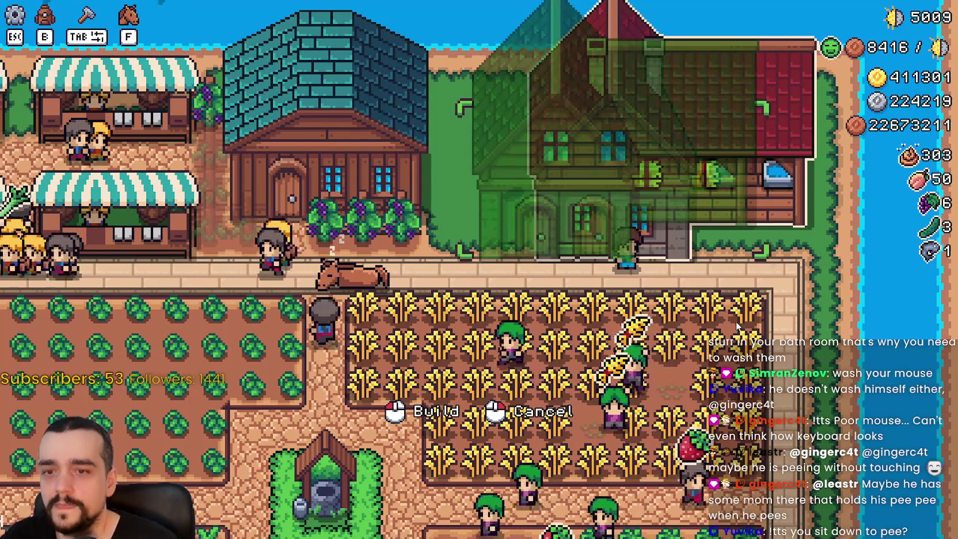
pyautogui.rightClick(735, 326)
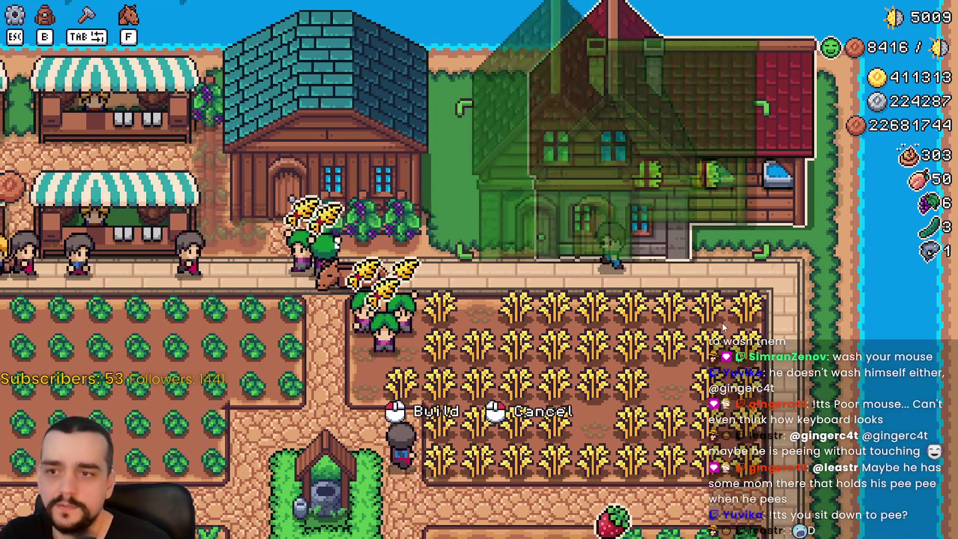
# Step: Reposition the red house several times, nudging it left and right, then build it from the ghost preview
pyautogui.click(722, 323)
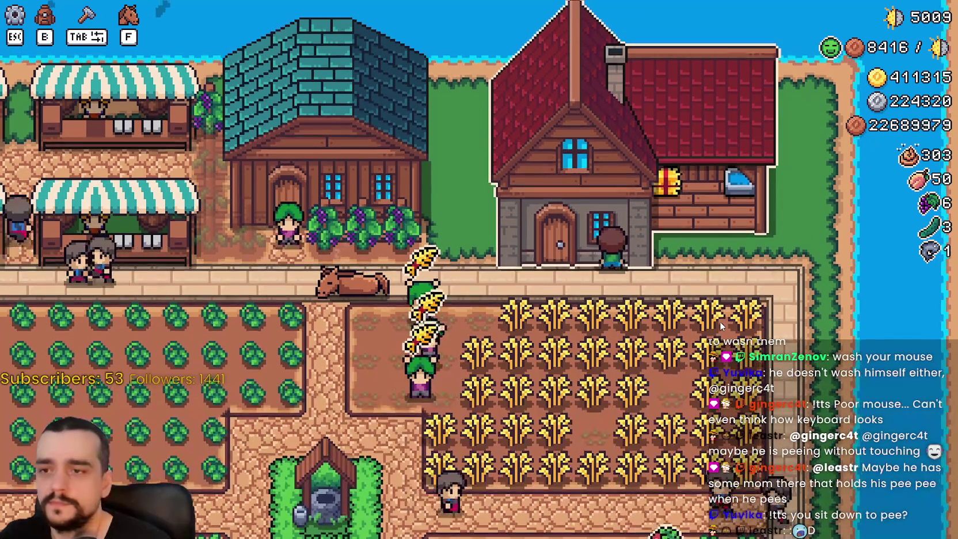
pyautogui.click(721, 322)
pyautogui.click(711, 326)
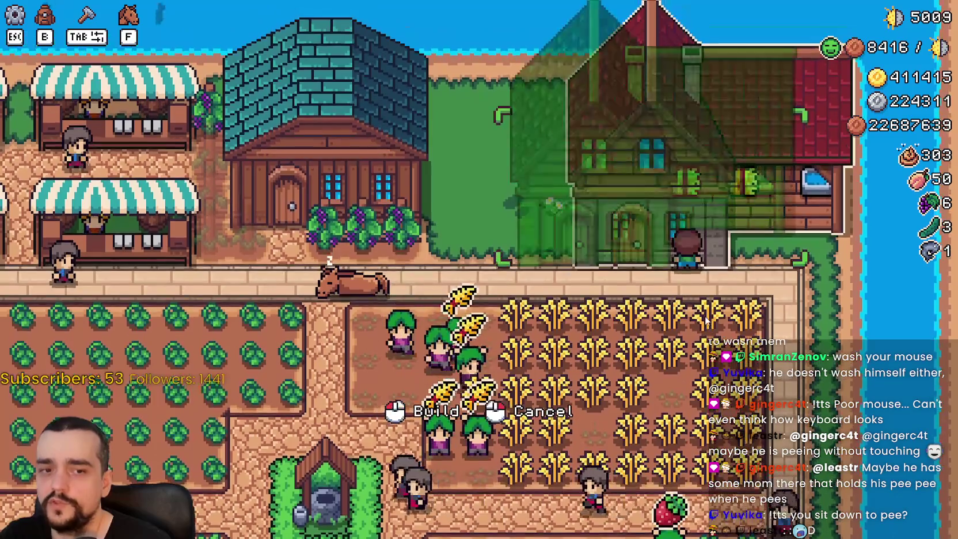
pyautogui.click(706, 320)
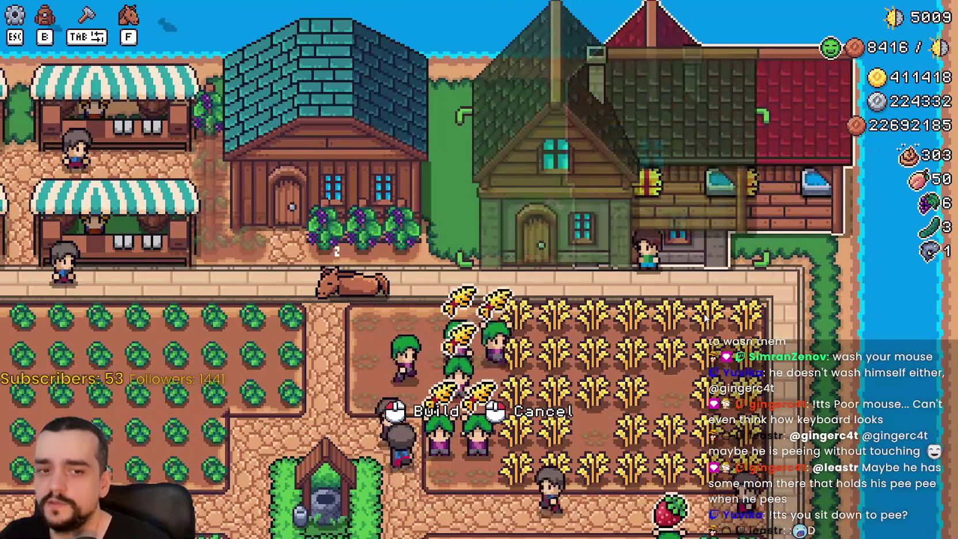
pyautogui.click(701, 314)
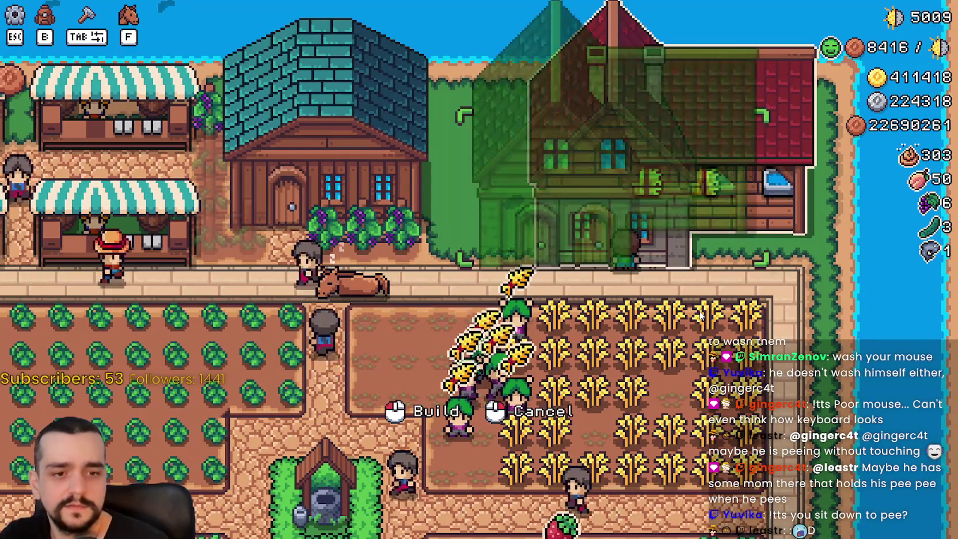
pyautogui.click(701, 314)
pyautogui.click(701, 314)
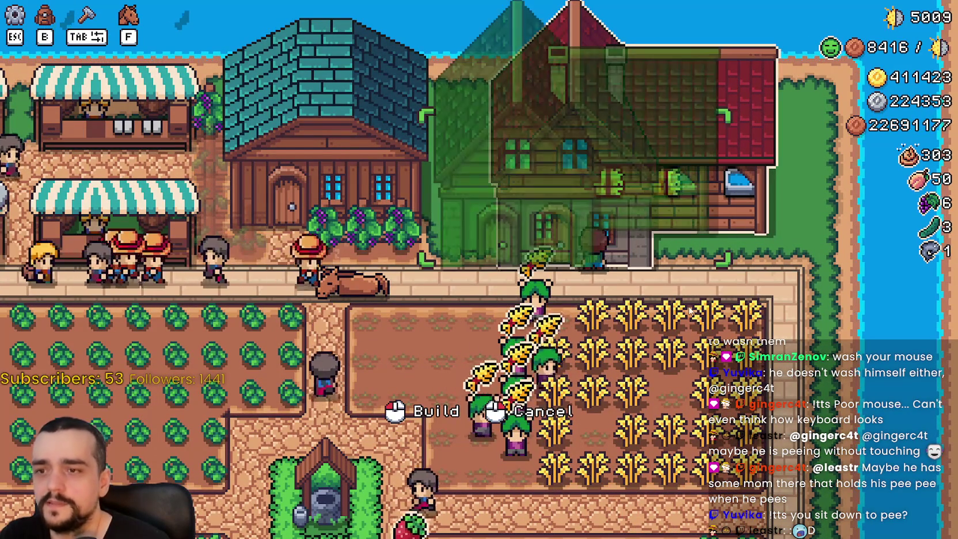
pyautogui.click(694, 313)
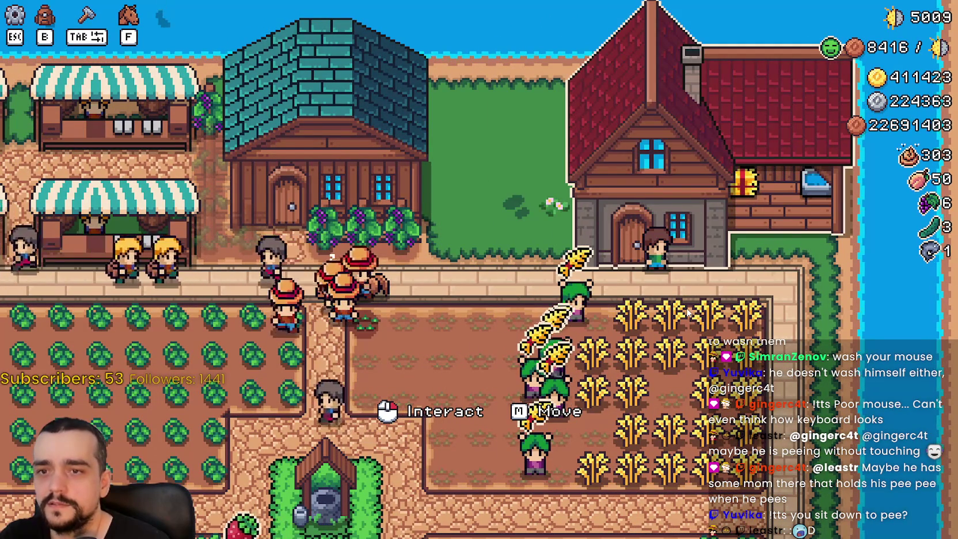
pyautogui.click(687, 313)
pyautogui.click(686, 313)
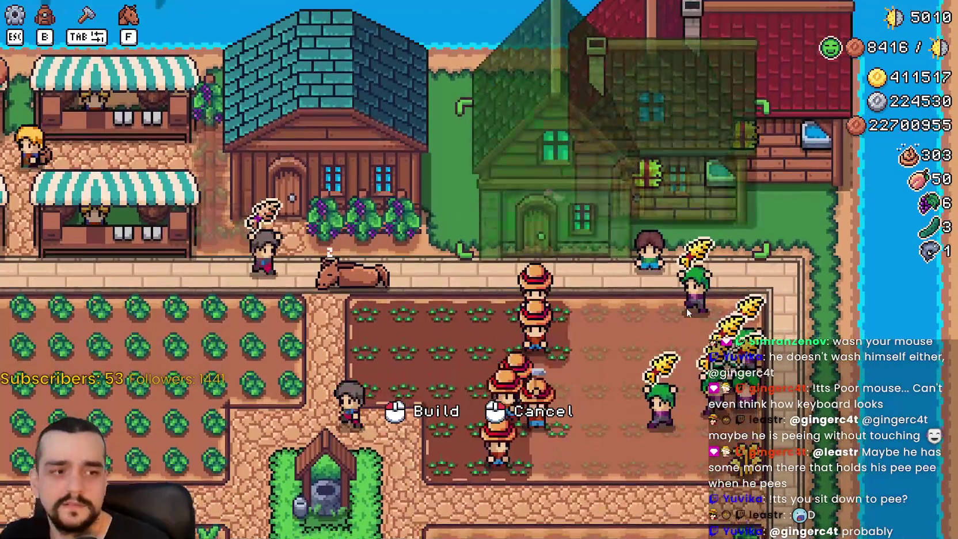
pyautogui.click(687, 312)
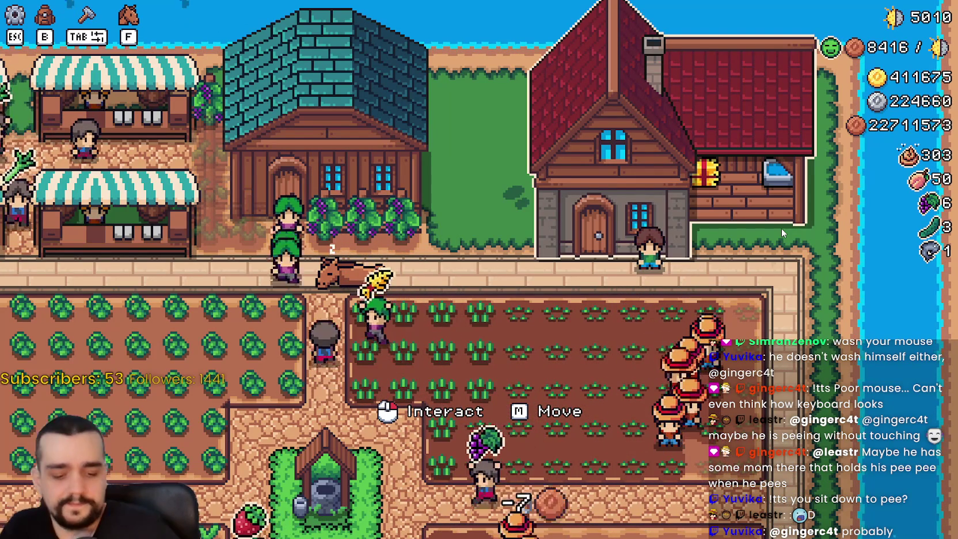
# Step: Move the red house once more to a new spot and return to the Godot editor
pyautogui.press('m')
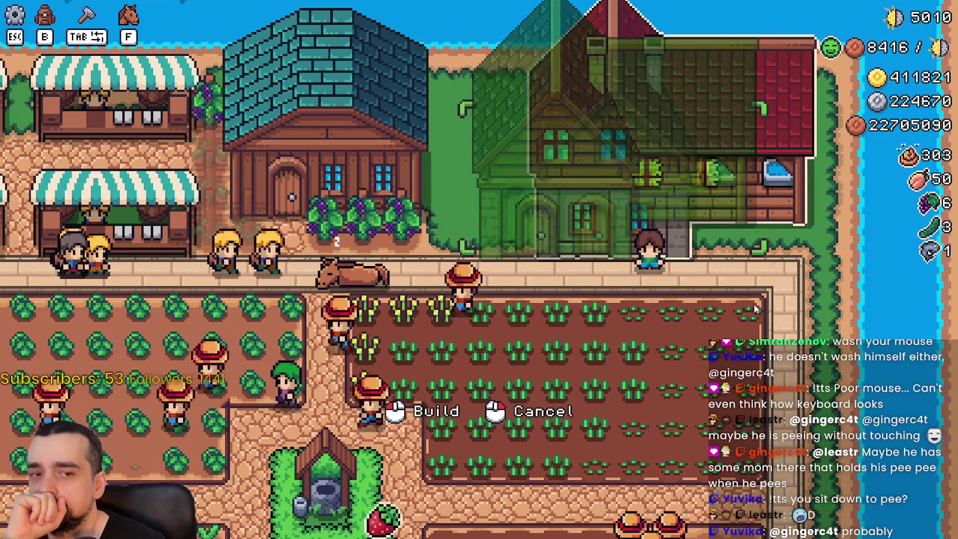
pyautogui.click(754, 309)
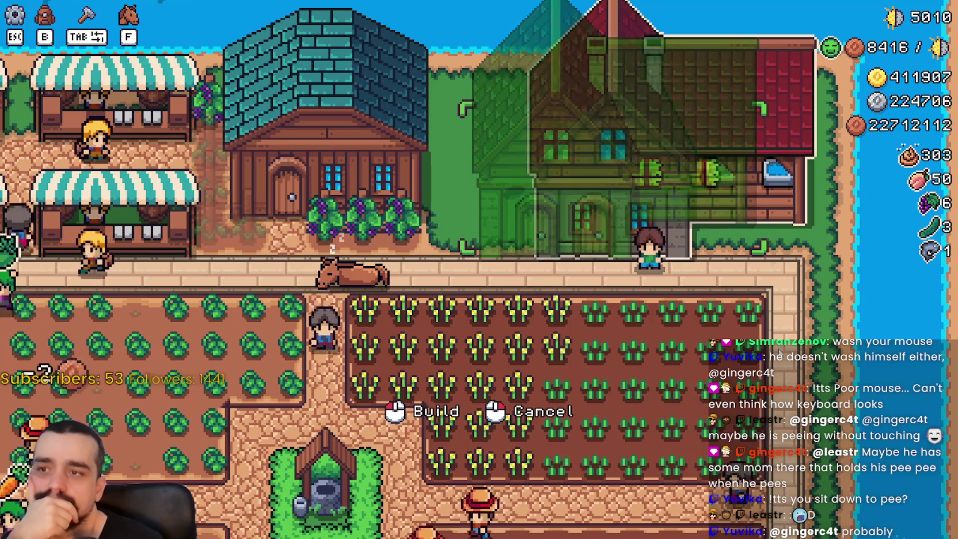
pyautogui.scroll(-2, 778, 353)
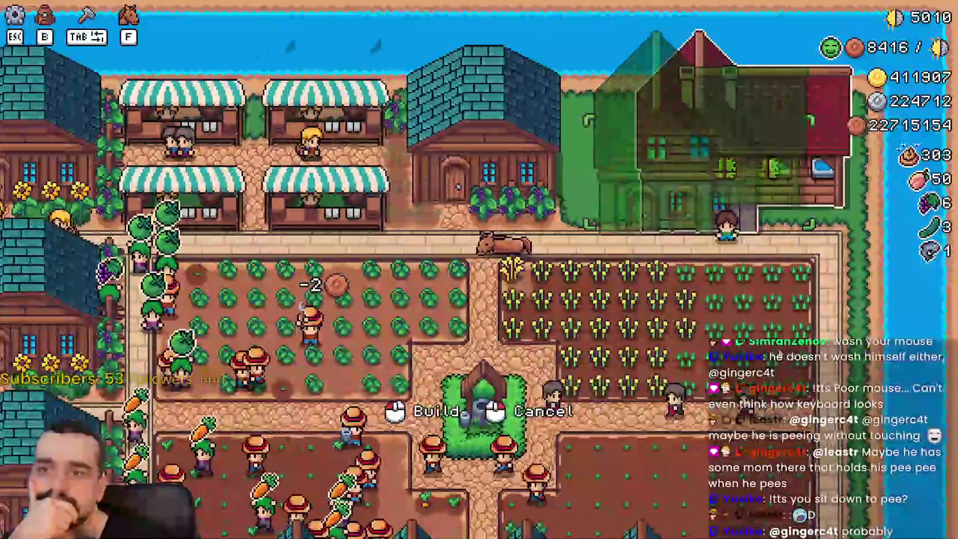
pyautogui.scroll(2, 779, 353)
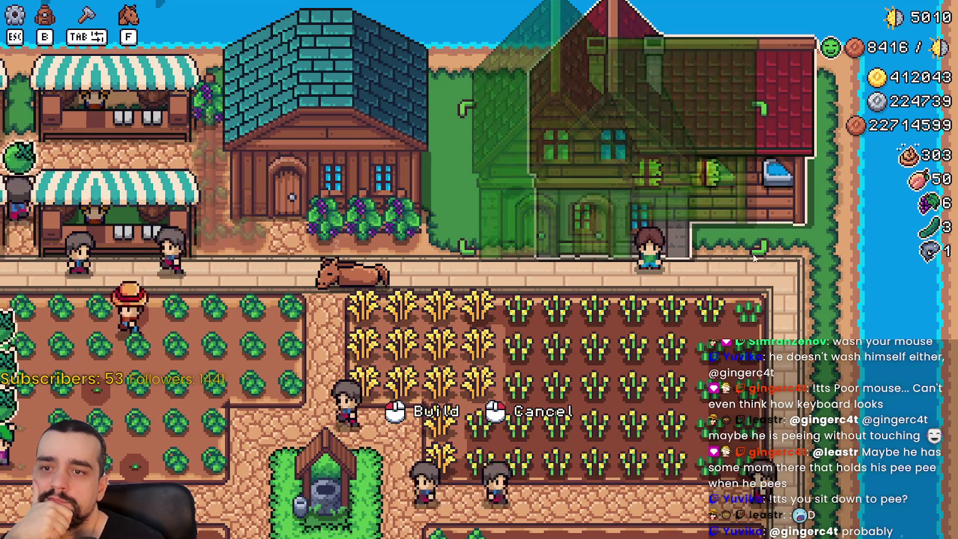
pyautogui.hotkey('alt', 'Tab')
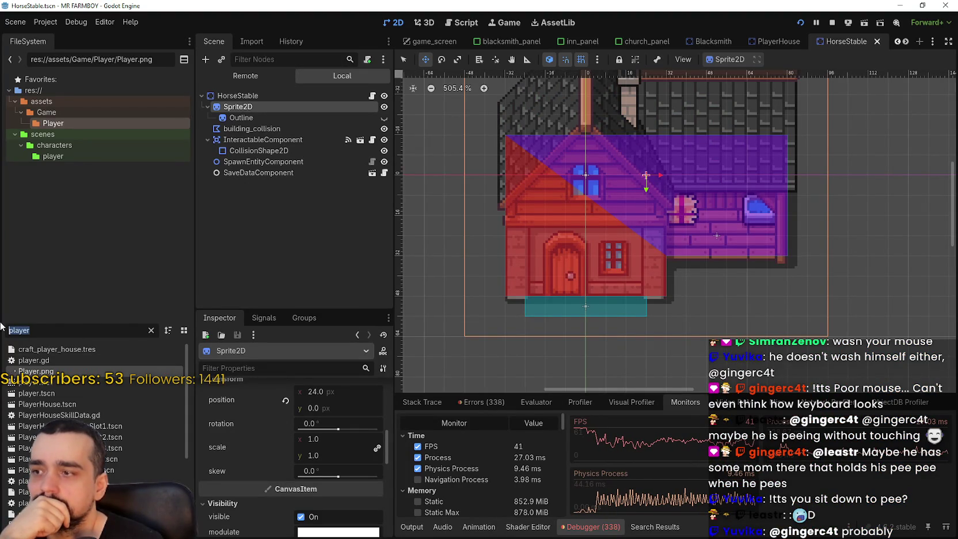
# Step: Filter FileSystem for 'cur', open field_cursor_component.gd, and look up the BaseCursorComponent symbol
pyautogui.write('cur')
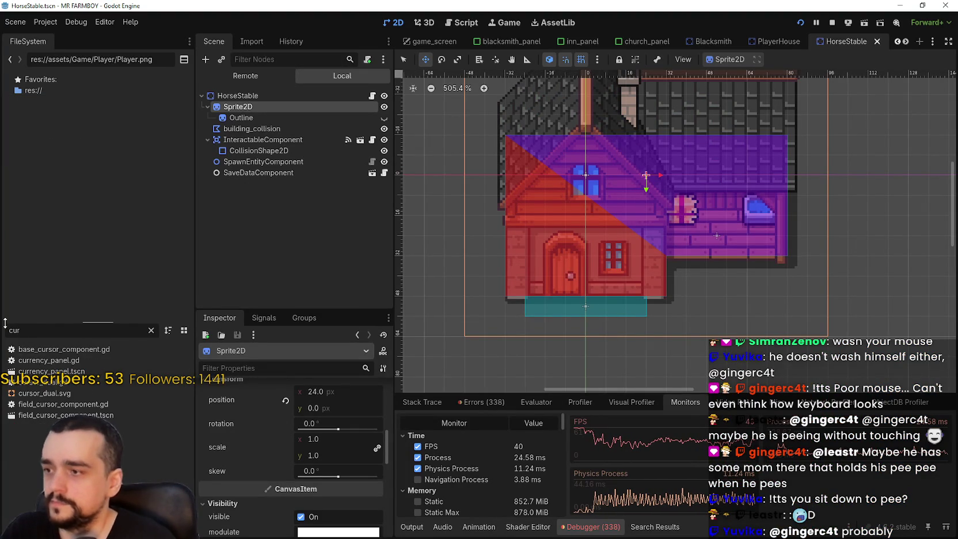
pyautogui.press('Return')
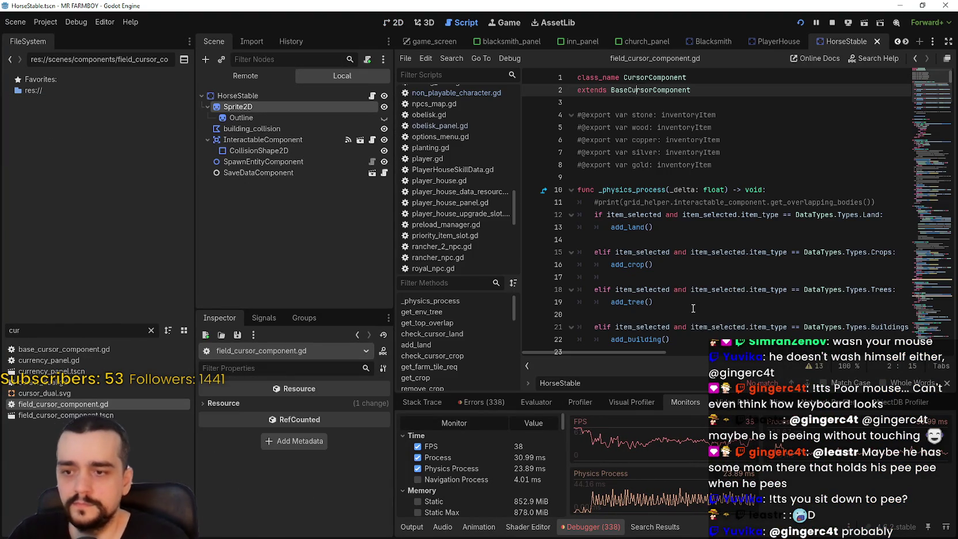
pyautogui.scroll(-4, 700, 243)
pyautogui.scroll(4, 702, 133)
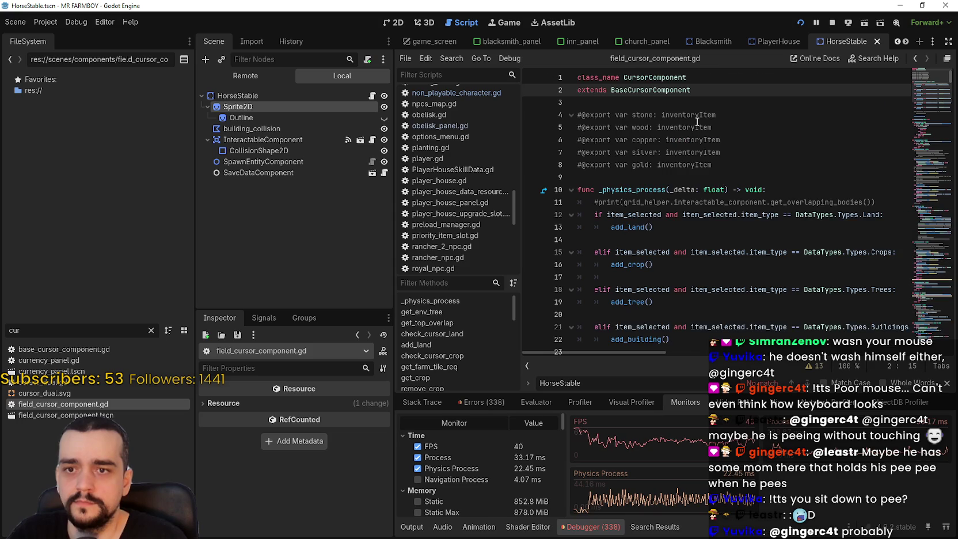
pyautogui.rightClick(683, 90)
pyautogui.click(715, 250)
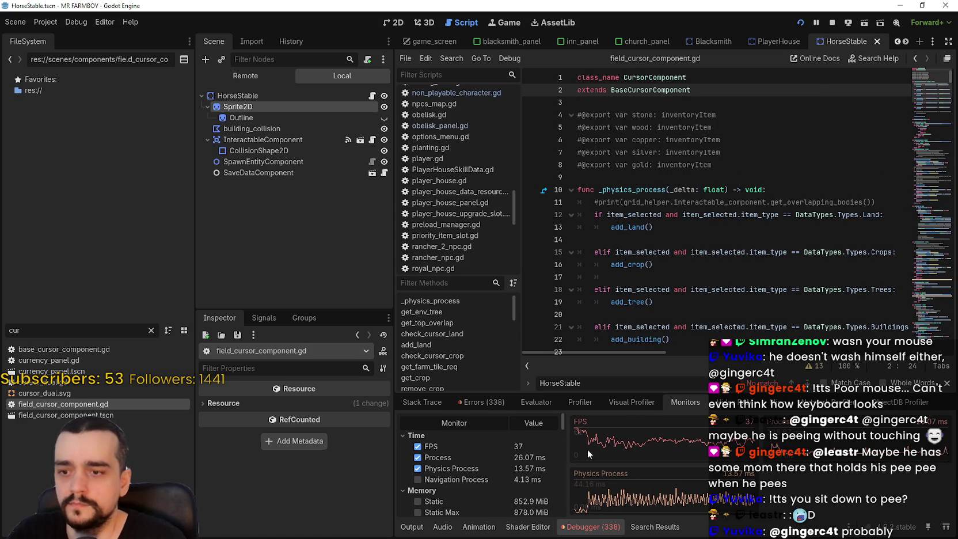
# Step: Go to the HorseStable preview position on line 207 and save to relaunch the game
pyautogui.moveTo(951, 441); pyautogui.dragTo(954, 507)
pyautogui.scroll(-10, 847, 492)
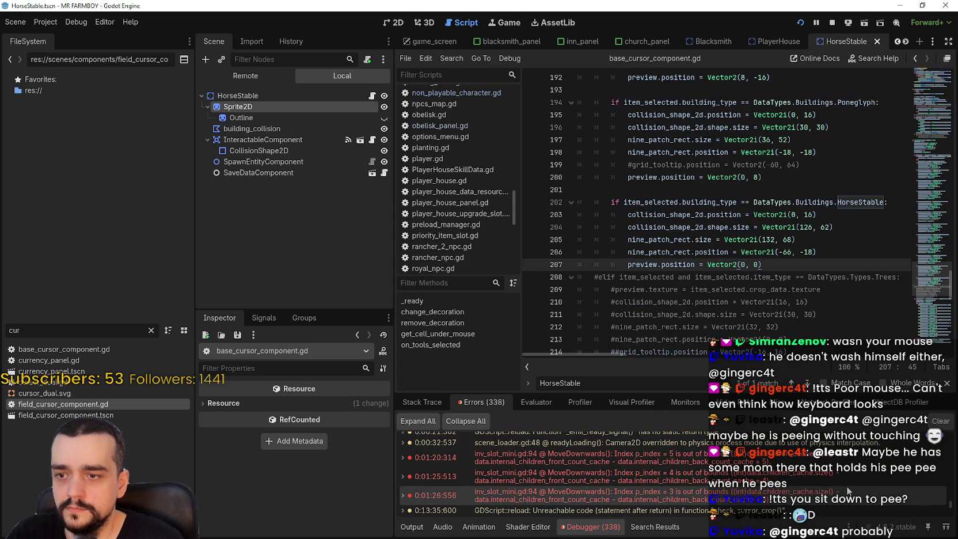
pyautogui.moveTo(641, 456)
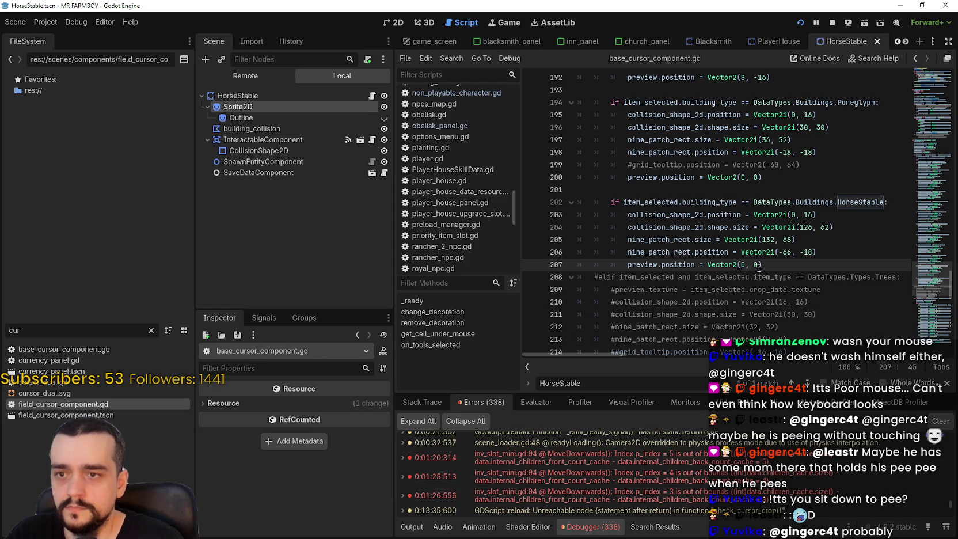
pyautogui.scroll(-2, 805, 275)
pyautogui.moveTo(927, 299)
pyautogui.mouseDown()
pyautogui.moveTo(930, 311)
pyautogui.moveTo(932, 291)
pyautogui.mouseUp()
pyautogui.scroll(3, 932, 291)
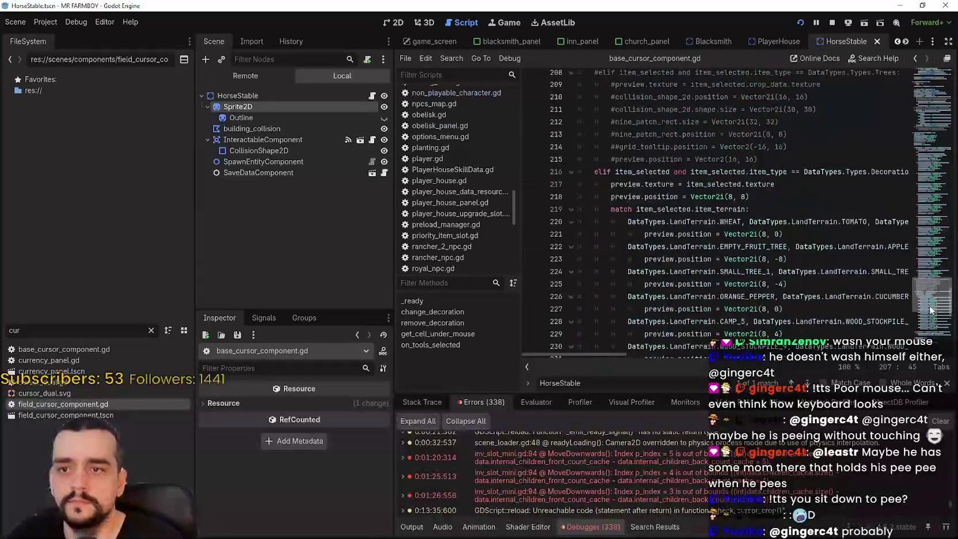
pyautogui.click(848, 244)
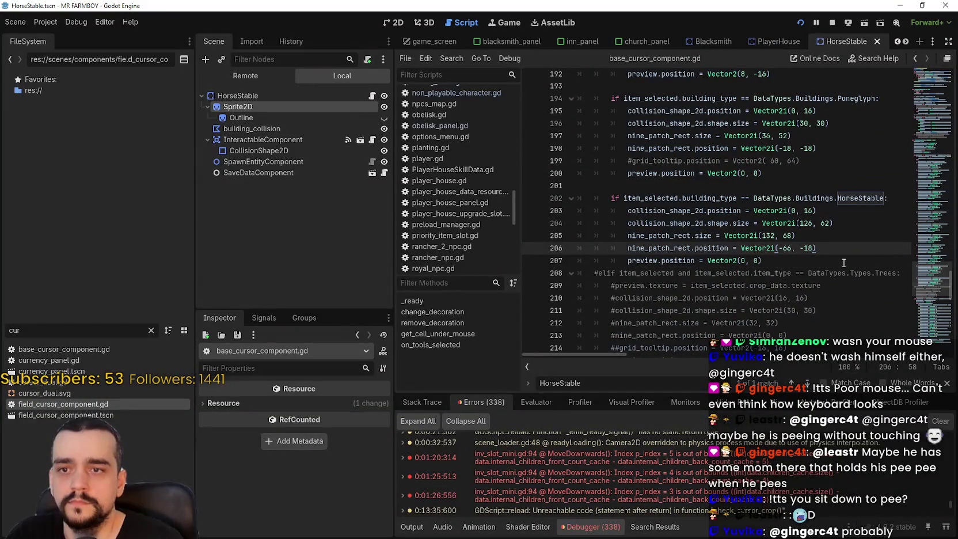
pyautogui.click(844, 264)
pyautogui.click(856, 187)
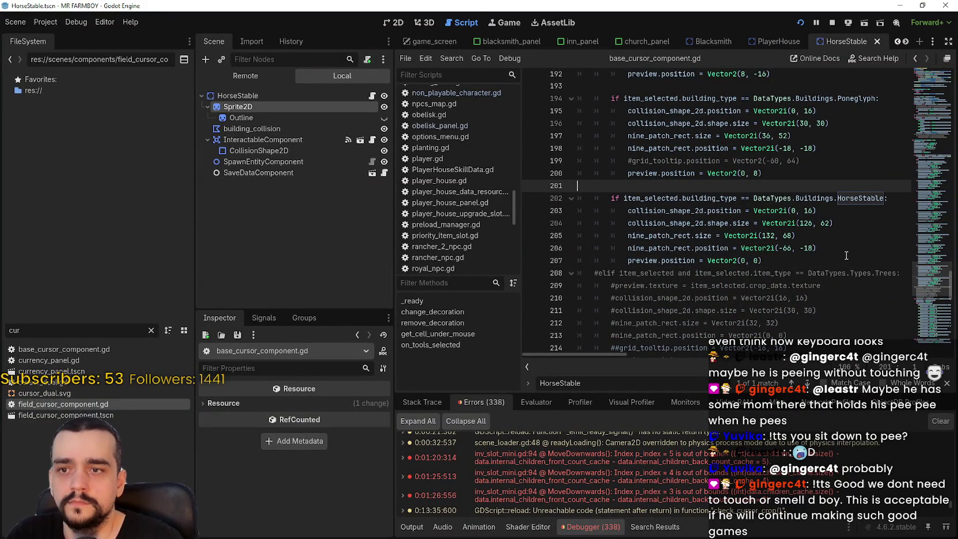
pyautogui.click(742, 261)
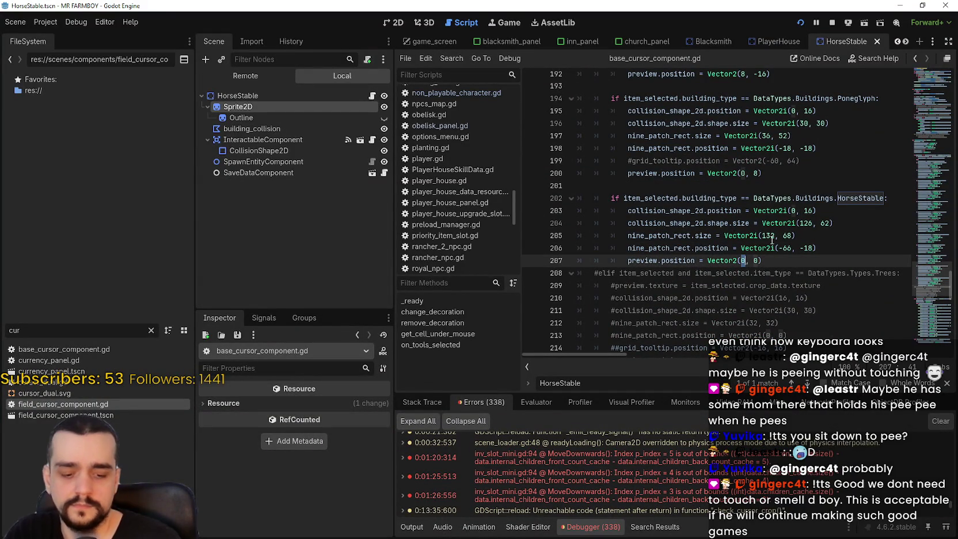
pyautogui.write('-16')
pyautogui.hotkey('ctrl', 's')
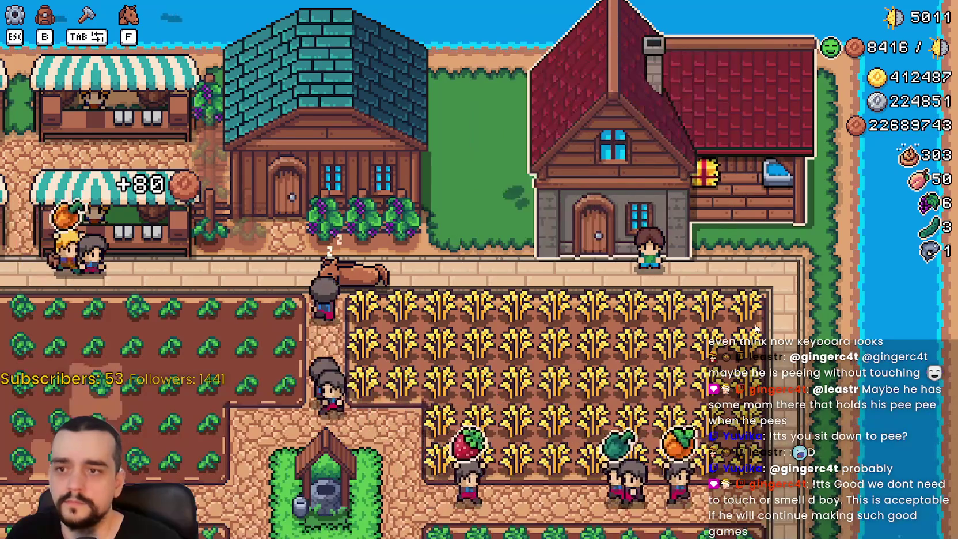
# Step: Stop the game and change the preview x offset from -16 to 16, saving the script
pyautogui.press('Escape')
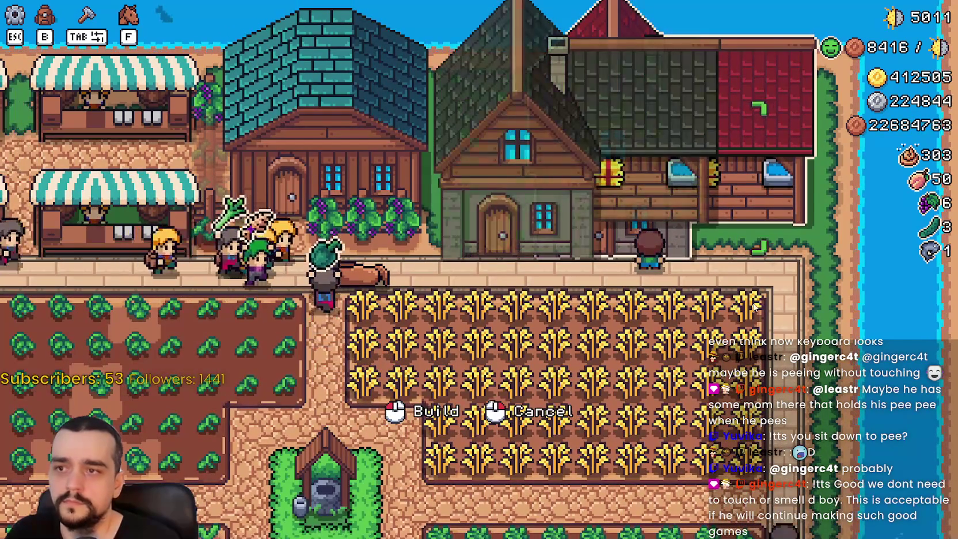
pyautogui.press('F8')
pyautogui.click(746, 259)
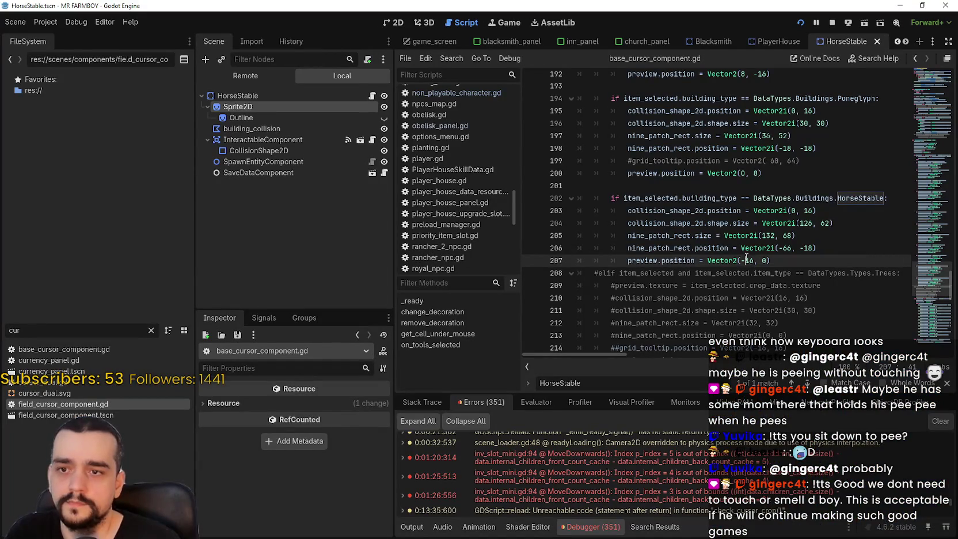
pyautogui.press('BackSpace')
pyautogui.hotkey('ctrl', 's')
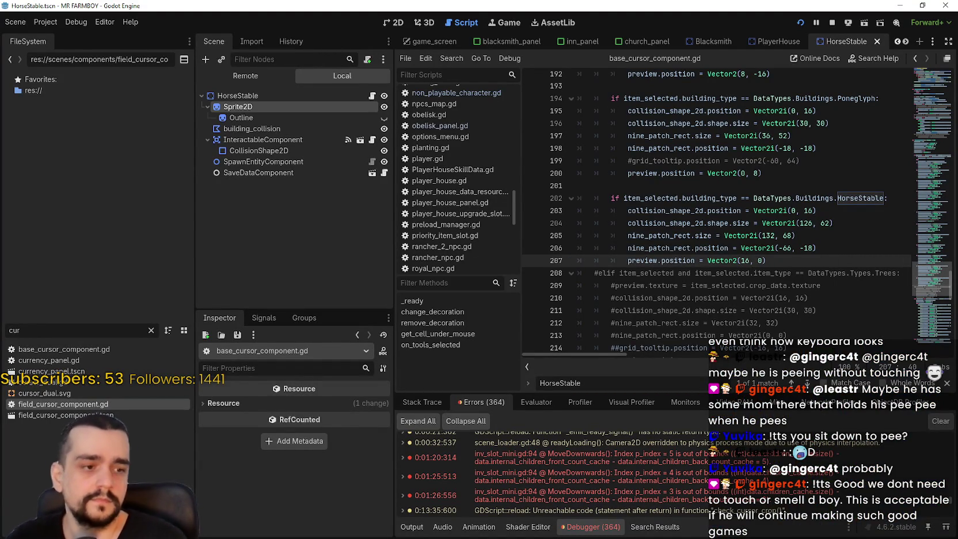
# Step: Test the stable's build mode preview in the running game, then save the script
pyautogui.hotkey('alt', 'Tab')
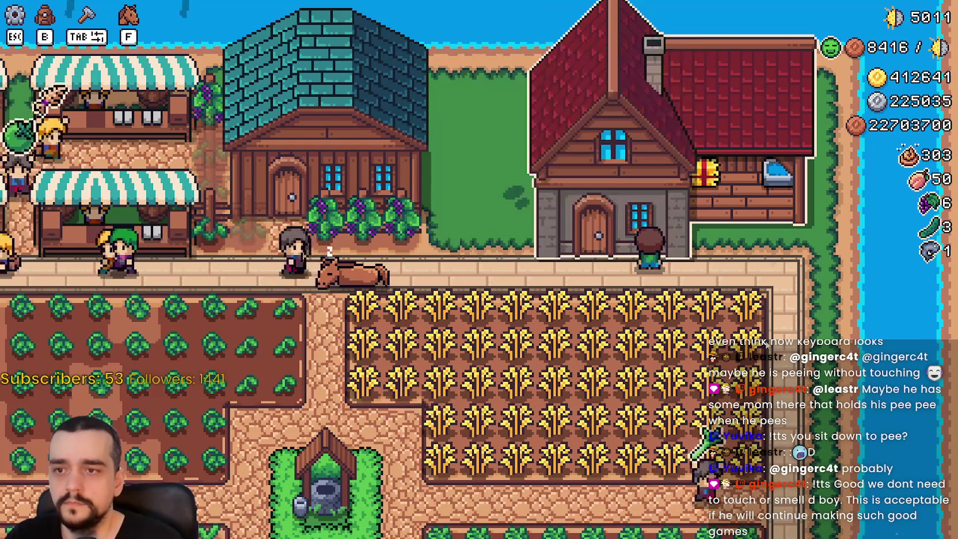
pyautogui.press('f')
pyautogui.press('Tab')
pyautogui.press('s')
pyautogui.press('d')
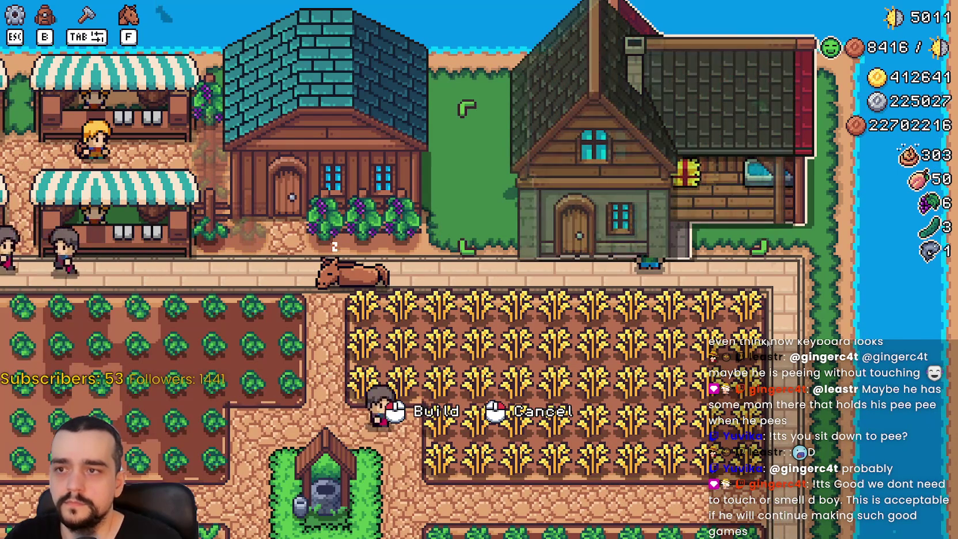
pyautogui.hotkey('alt', 'Tab')
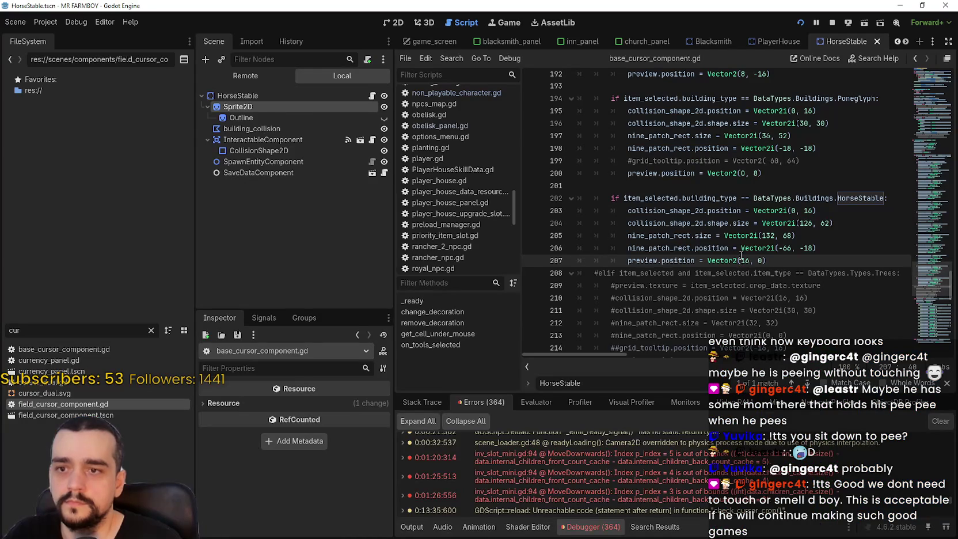
pyautogui.write('24')
pyautogui.hotkey('ctrl', 's')
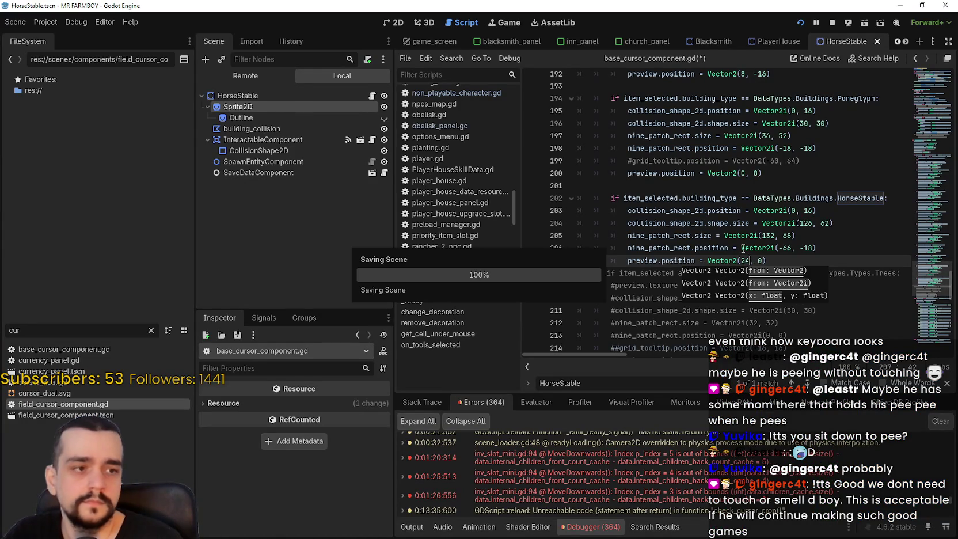
# Step: Recheck the preview in the game and return to the preview position line
pyautogui.click(738, 235)
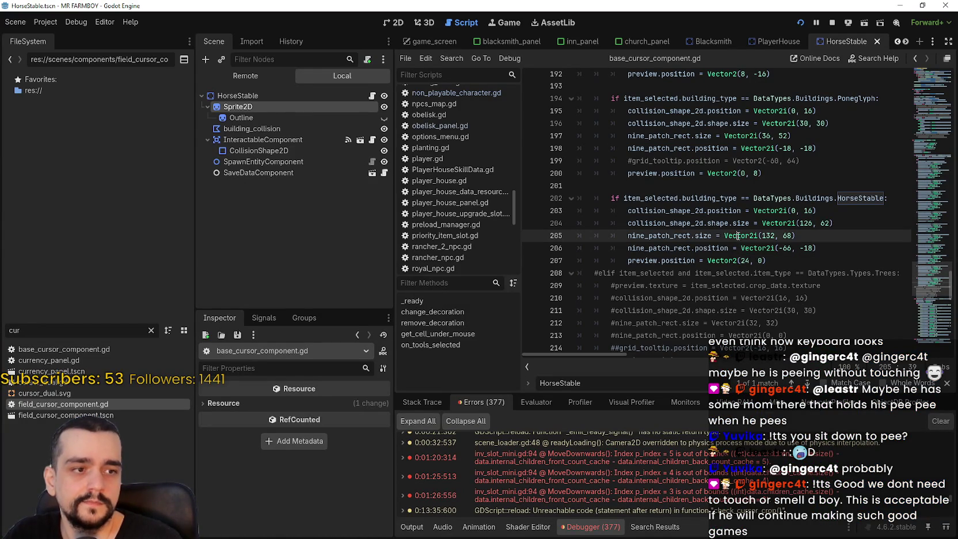
pyautogui.moveTo(737, 242)
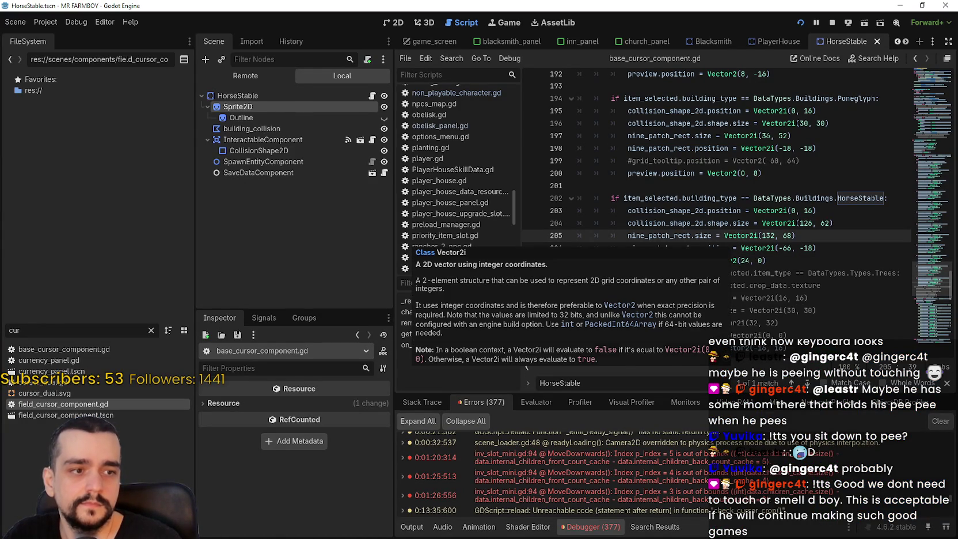
pyautogui.hotkey('alt', 'Tab')
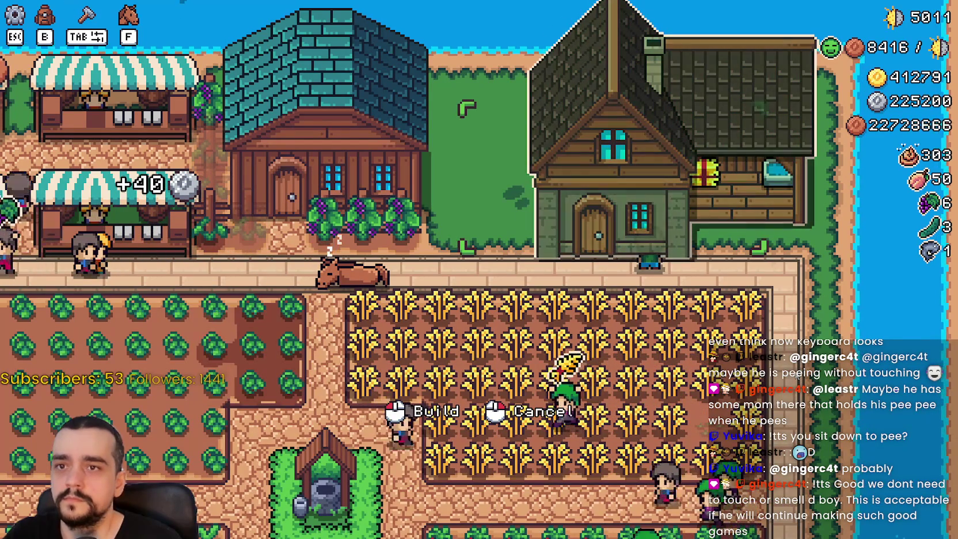
pyautogui.hotkey('alt', 'Tab')
pyautogui.click(767, 260)
pyautogui.click(750, 260)
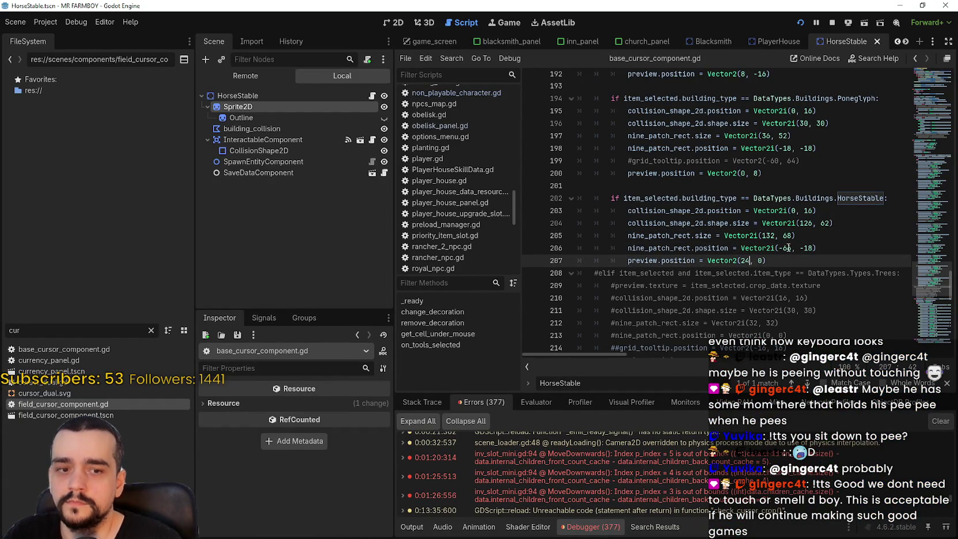
# Step: Set the outline's x offset on line 206 to -80, save, and check it in game
pyautogui.doubleClick(788, 248)
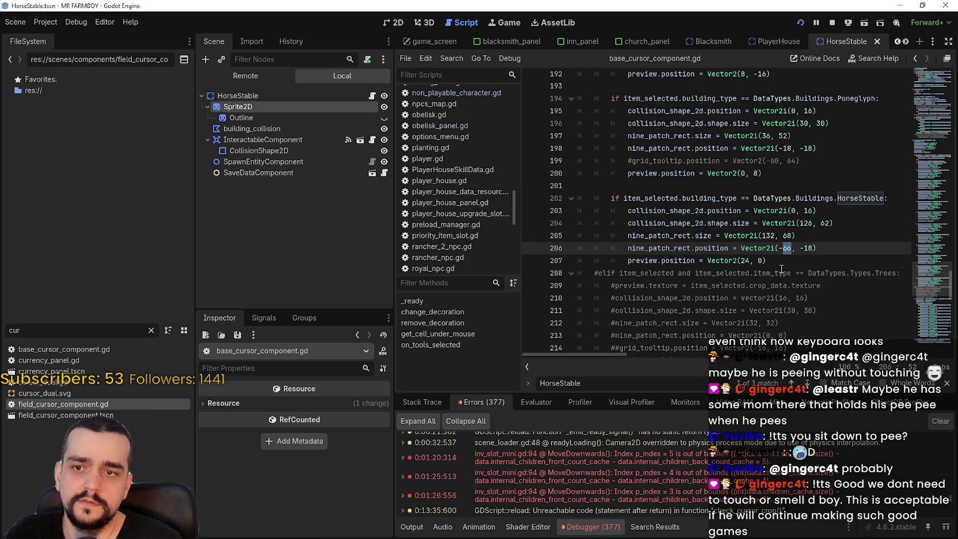
pyautogui.write('80')
pyautogui.hotkey('ctrl', 's')
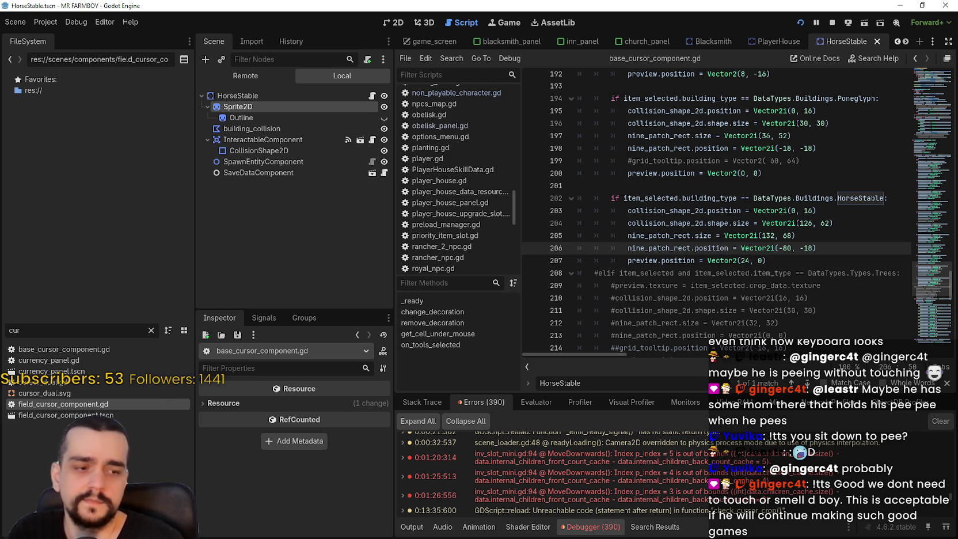
pyautogui.hotkey('alt', 'Tab')
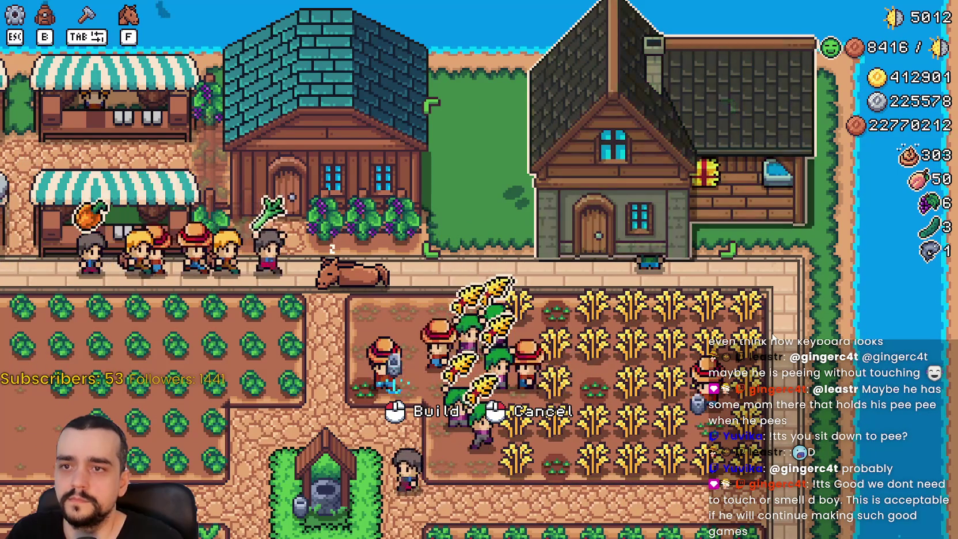
pyautogui.hotkey('alt', 'Tab')
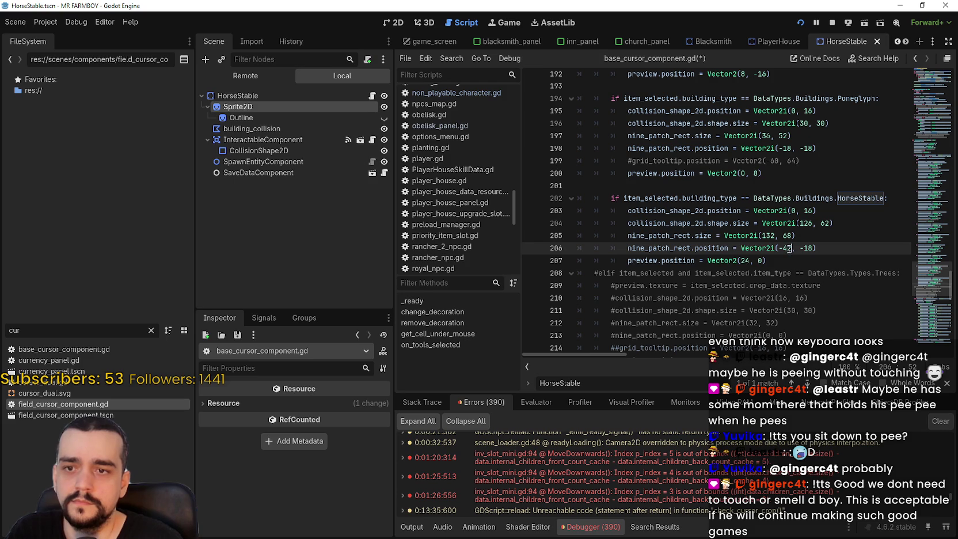
# Step: Save the outline x offset as -42 and test-place the stable in the game
pyautogui.hotkey('ctrl', 's')
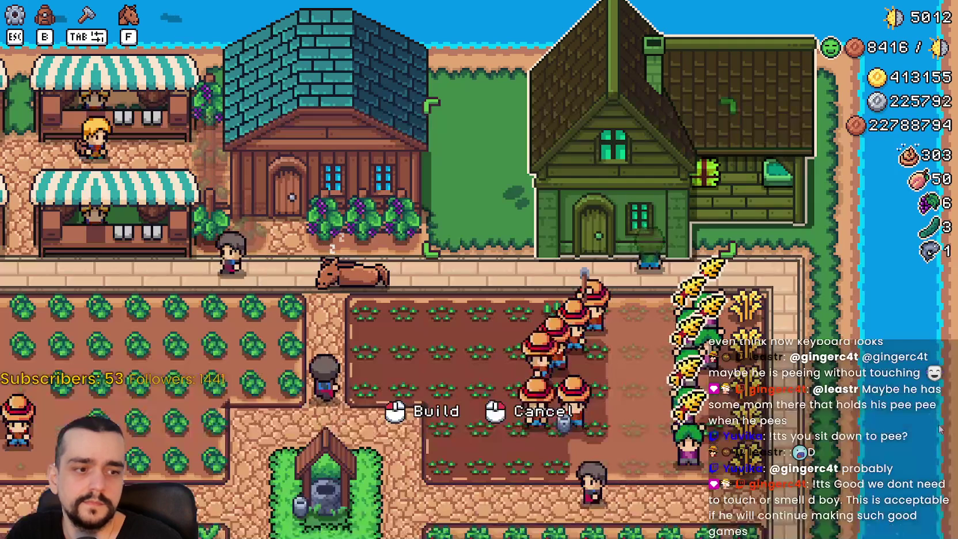
pyautogui.press('b')
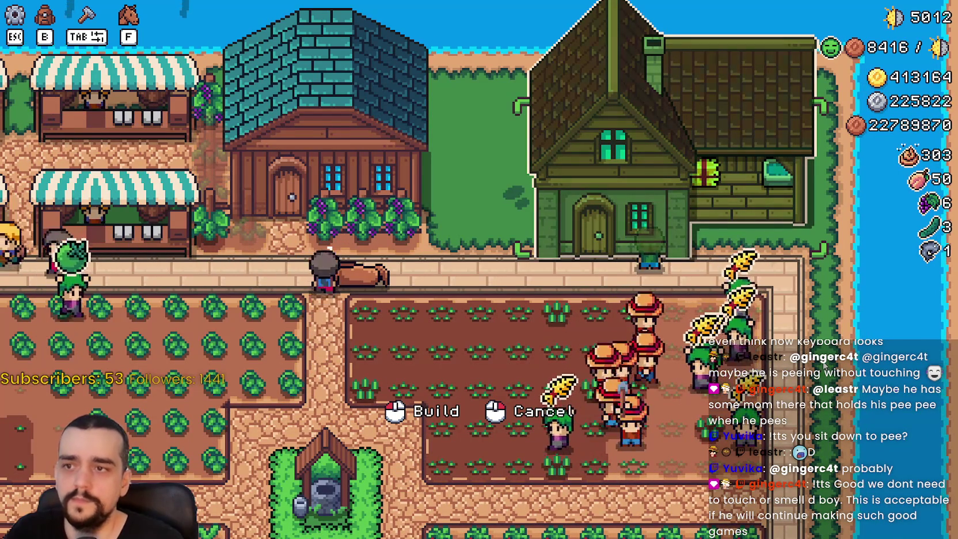
pyautogui.press('a')
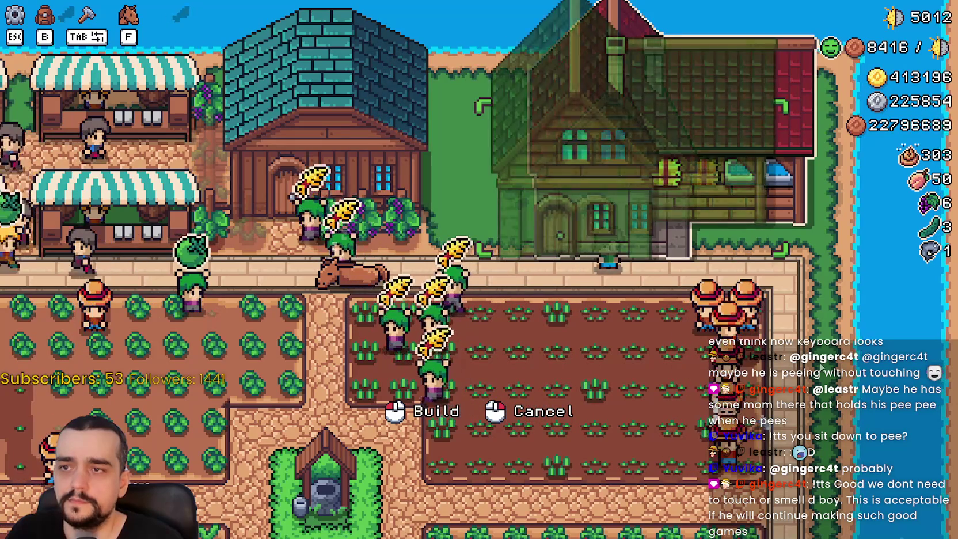
pyautogui.click(668, 144)
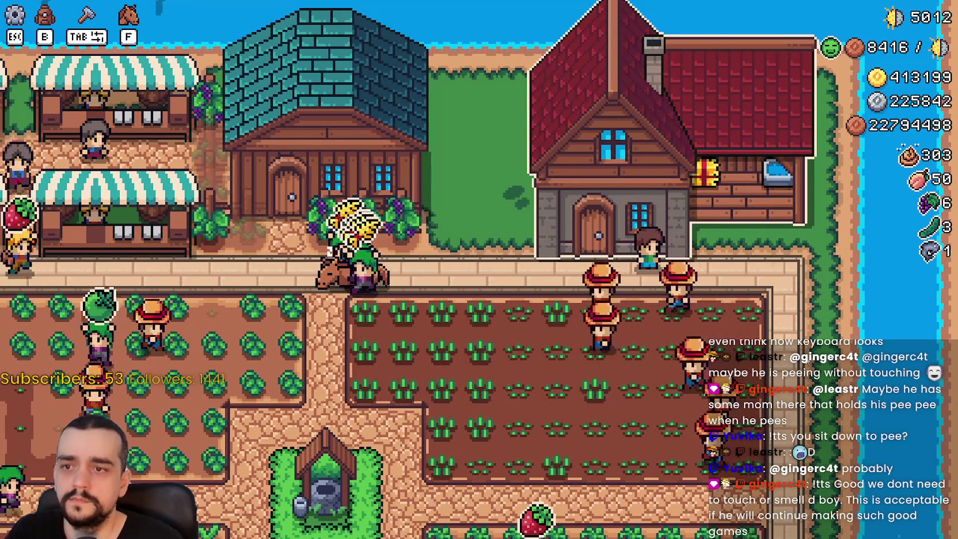
pyautogui.hotkey('alt', 'Tab')
pyautogui.click(793, 254)
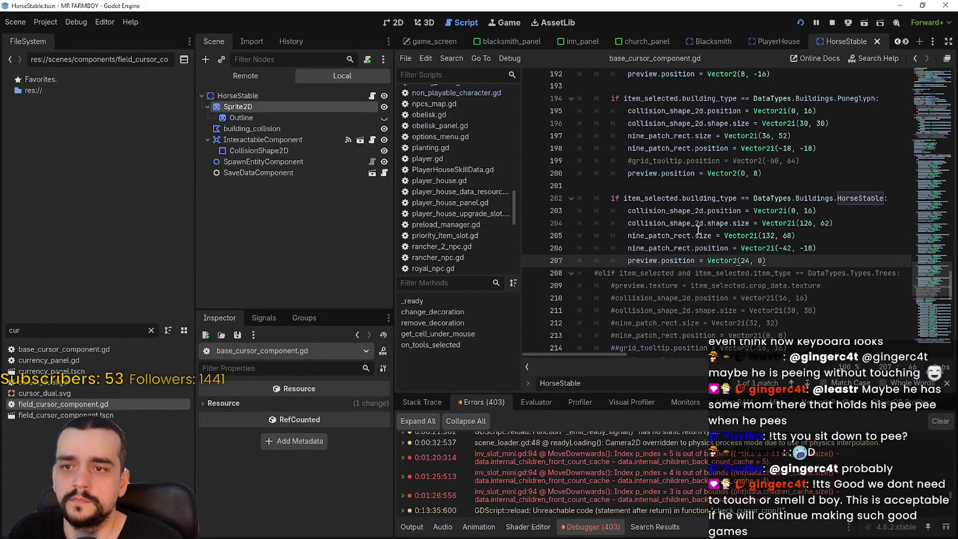
# Step: Set the collision shape x offset on line 203 to 24, save, and test placement in game
pyautogui.doubleClick(794, 211)
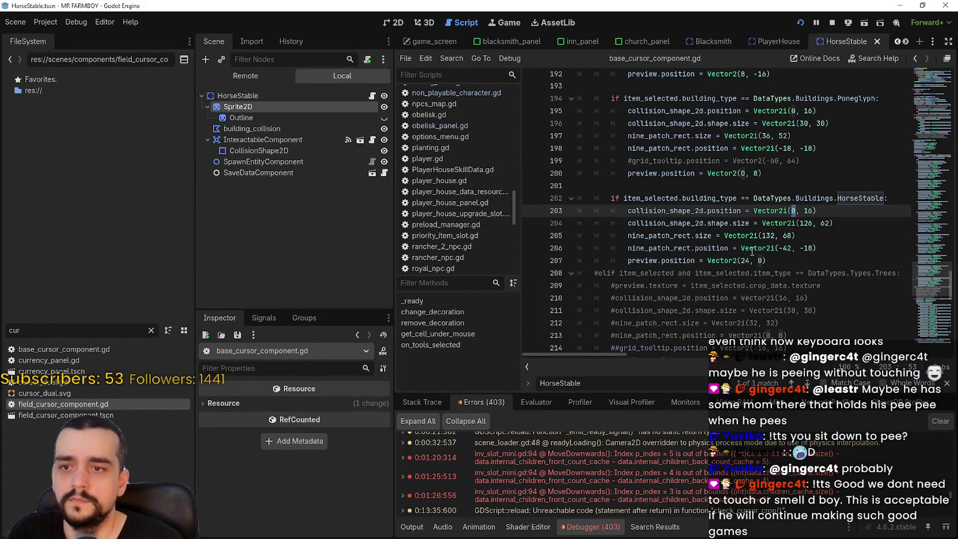
pyautogui.write('24')
pyautogui.hotkey('ctrl', 's')
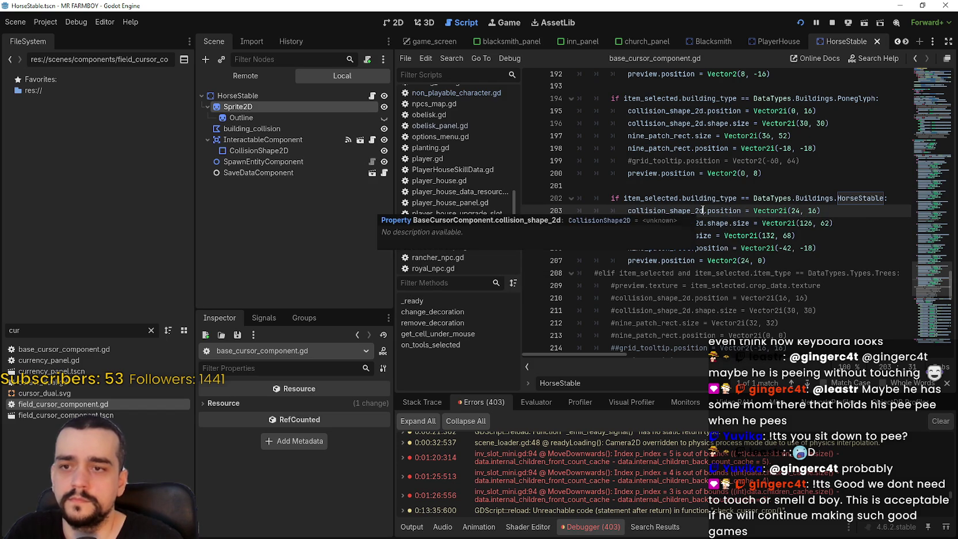
pyautogui.click(810, 266)
pyautogui.hotkey('alt', 'Tab')
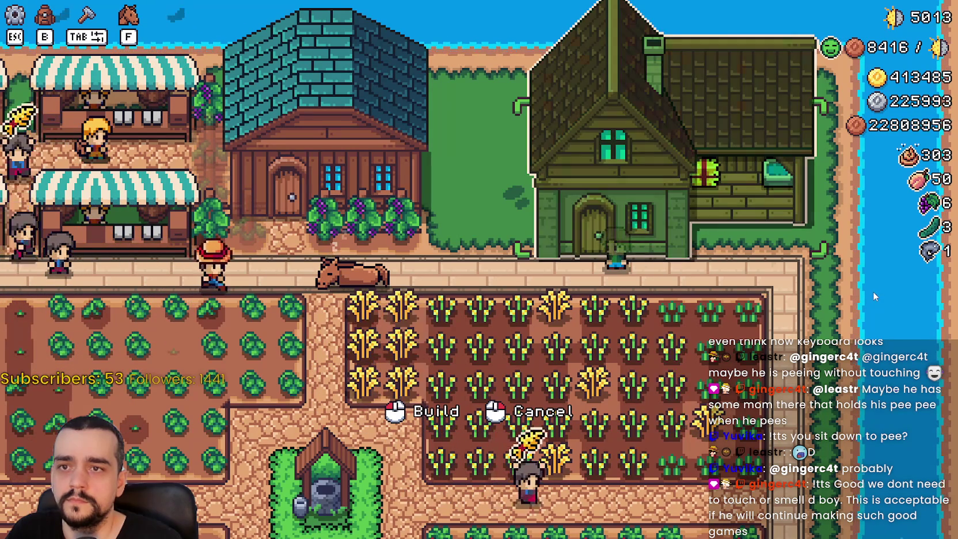
pyautogui.click(758, 318)
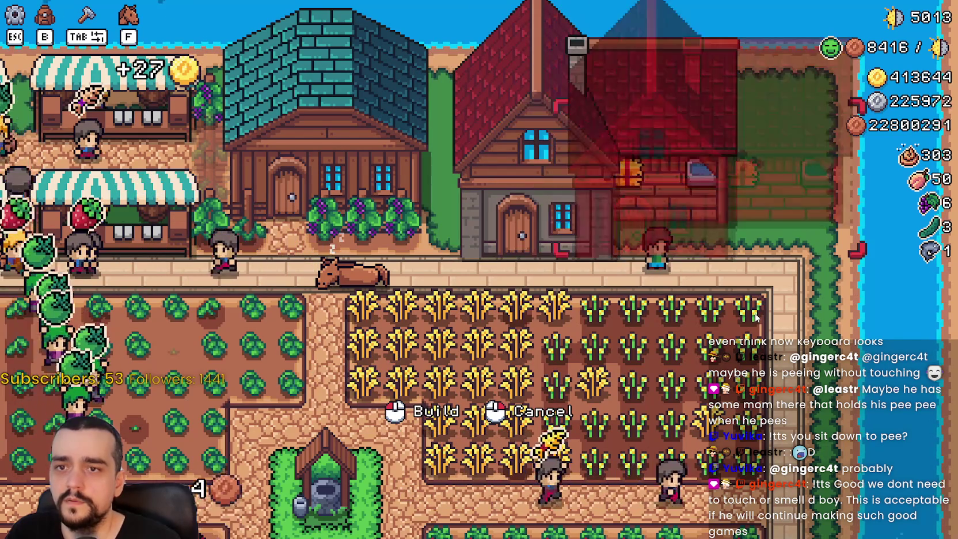
pyautogui.rightClick(756, 317)
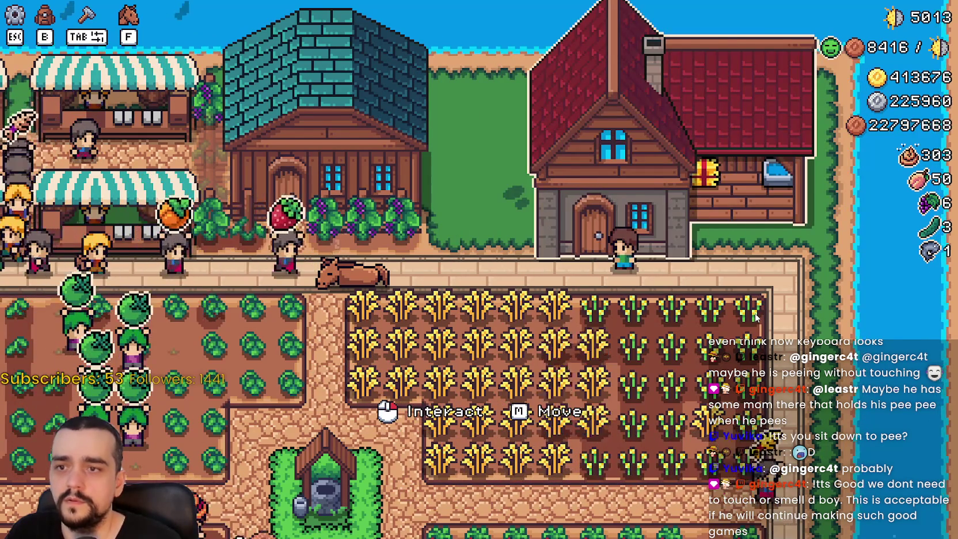
pyautogui.hotkey('alt', 'Tab')
# Step: Change the collision x offset to 26 and then 32, saving each time
pyautogui.doubleClick(795, 210)
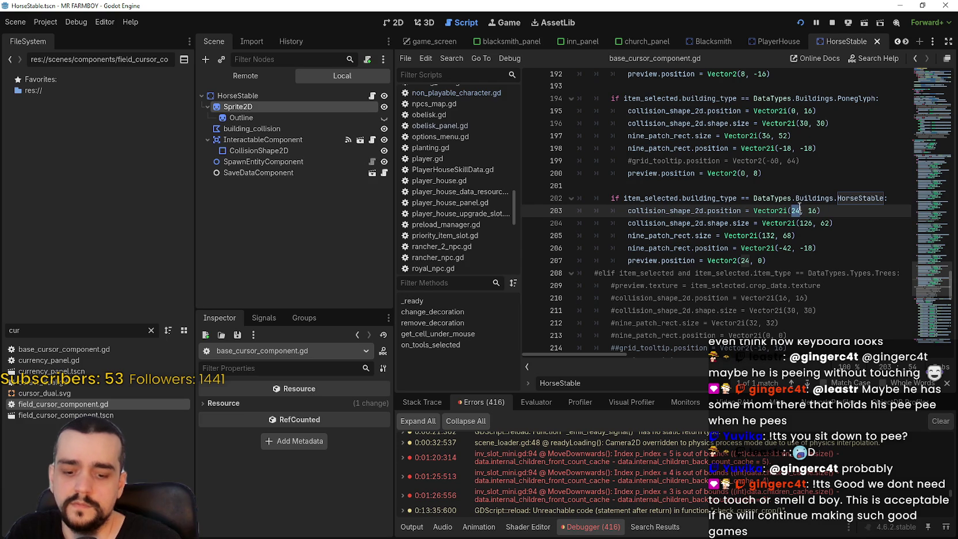
pyautogui.write('26')
pyautogui.hotkey('ctrl', 's')
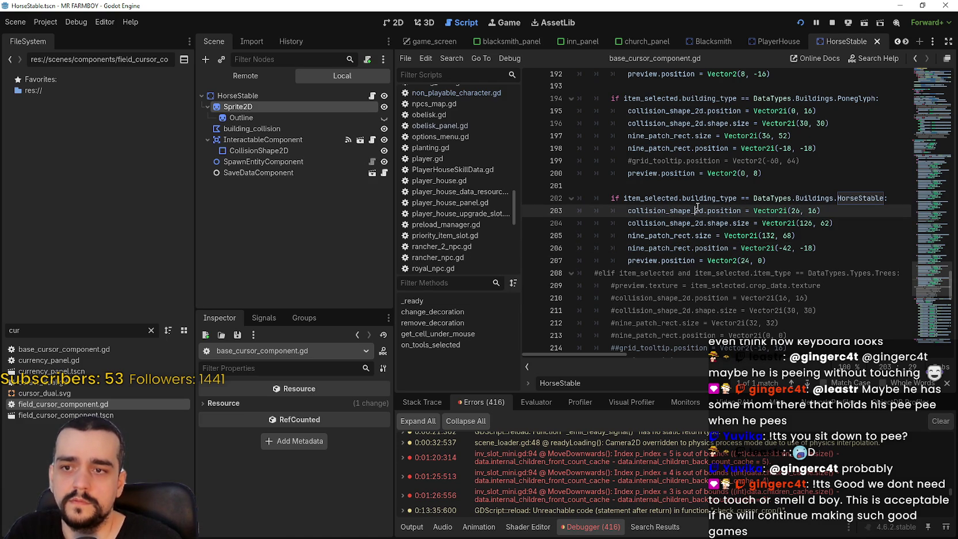
pyautogui.hotkey('alt', 'Tab')
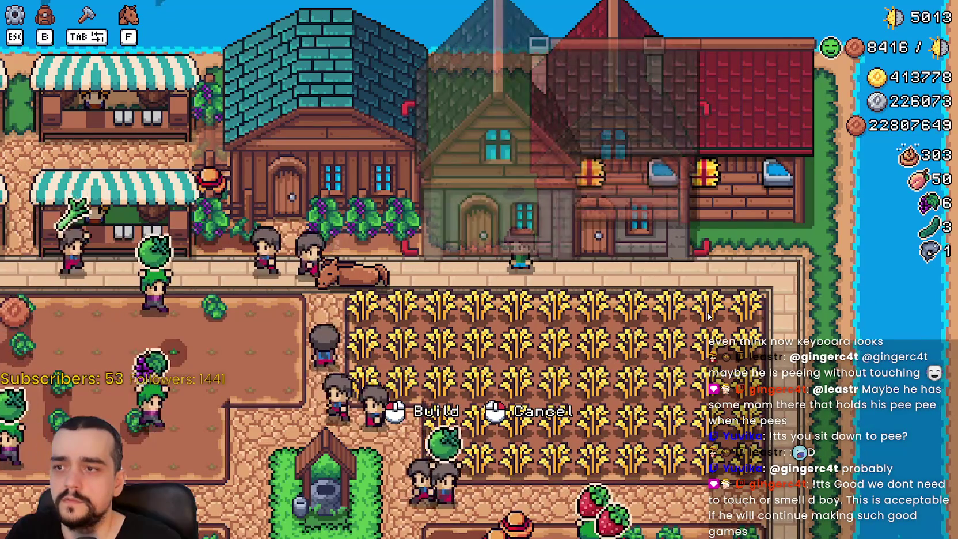
pyautogui.hotkey('alt', 'Tab')
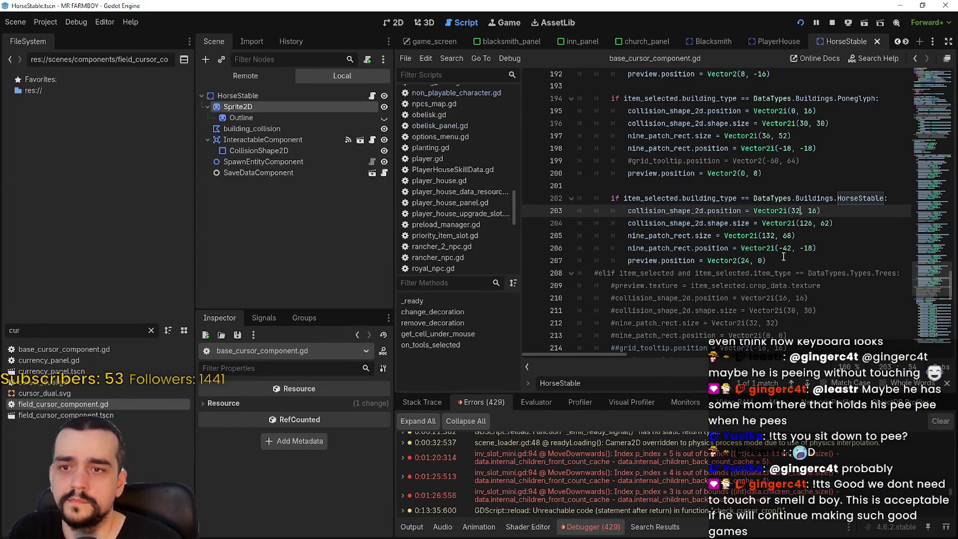
pyautogui.hotkey('ctrl', 's')
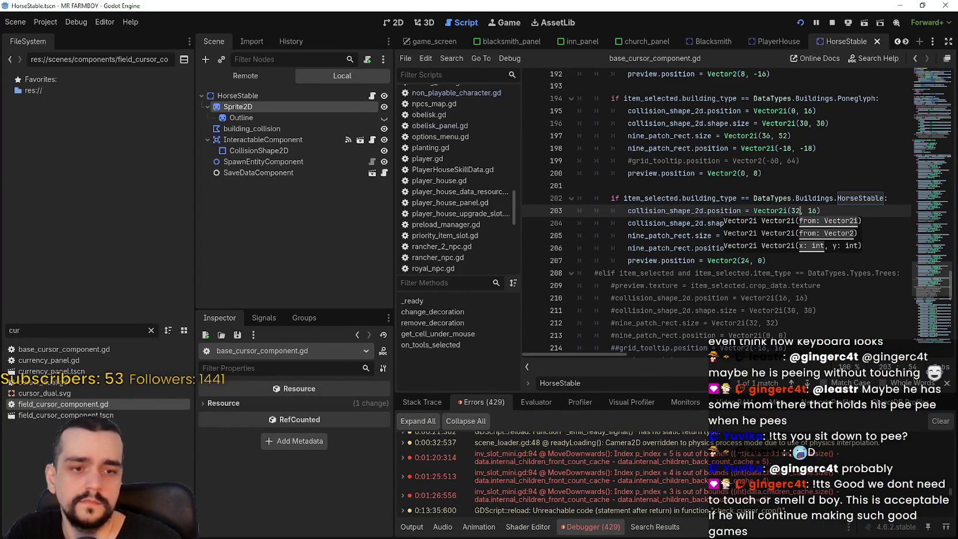
# Step: Walk the stable preview left and right over the house, cancel it, and pause the game
pyautogui.hotkey('alt', 'Tab')
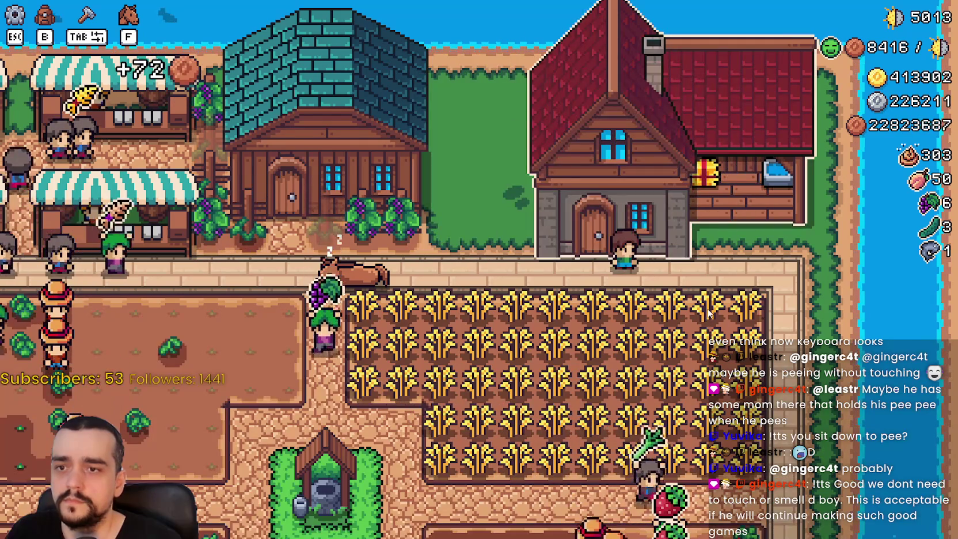
pyautogui.press('a')
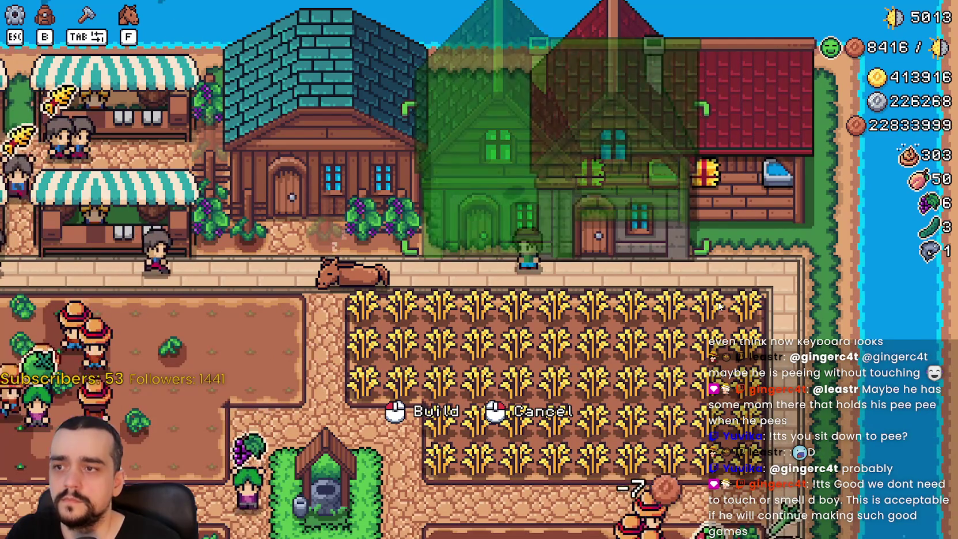
pyautogui.press('a')
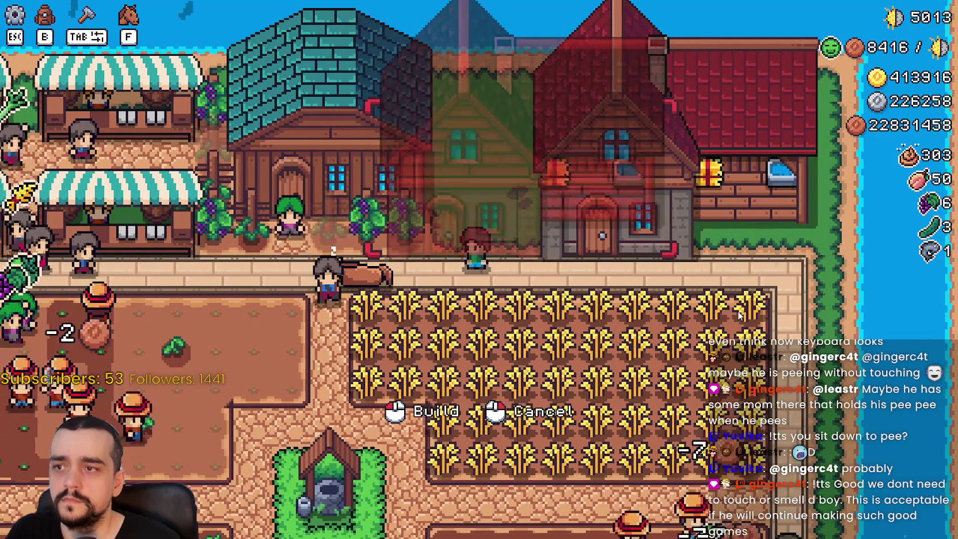
pyautogui.press('d')
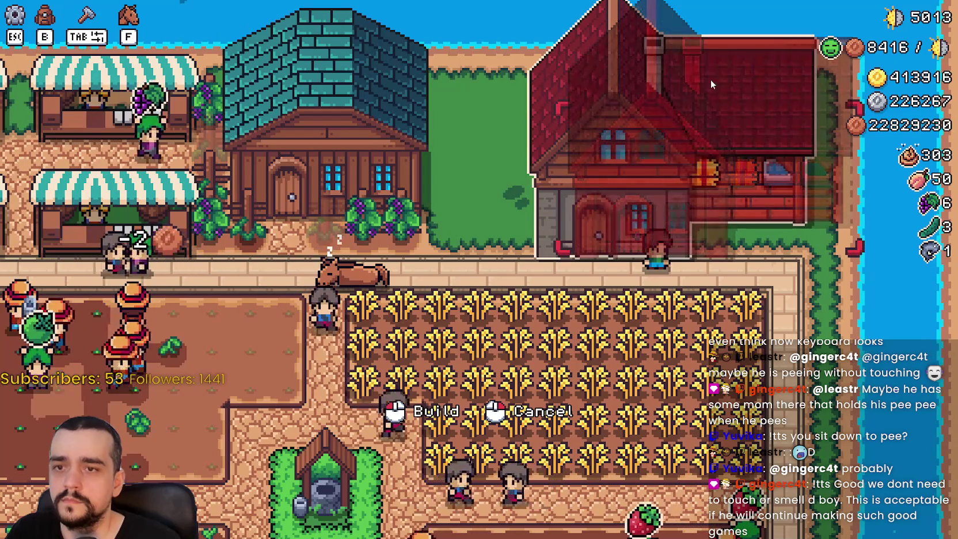
pyautogui.press('Escape')
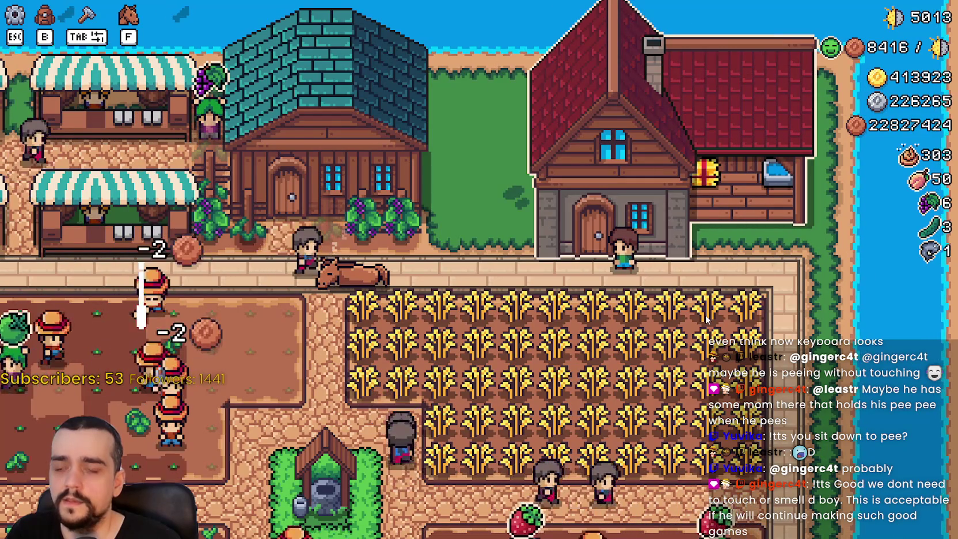
pyautogui.press('Escape')
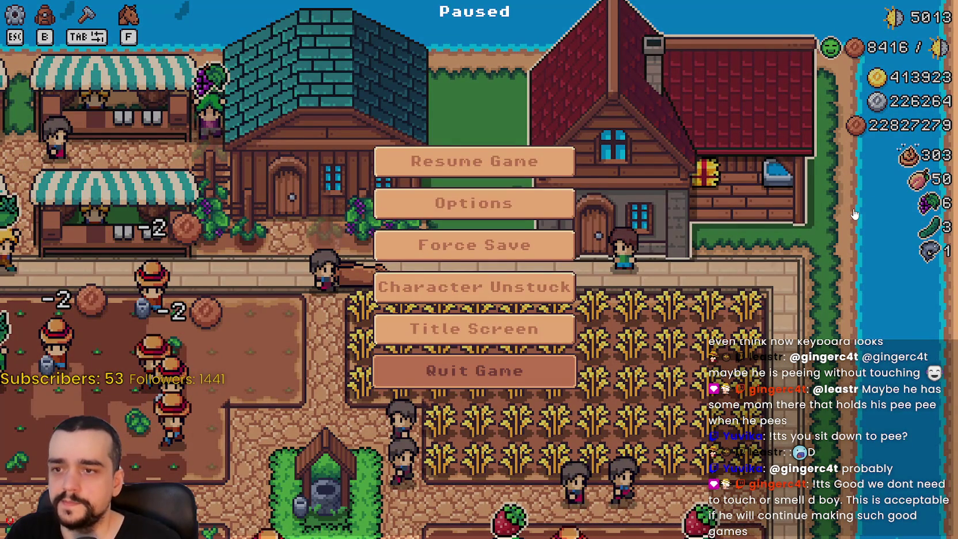
# Step: Stop the game, enable Debug > Visible Collision Shapes, and run the project again
pyautogui.press('Escape')
pyautogui.press('F8')
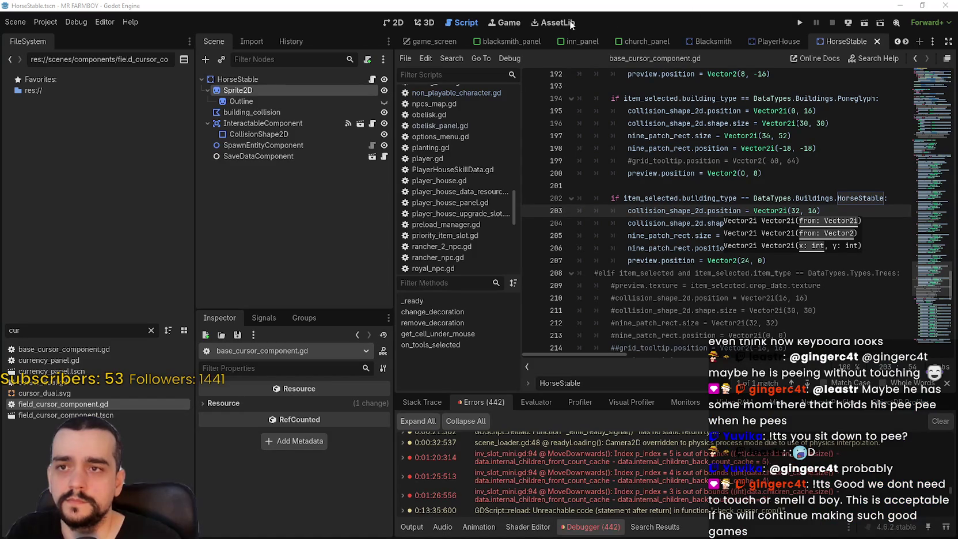
pyautogui.click(50, 22)
pyautogui.click(49, 22)
pyautogui.click(76, 22)
pyautogui.click(107, 66)
pyautogui.click(801, 26)
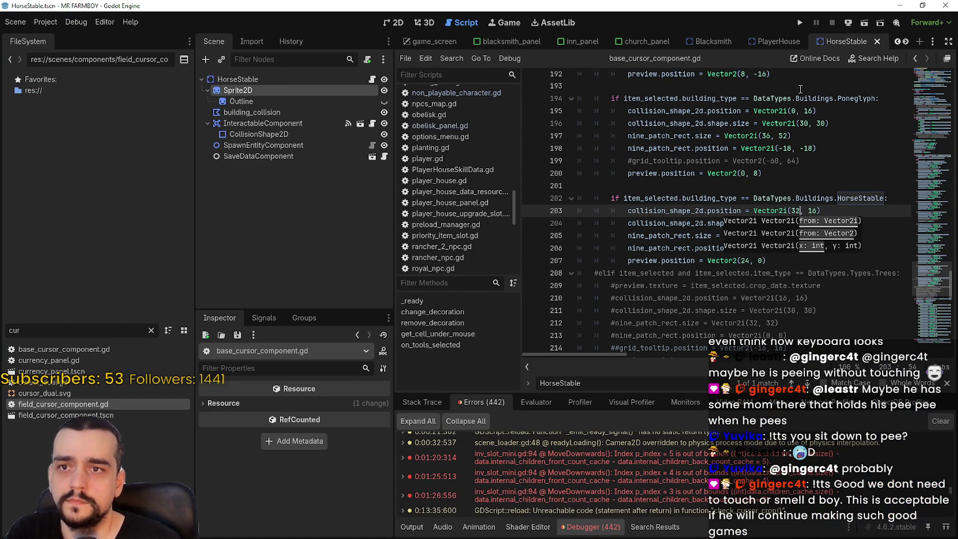
pyautogui.click(801, 23)
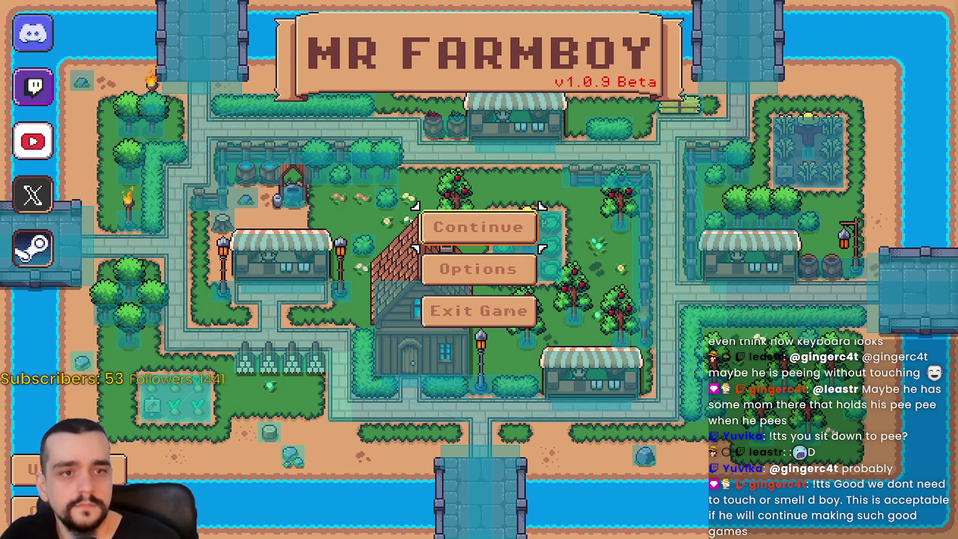
# Step: Continue from the title menu and load Save 10
pyautogui.click(472, 228)
pyautogui.scroll(-1, 466, 240)
pyautogui.scroll(1, 466, 240)
pyautogui.scroll(-5, 455, 276)
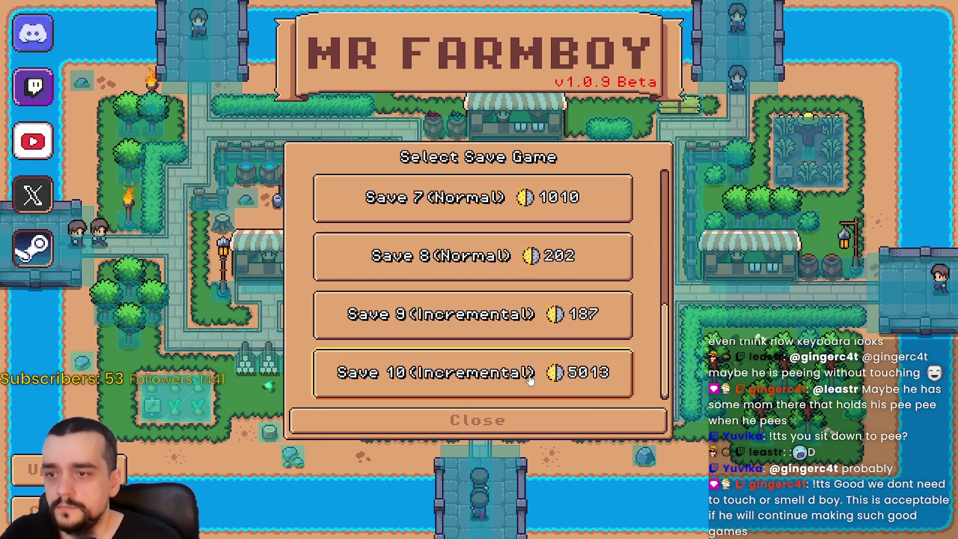
pyautogui.click(403, 380)
pyautogui.click(403, 384)
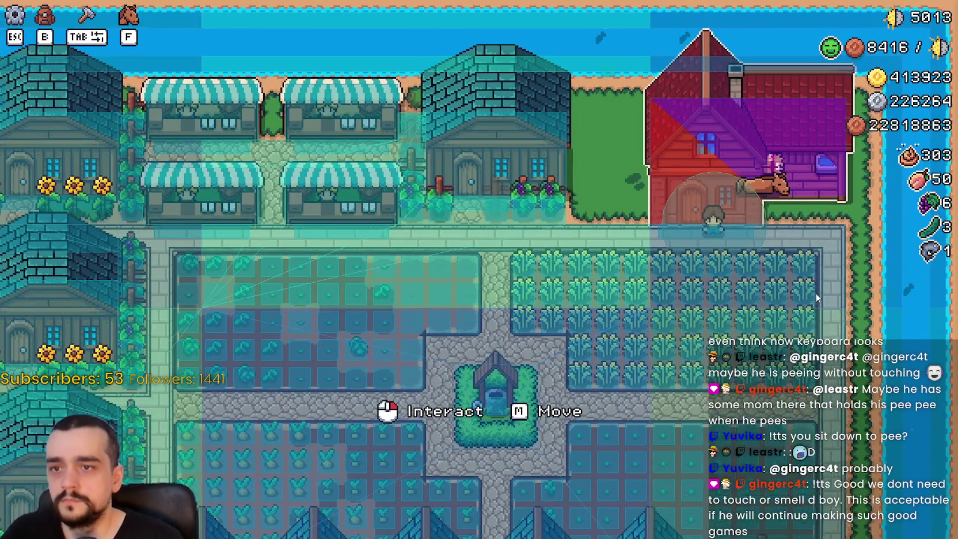
# Step: Pan and zoom the camera across town up toward the red stable
pyautogui.scroll(3, 815, 293)
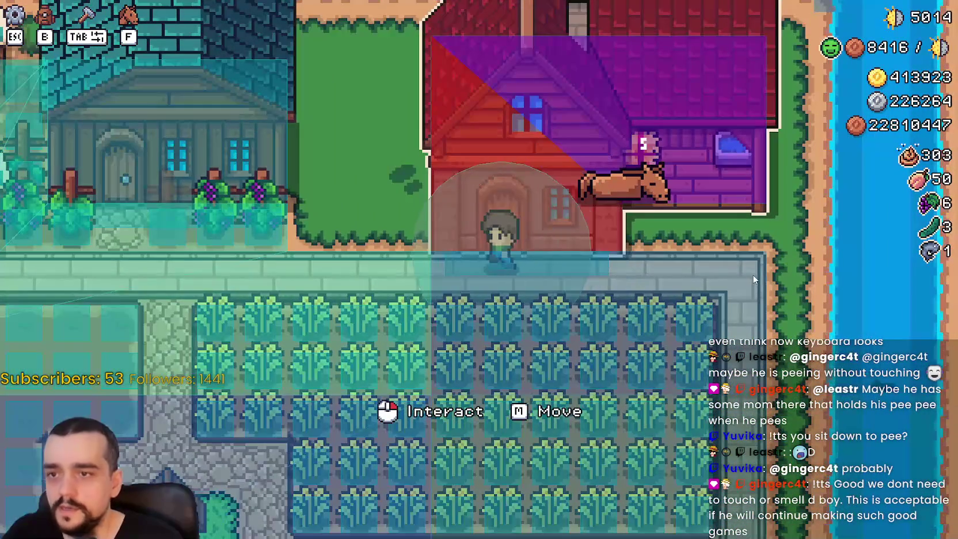
pyautogui.press('a')
pyautogui.scroll(-5, 752, 273)
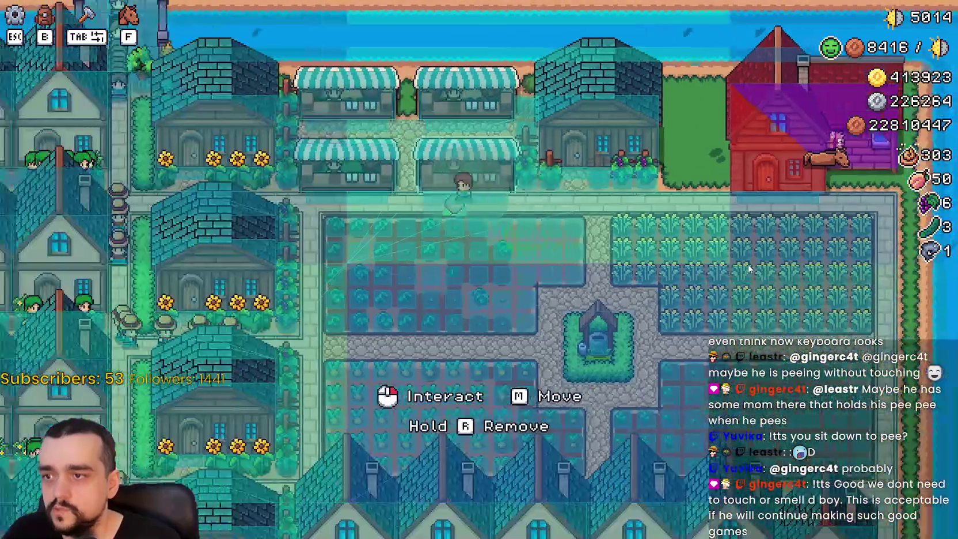
pyautogui.scroll(-3, 687, 234)
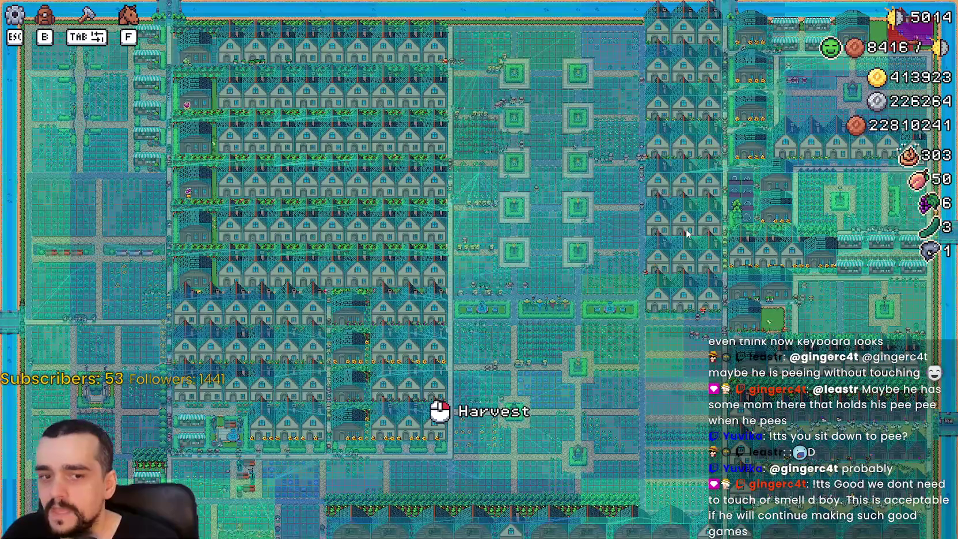
pyautogui.scroll(5, 626, 215)
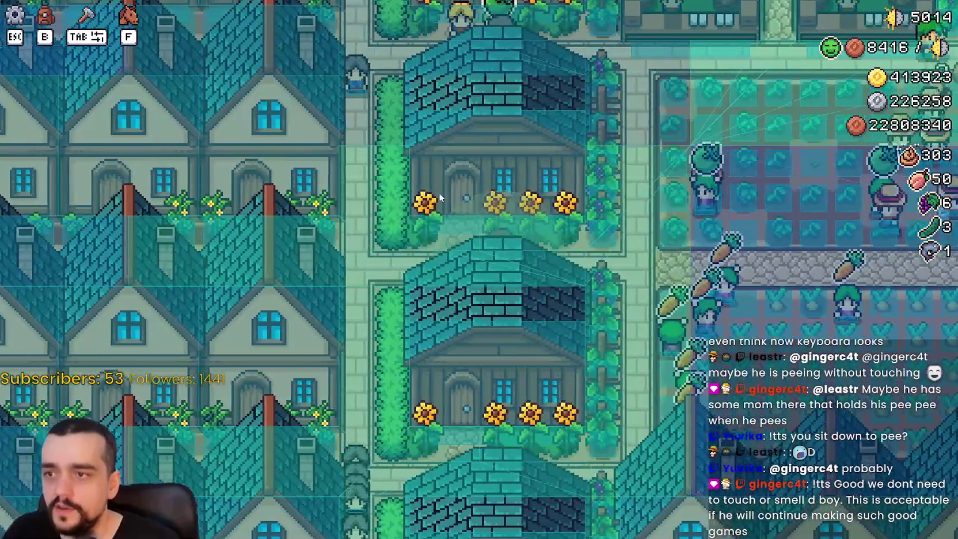
pyautogui.press('d')
pyautogui.press('d')
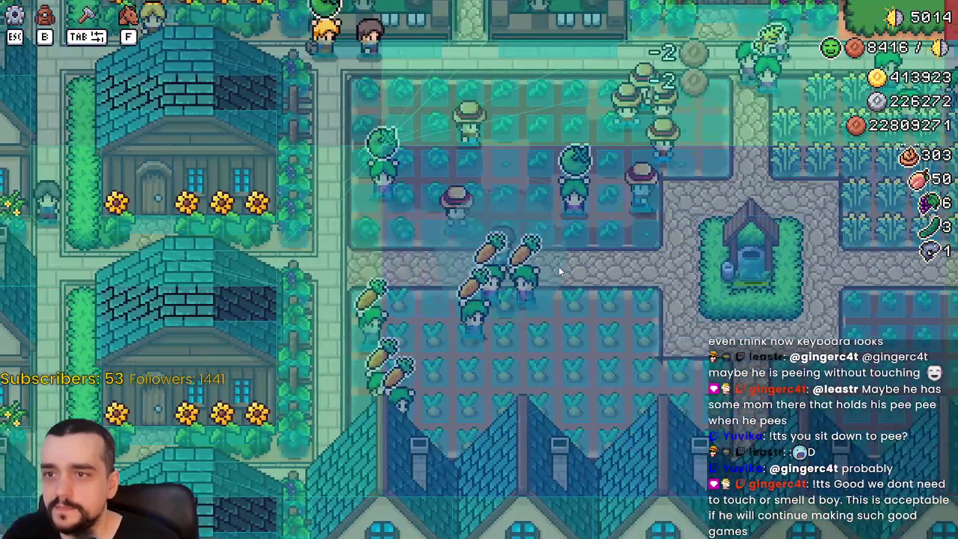
pyautogui.scroll(-2, 559, 262)
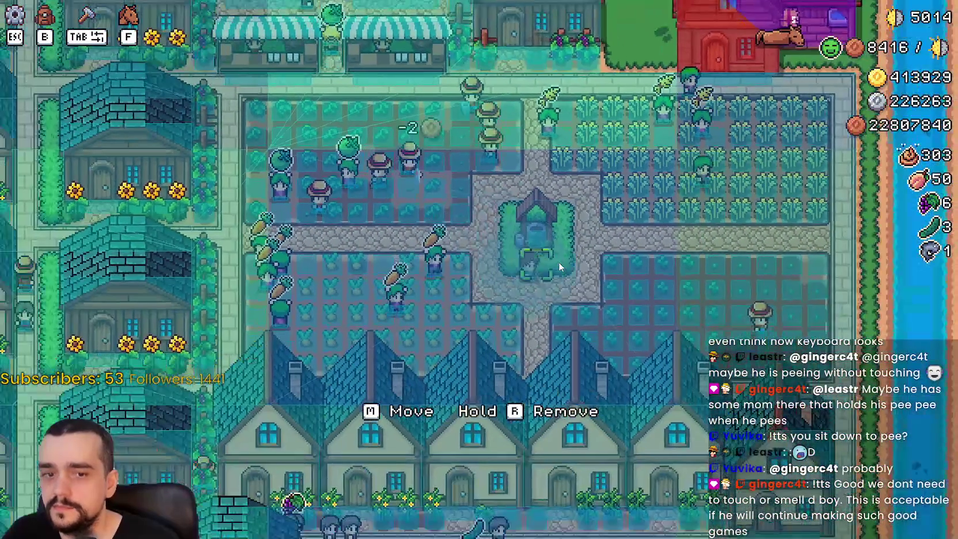
pyautogui.scroll(2, 558, 262)
pyautogui.press('s')
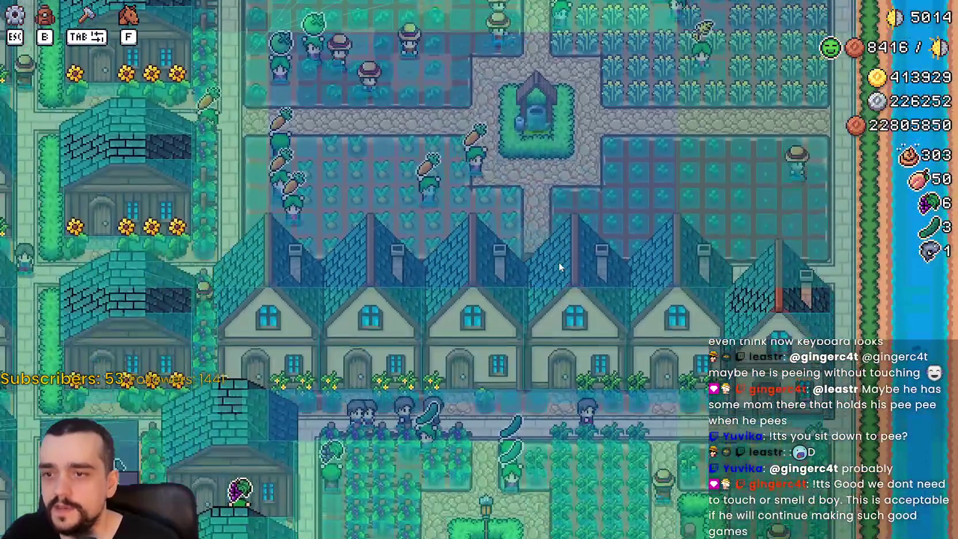
pyautogui.scroll(-2, 559, 262)
pyautogui.scroll(2, 558, 260)
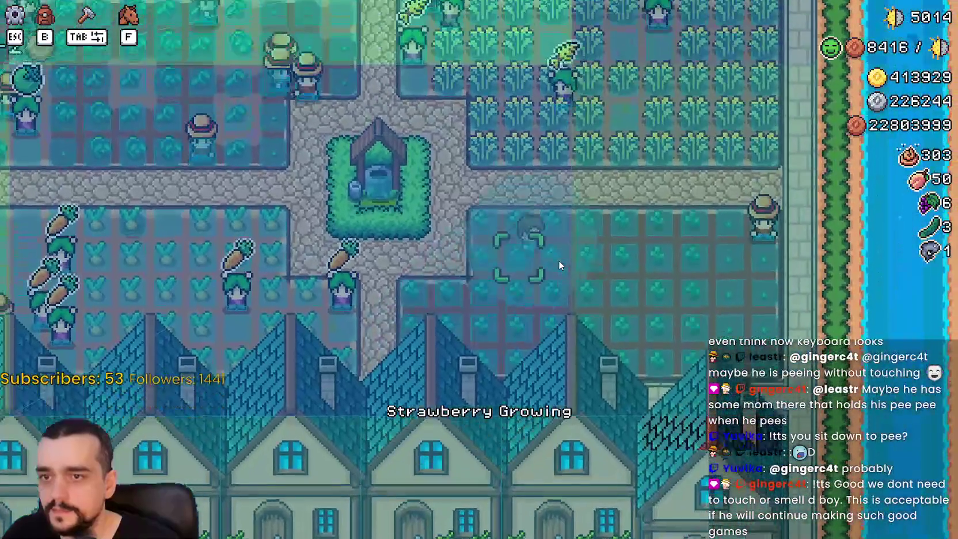
pyautogui.press('w')
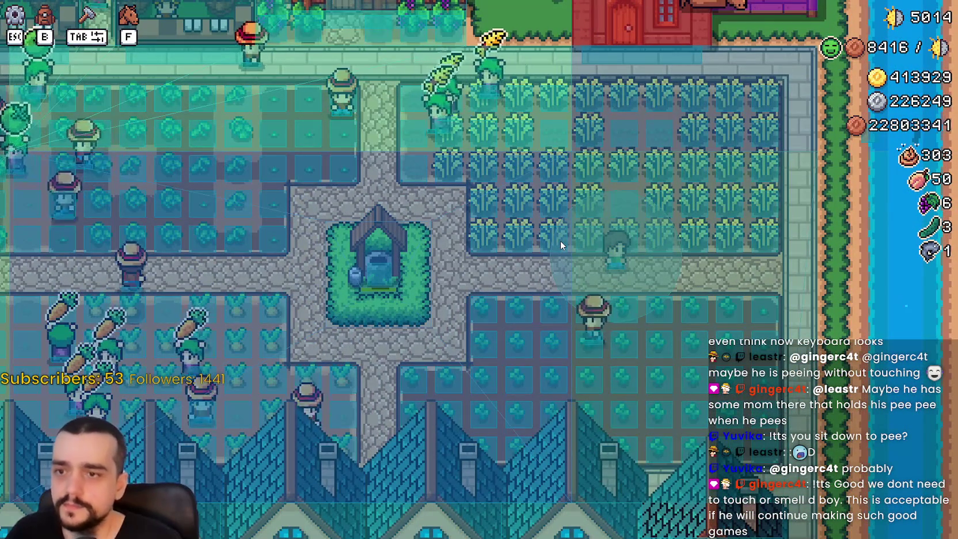
pyautogui.scroll(-3, 560, 241)
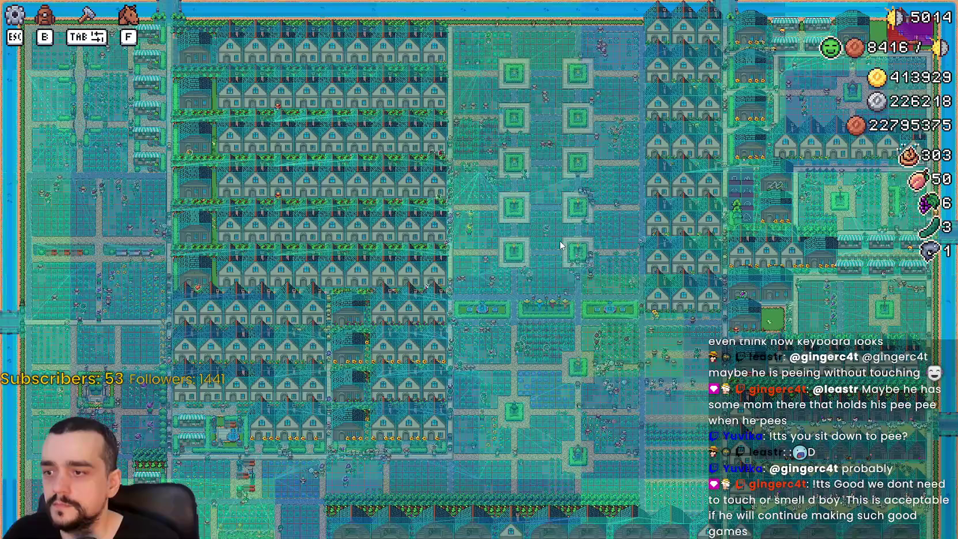
pyautogui.scroll(5, 560, 245)
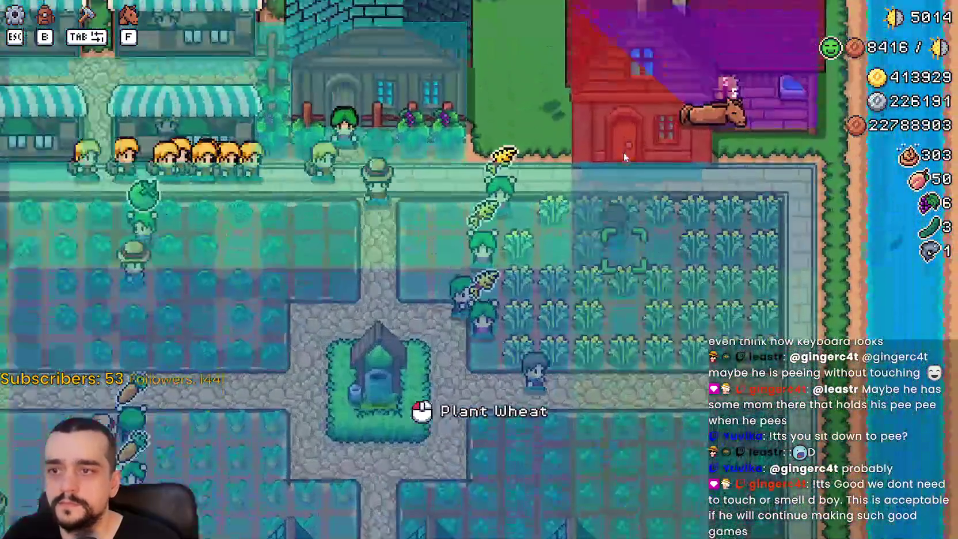
pyautogui.press('w')
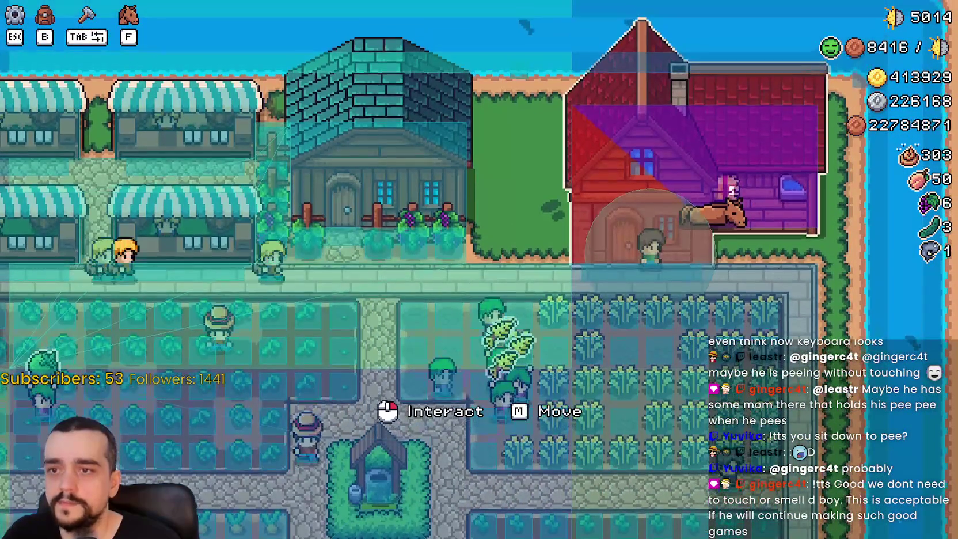
pyautogui.scroll(4, 748, 242)
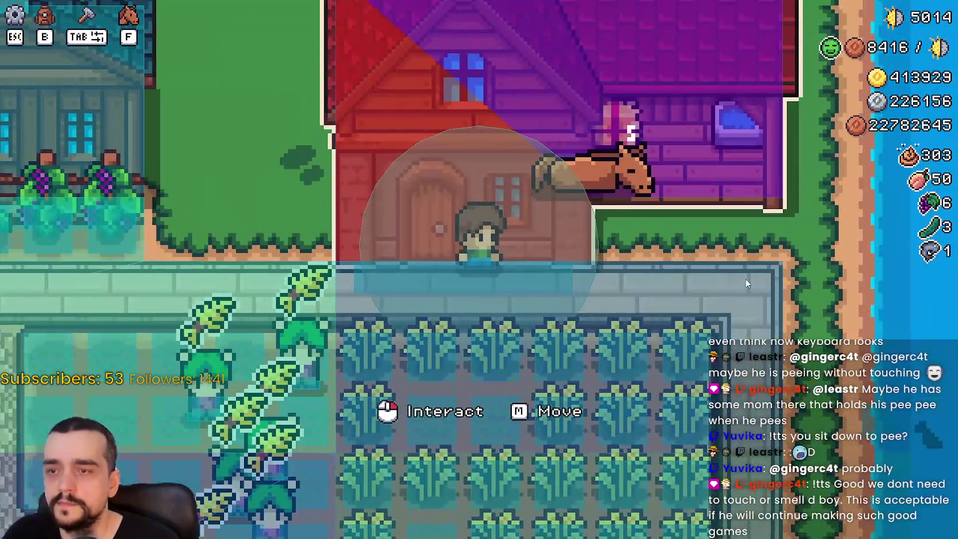
pyautogui.scroll(-2, 745, 279)
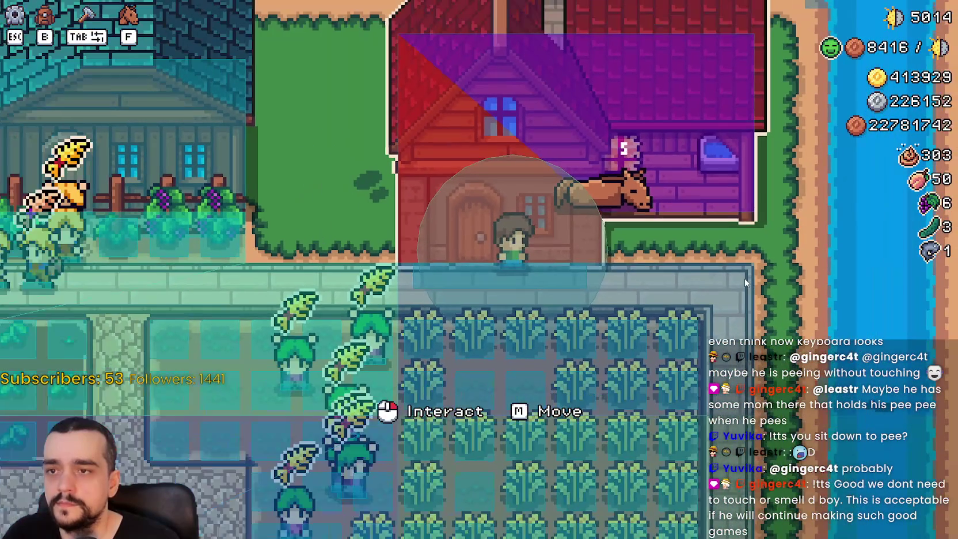
# Step: Pick up the horse stable and shift its placement preview left and right a few tiles
pyautogui.press('m')
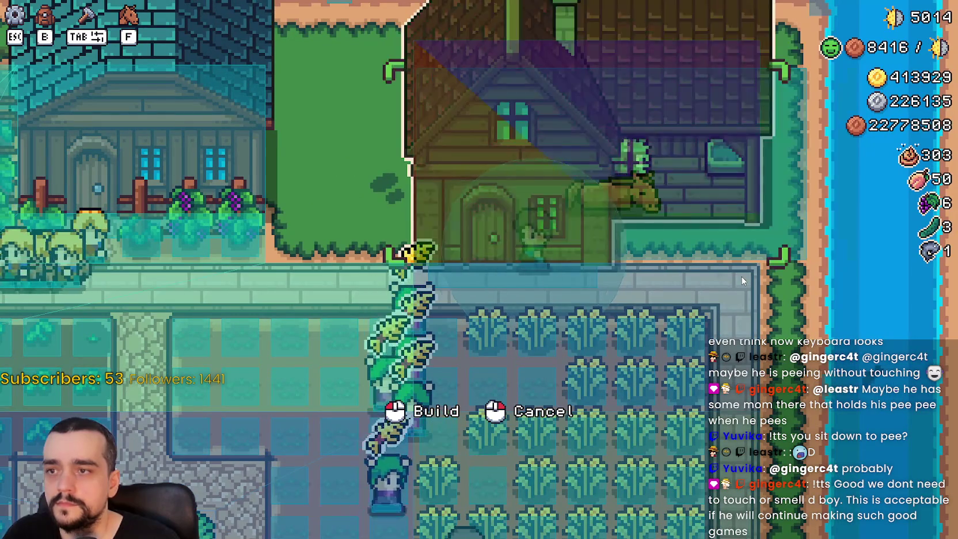
pyautogui.press('a')
pyautogui.press('a')
pyautogui.press('a')
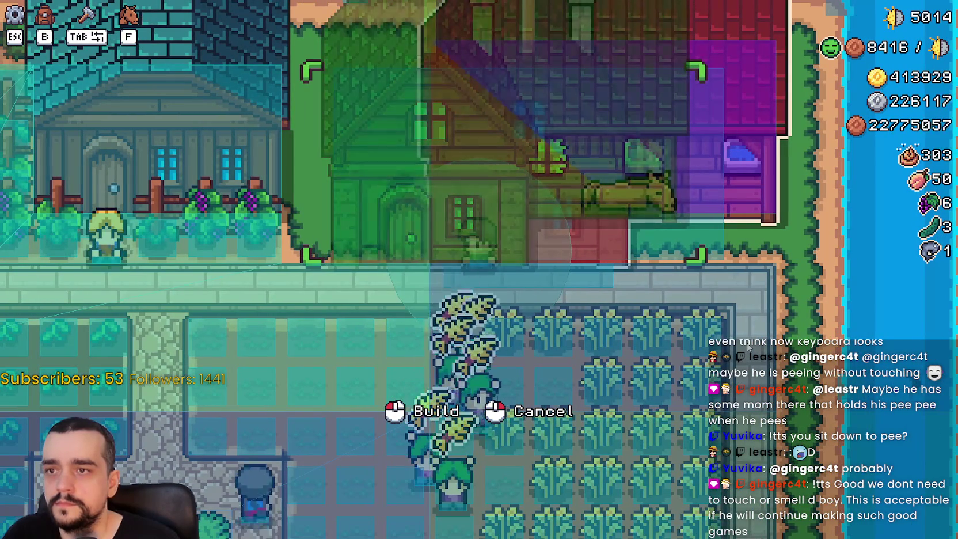
pyautogui.press('a')
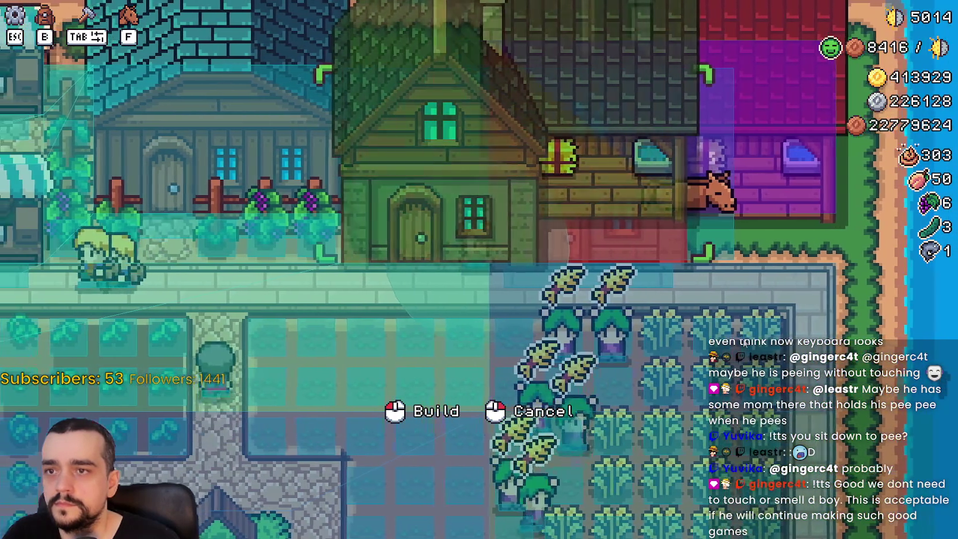
pyautogui.press('d')
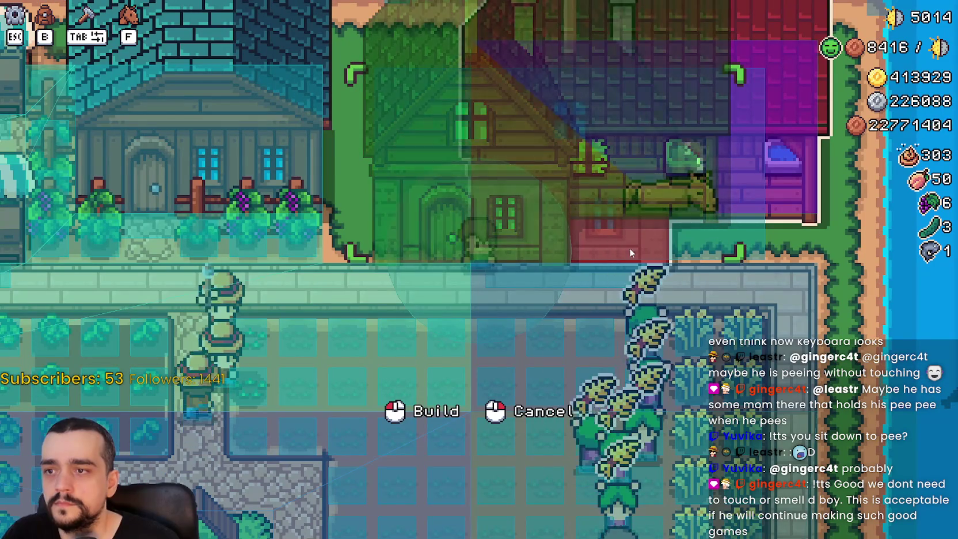
pyautogui.press('d')
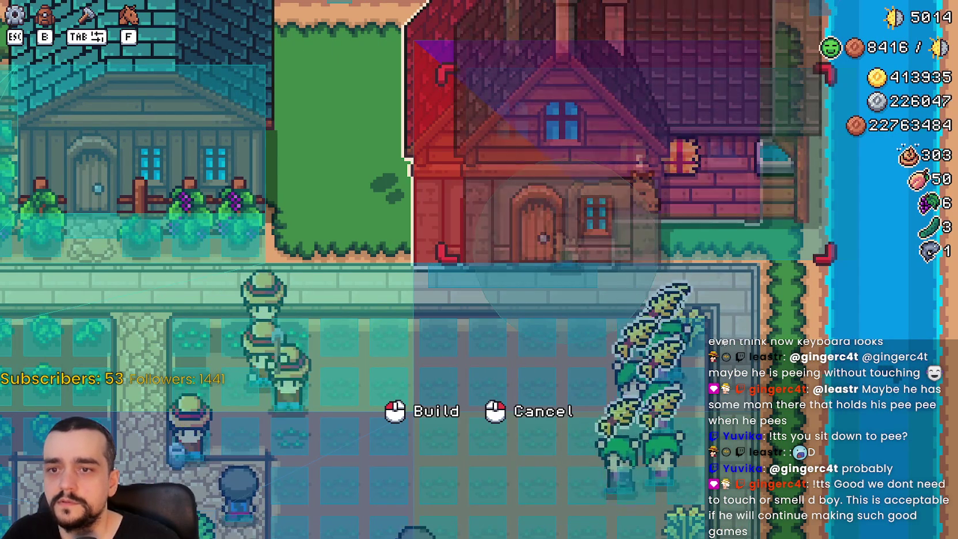
pyautogui.press('a')
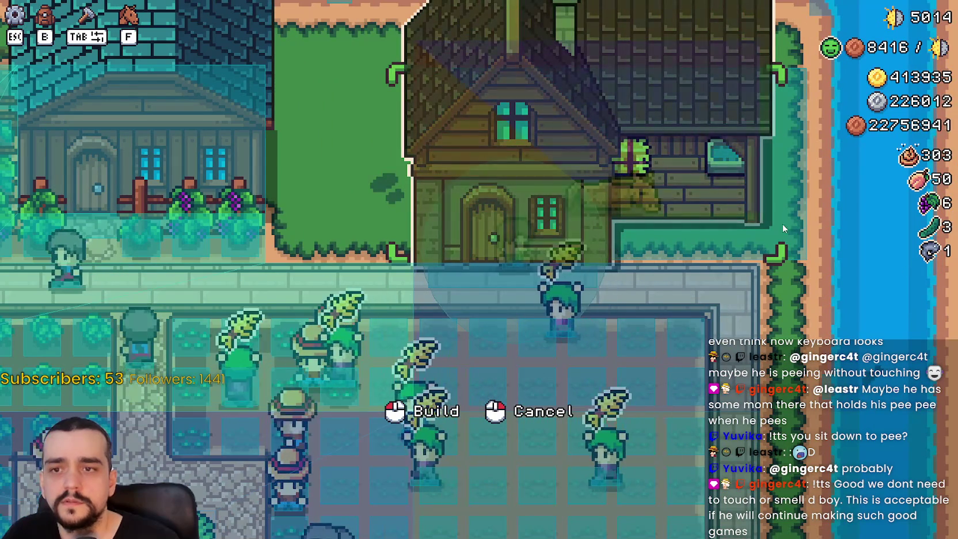
# Step: Stop the game, save the script, and select the collision width value 126
pyautogui.press('F8')
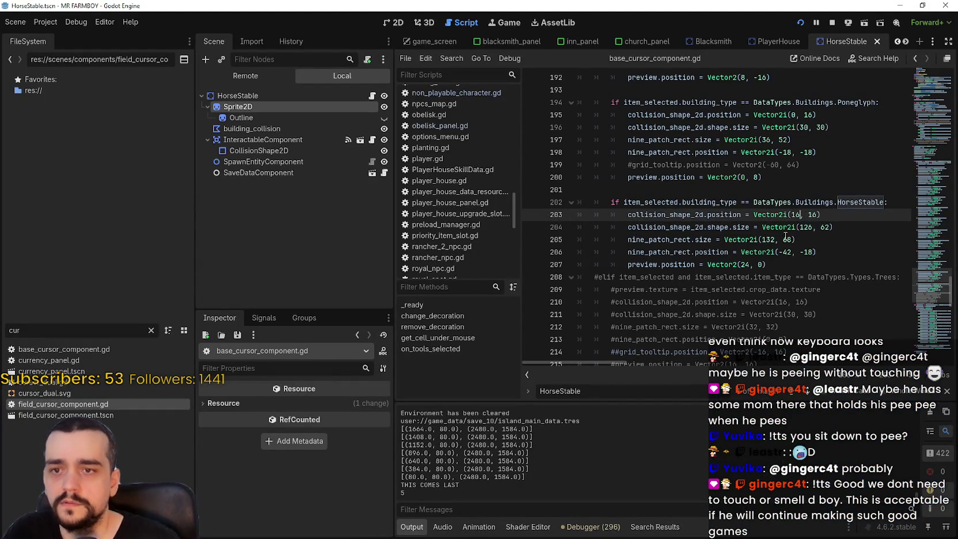
pyautogui.hotkey('ctrl', 's')
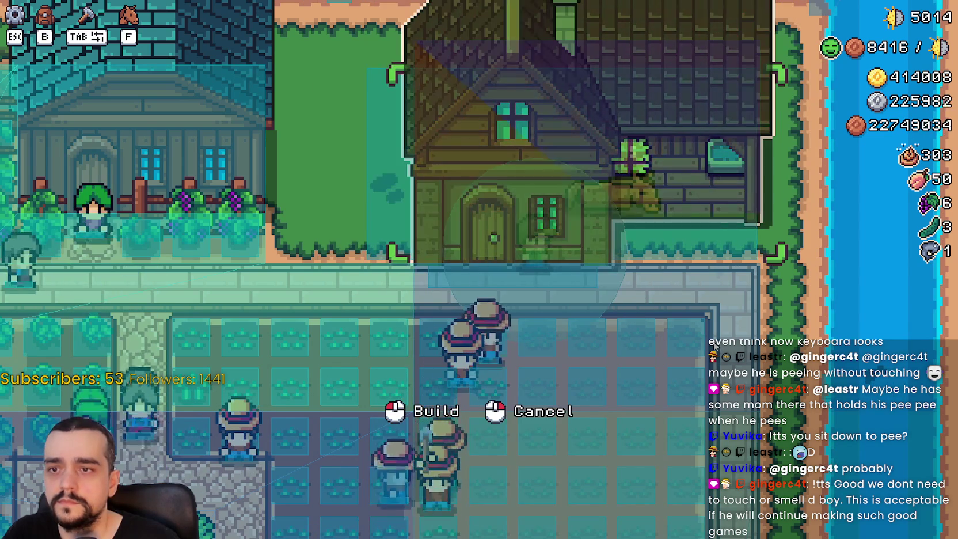
pyautogui.scroll(3, 756, 296)
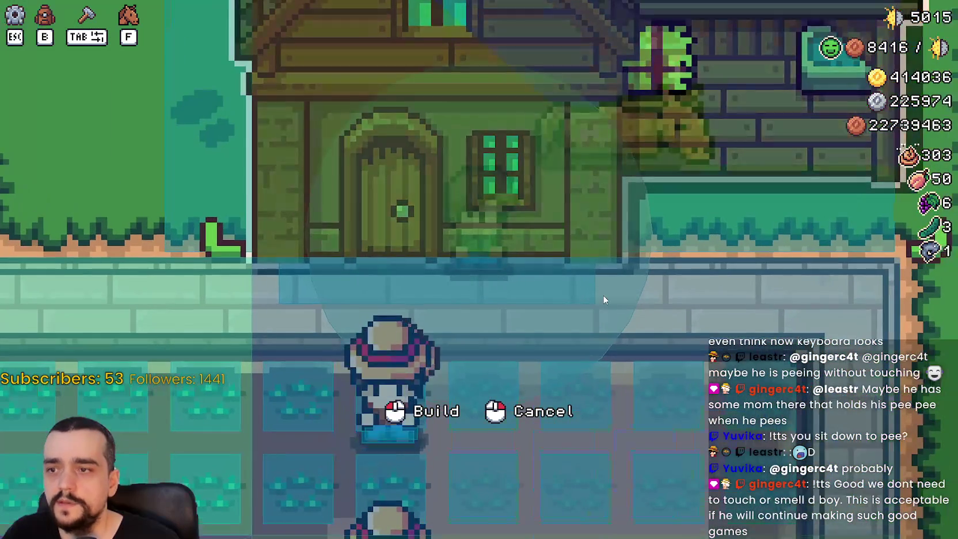
pyautogui.scroll(-3, 651, 349)
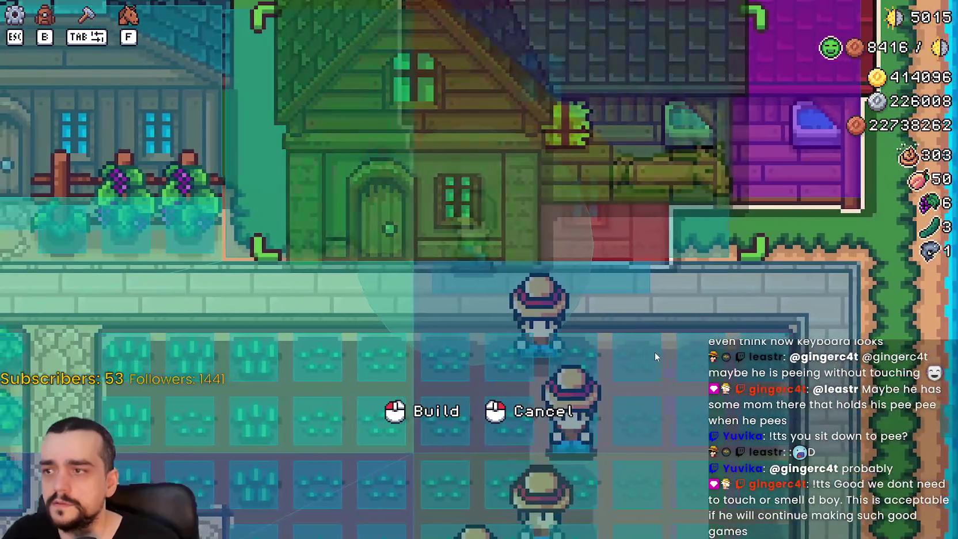
pyautogui.scroll(3, 272, 241)
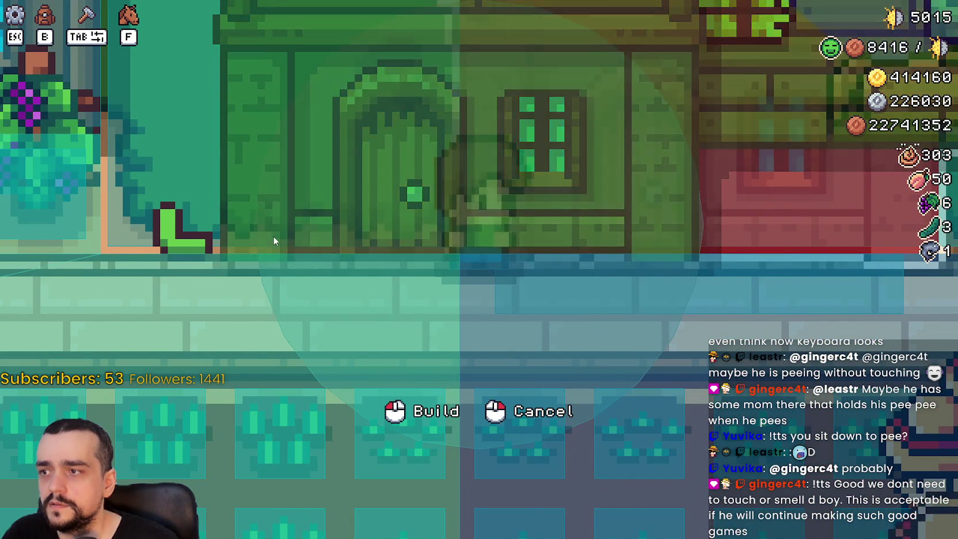
pyautogui.scroll(-2, 272, 236)
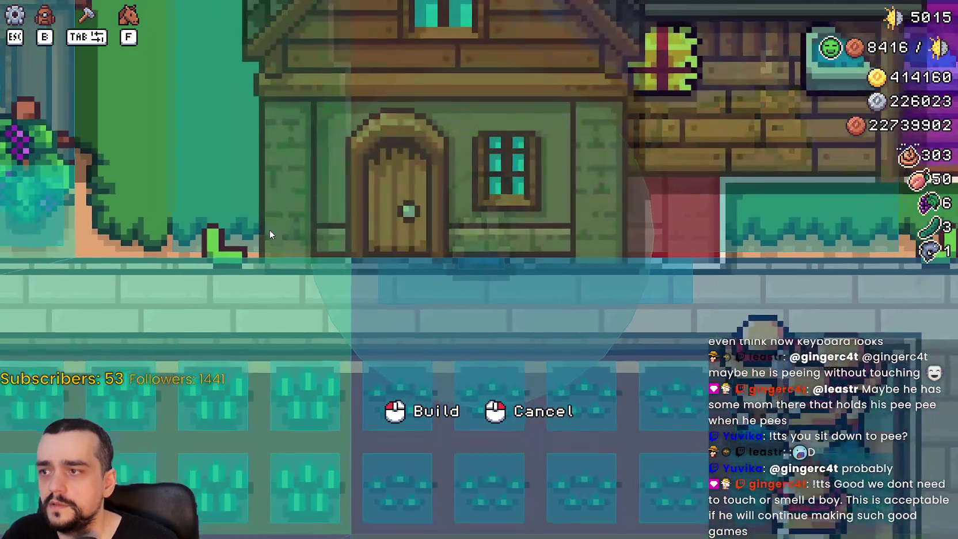
pyautogui.scroll(-3, 271, 230)
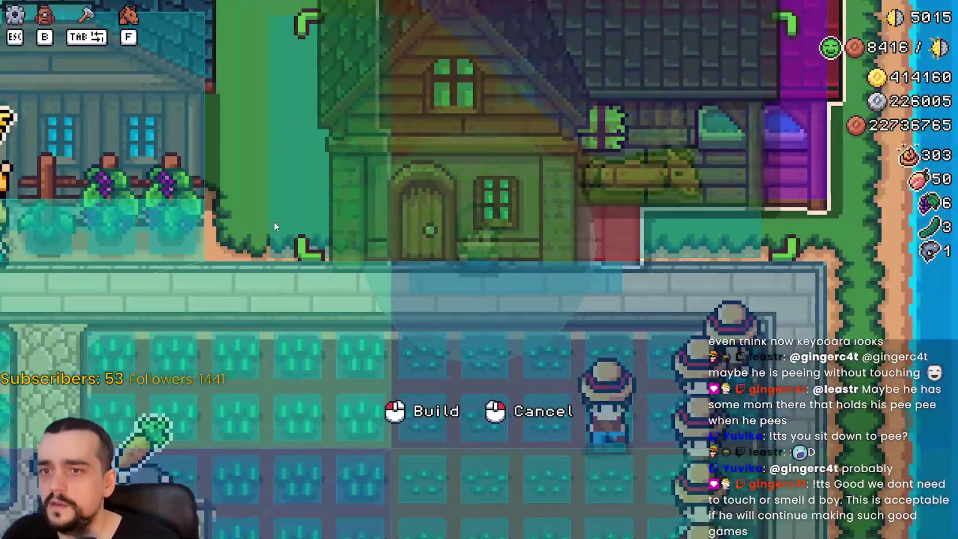
pyautogui.scroll(2, 699, 195)
pyautogui.scroll(-1, 697, 192)
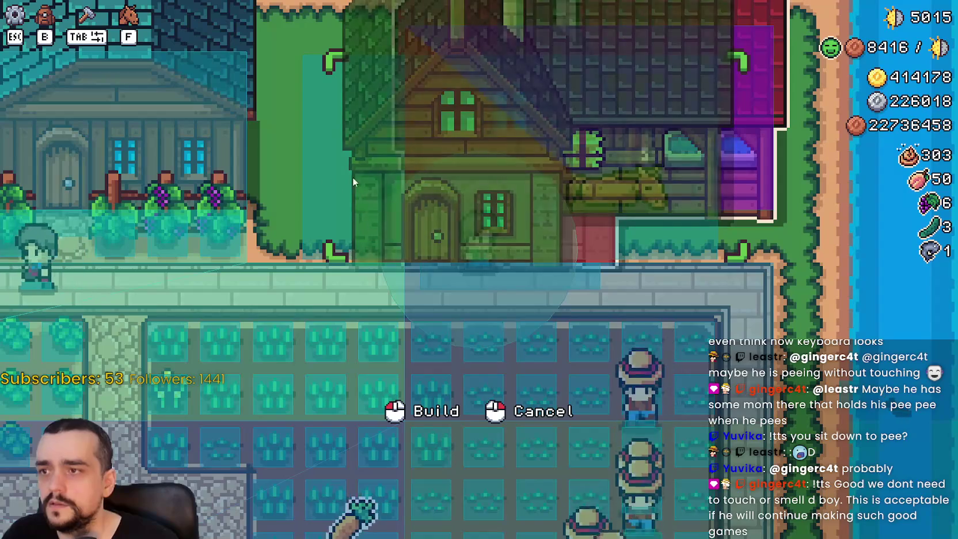
pyautogui.hotkey('alt', 'Tab')
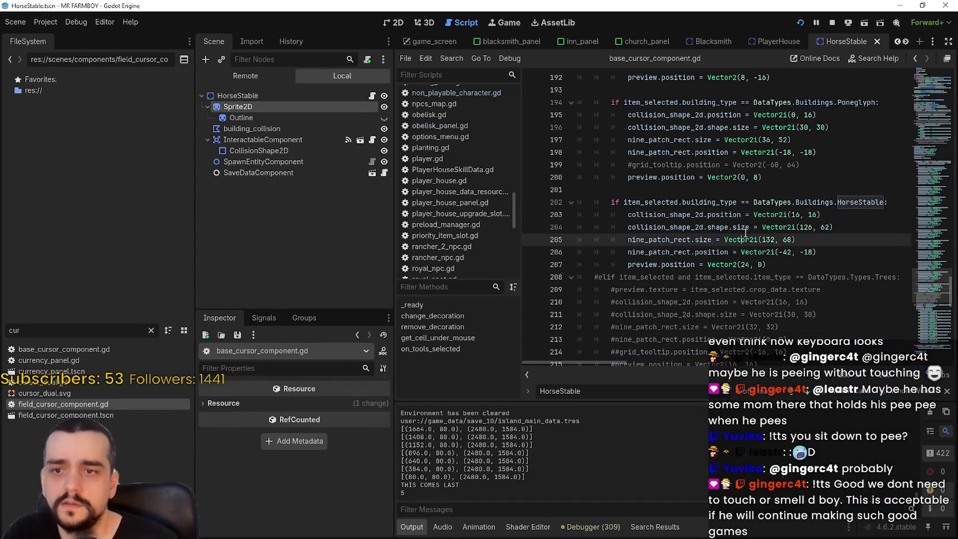
pyautogui.doubleClick(804, 227)
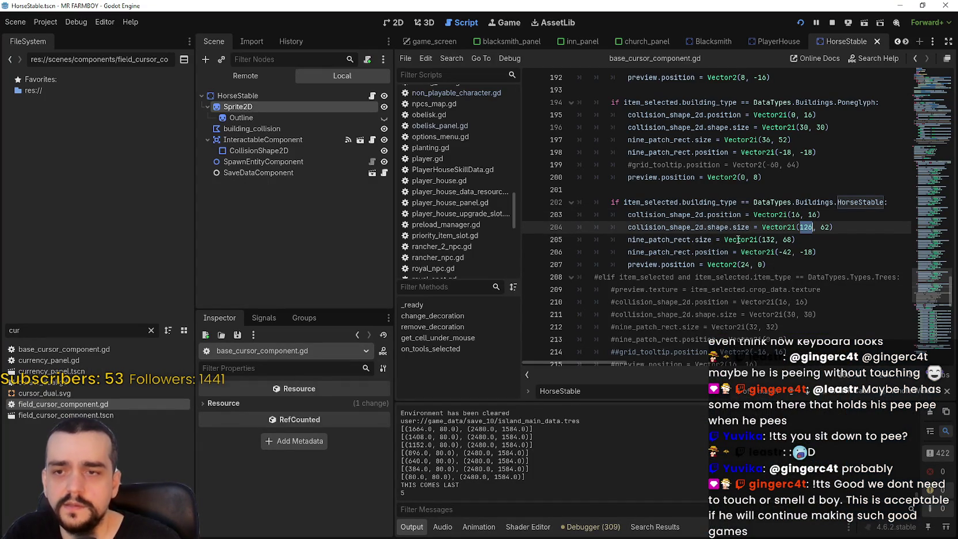
# Step: Change the collision width on line 204 to 116, then 118, saving each time, then open the Discord photo
pyautogui.moveTo(737, 240)
pyautogui.click(818, 203)
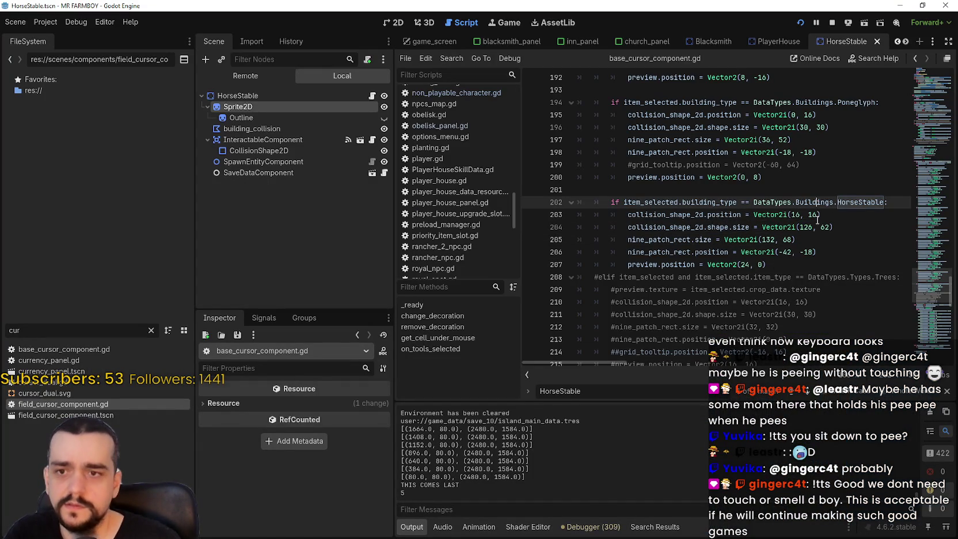
pyautogui.moveTo(812, 227); pyautogui.dragTo(805, 228)
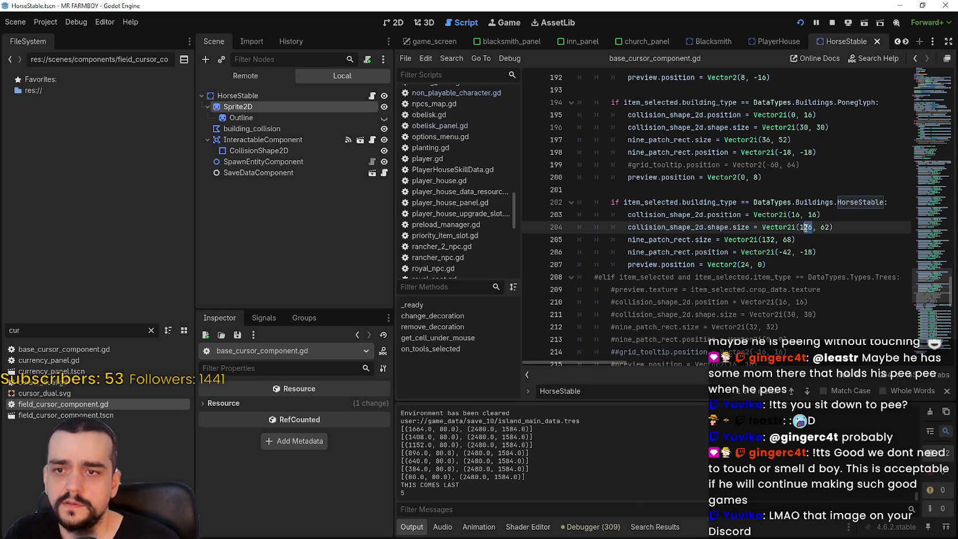
pyautogui.write('16')
pyautogui.hotkey('ctrl', 's')
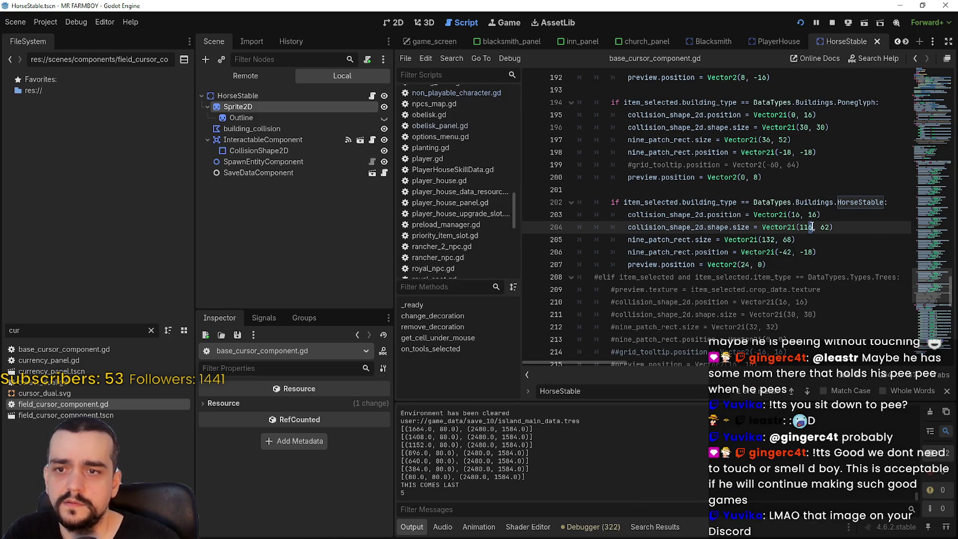
pyautogui.press('BackSpace')
pyautogui.write('8')
pyautogui.hotkey('ctrl', 's')
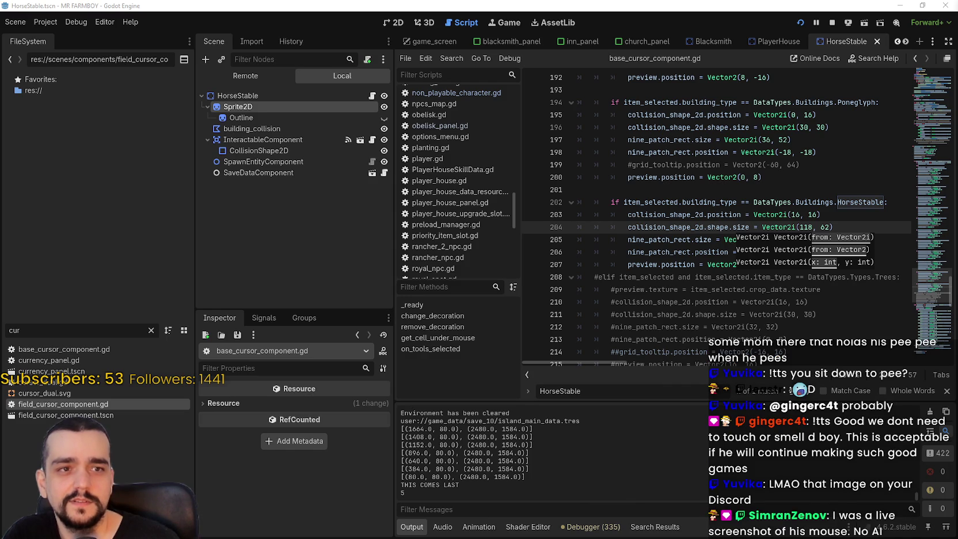
pyautogui.moveTo(957, 34); pyautogui.dragTo(449, 48)
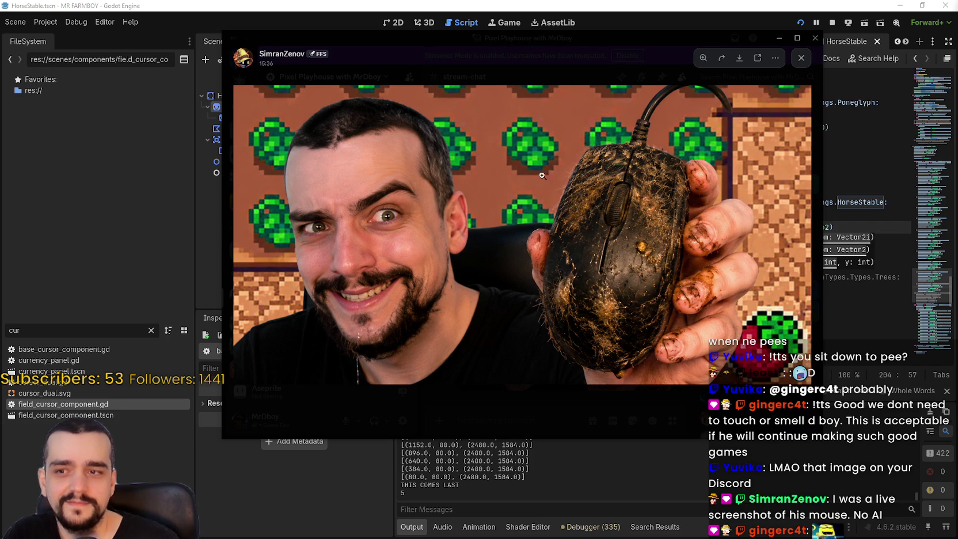
# Step: Zoom the Discord mouse photo in and out, shrink and close its viewer, then return to Godot
pyautogui.click(650, 289)
pyautogui.click(650, 290)
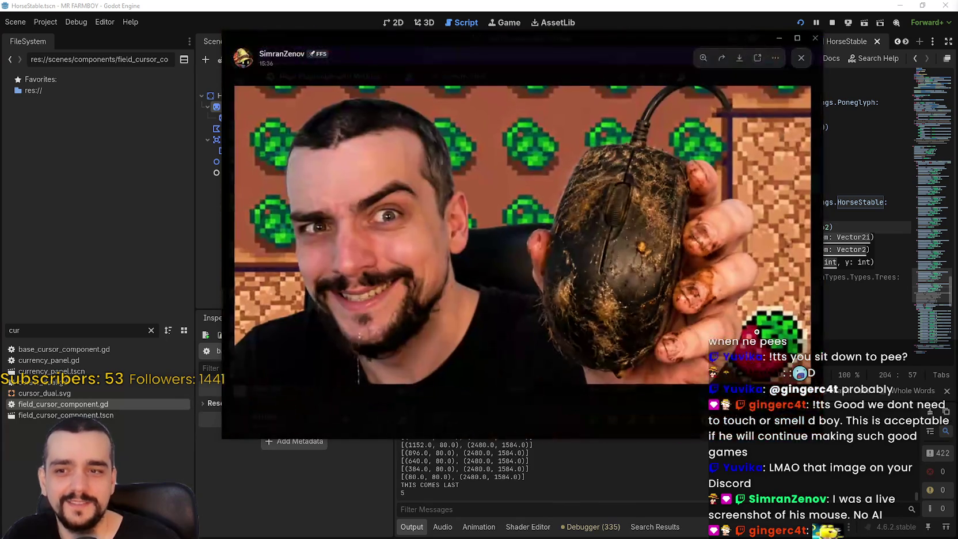
pyautogui.moveTo(821, 151)
pyautogui.mouseDown()
pyautogui.moveTo(578, 167)
pyautogui.moveTo(587, 173)
pyautogui.mouseUp()
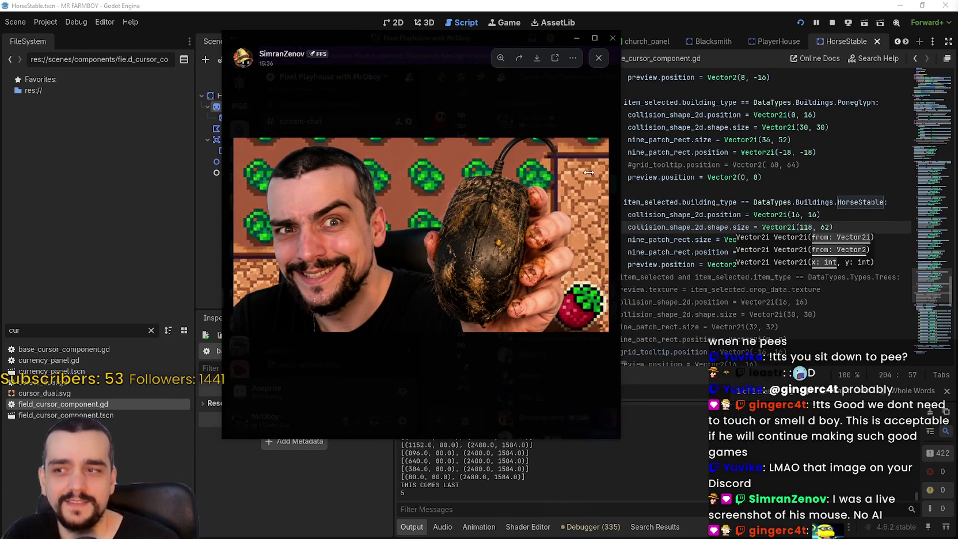
pyautogui.click(483, 366)
pyautogui.hotkey('alt', 'Tab')
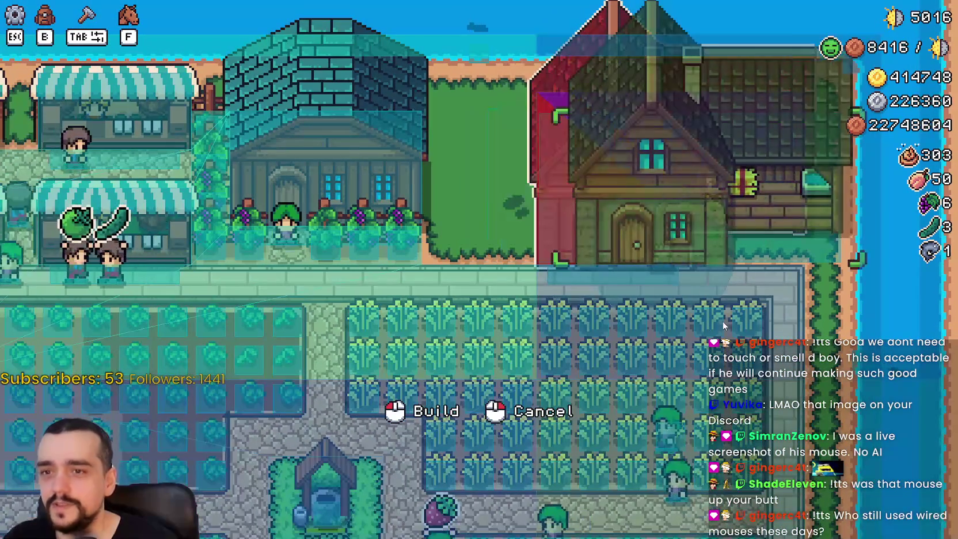
# Step: Zoom in on the stable's build ghost in game, then return and save collision width 90
pyautogui.scroll(2, 741, 327)
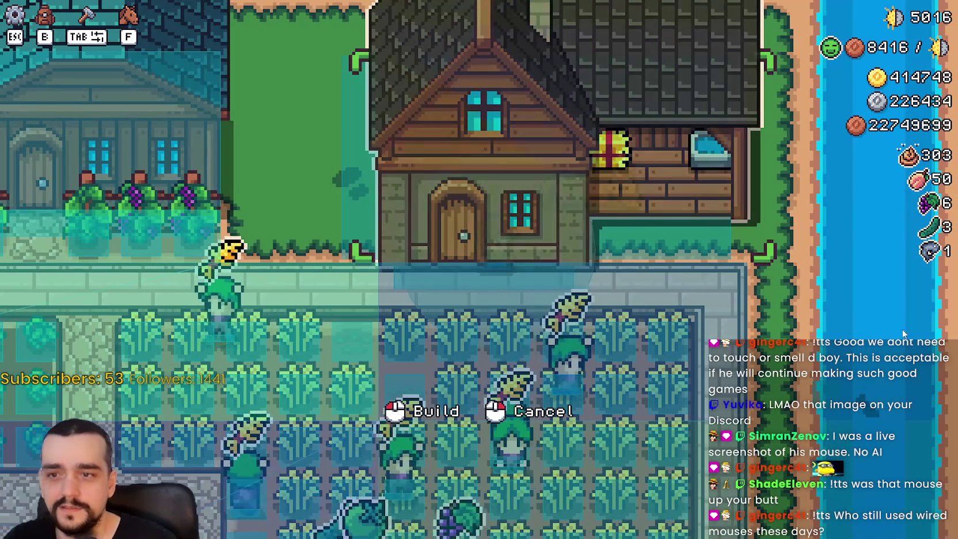
pyautogui.hotkey('alt', 'Tab')
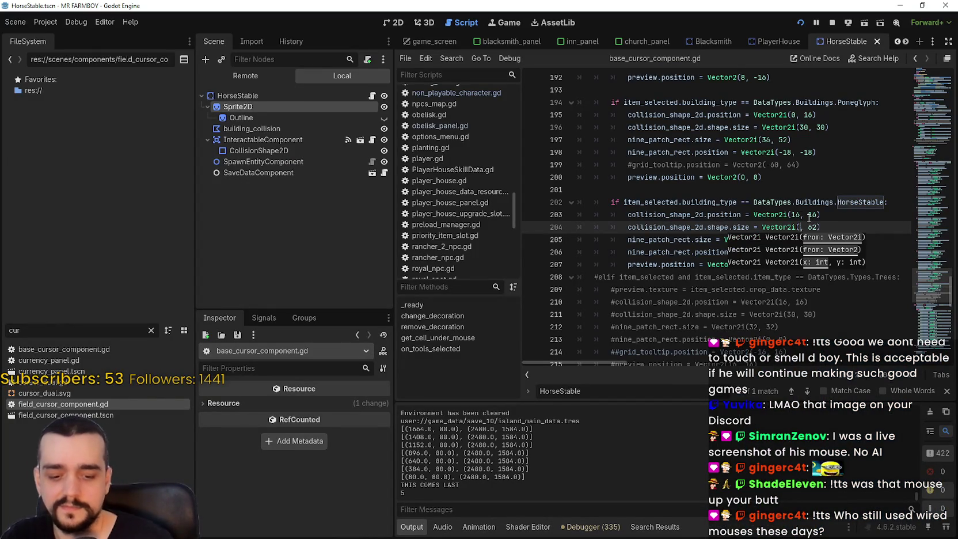
pyautogui.hotkey('ctrl', 's')
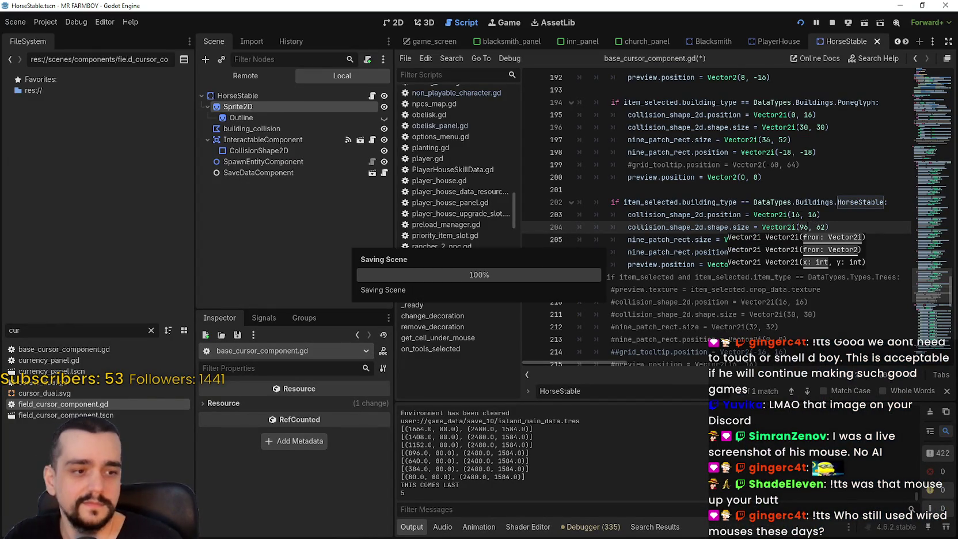
# Step: Inspect the stable's build preview in the running game, panning and zooming around the farmhouse
pyautogui.hotkey('alt', 'Tab')
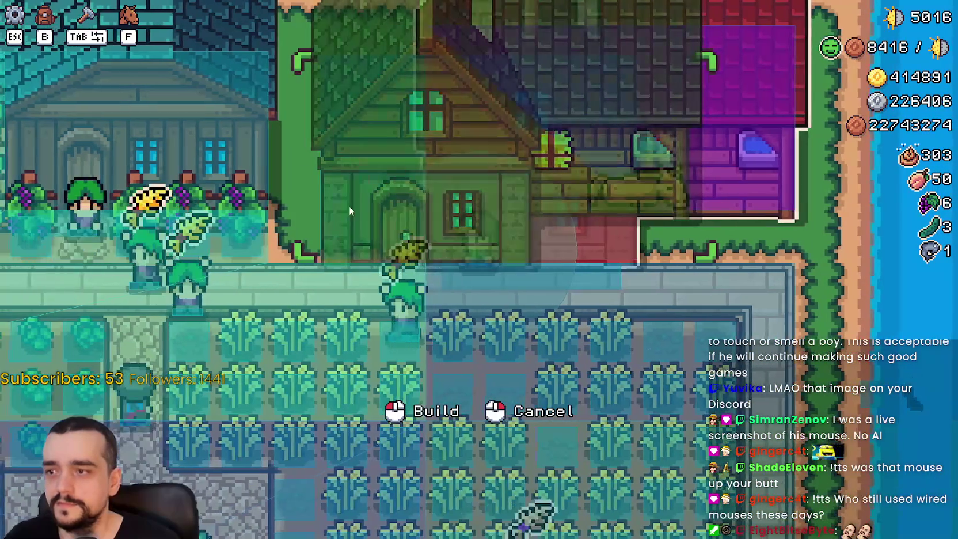
pyautogui.scroll(2, 447, 198)
pyautogui.press('d')
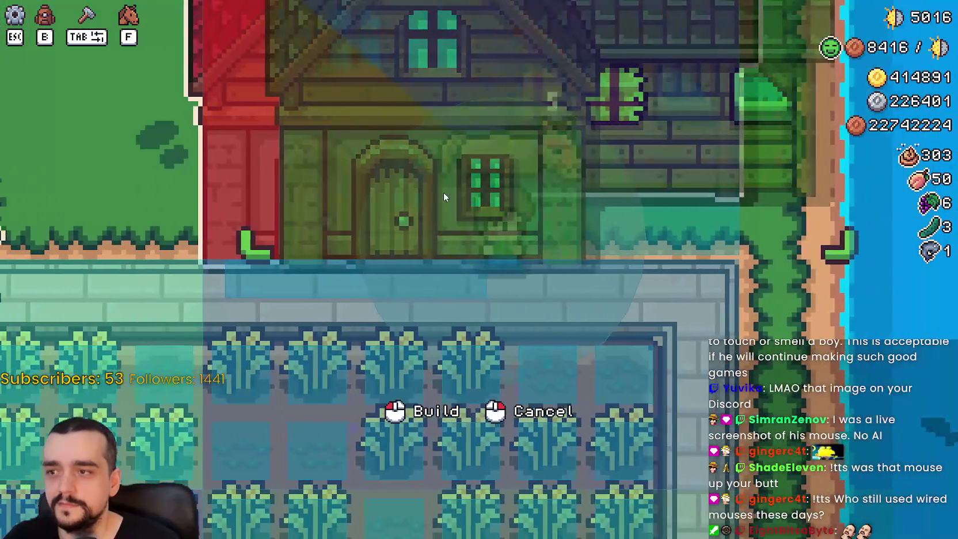
pyautogui.press('a')
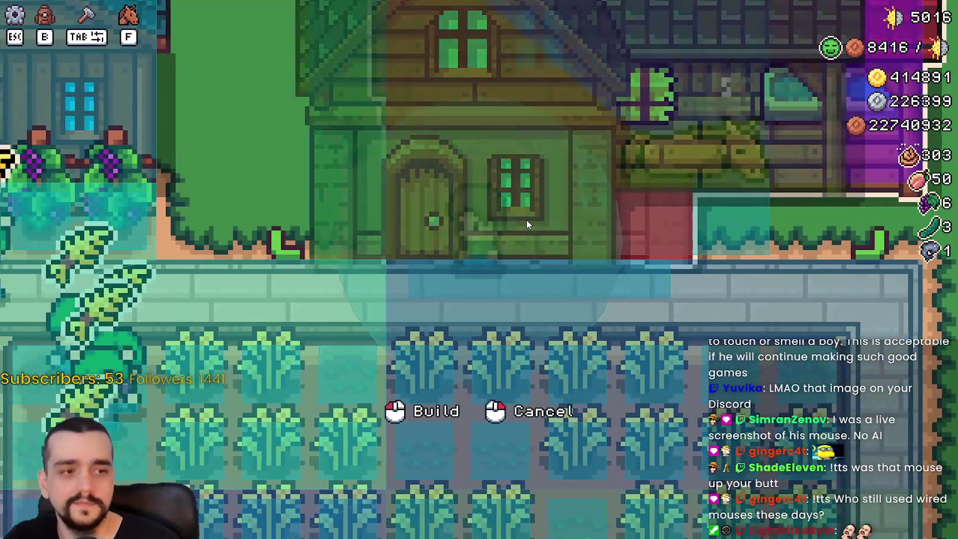
pyautogui.scroll(-2, 525, 219)
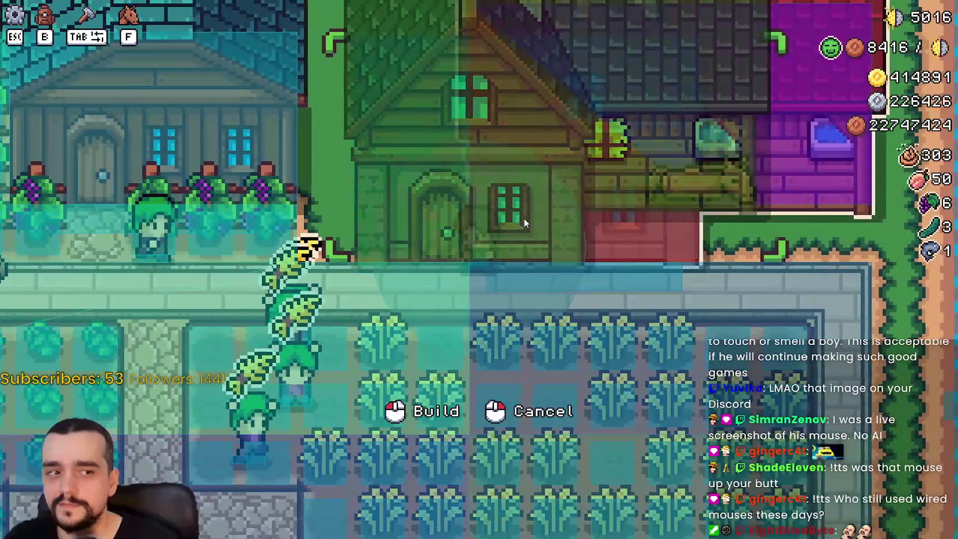
pyautogui.scroll(1, 524, 218)
pyautogui.scroll(-2, 523, 219)
pyautogui.scroll(2, 524, 218)
pyautogui.press('d')
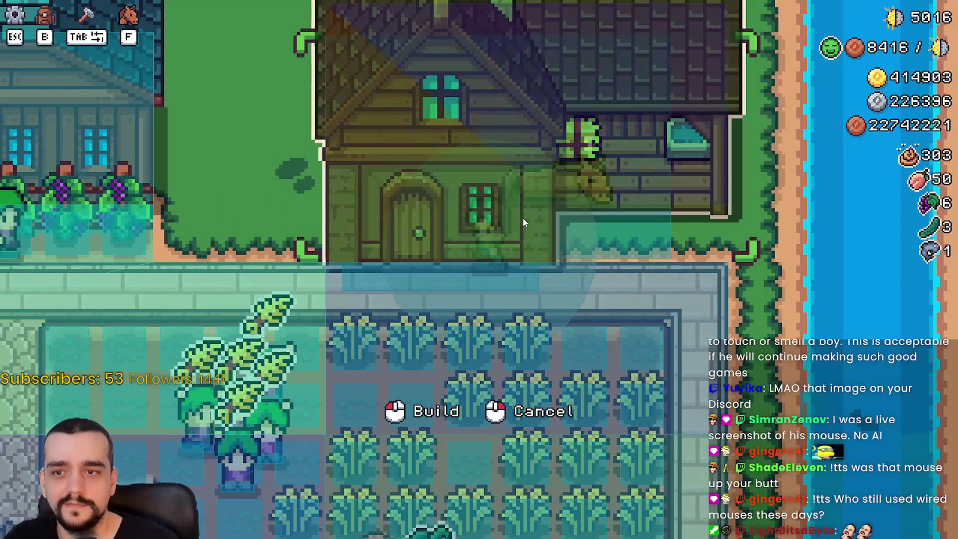
pyautogui.scroll(-2, 610, 300)
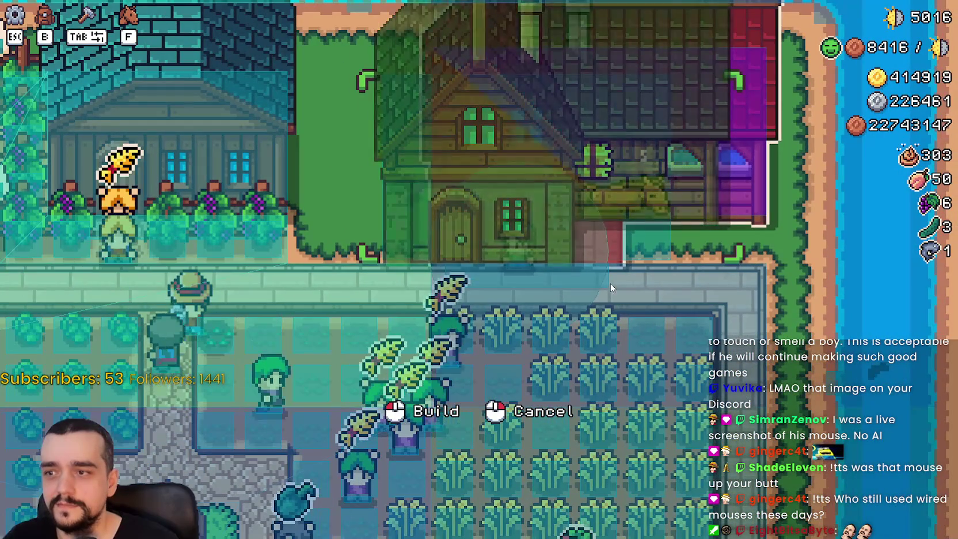
pyautogui.scroll(2, 606, 278)
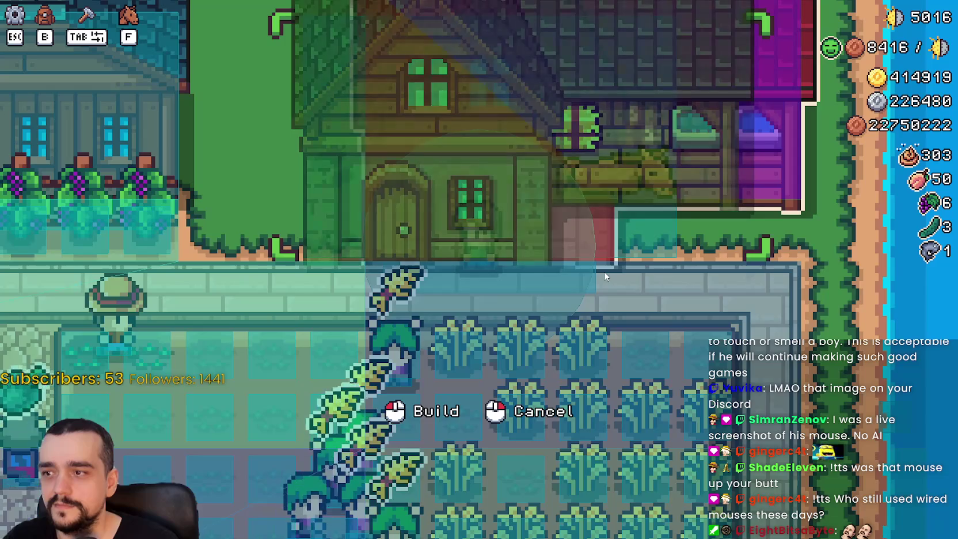
pyautogui.press('a')
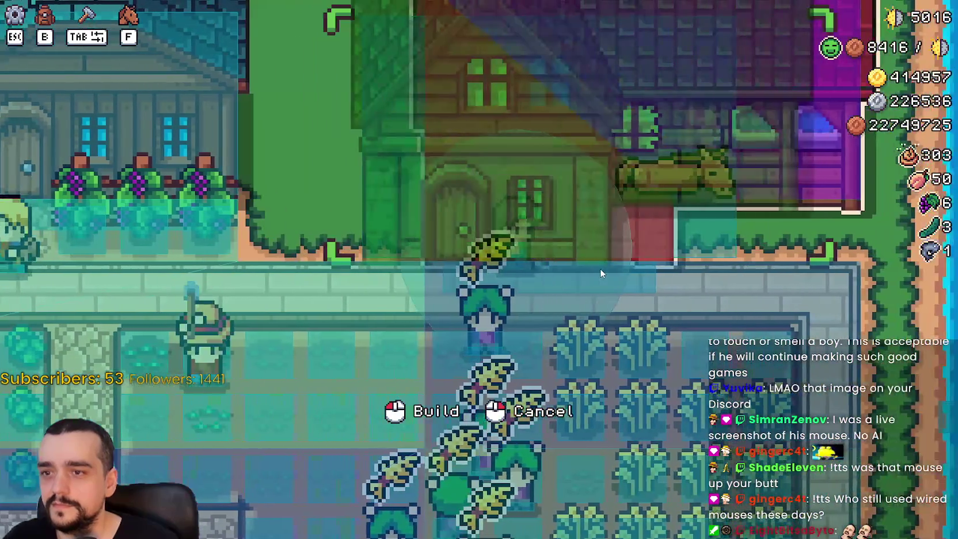
# Step: Compare the HorseStable script with the in-game preview, zooming in and out for a closer look
pyautogui.hotkey('alt', 'Tab')
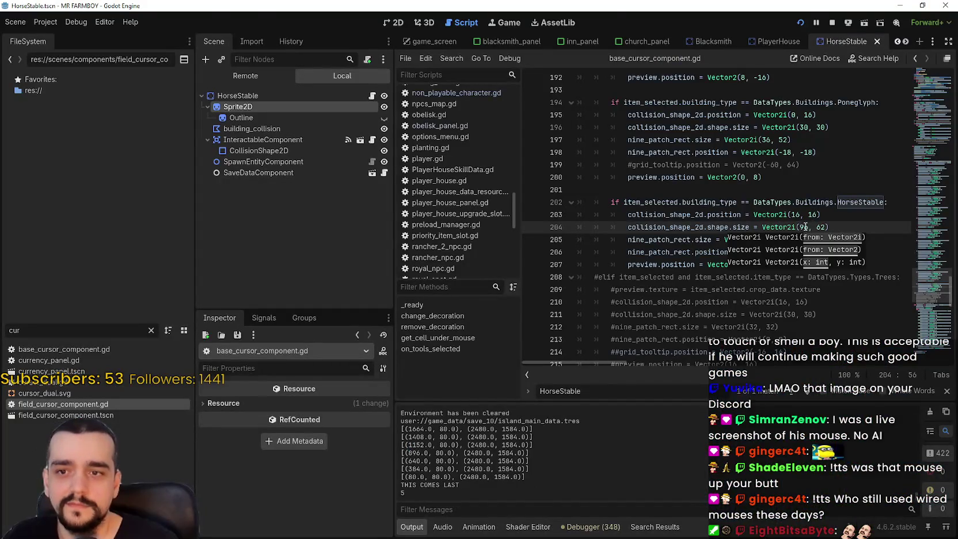
pyautogui.hotkey('alt', 'Tab')
pyautogui.scroll(3, 339, 210)
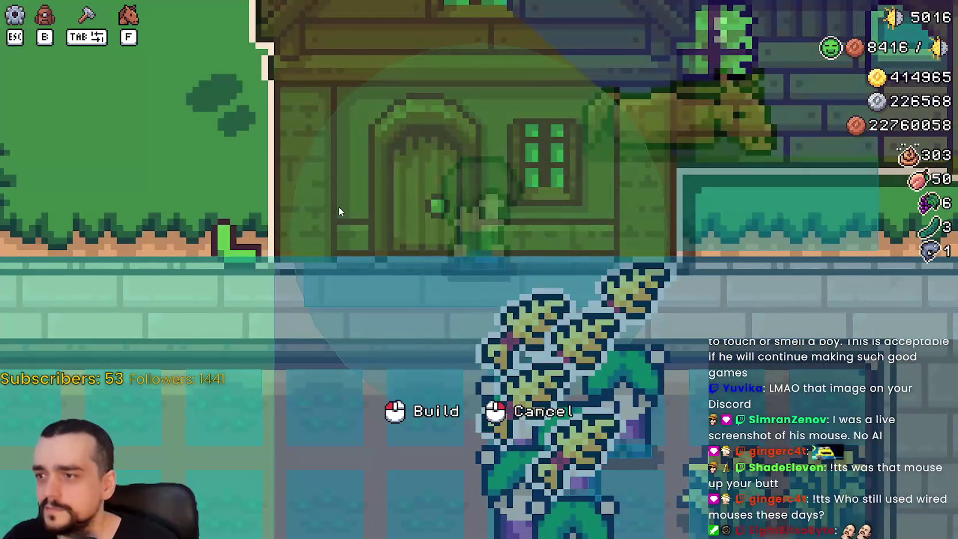
pyautogui.scroll(-2, 338, 206)
pyautogui.scroll(2, 288, 245)
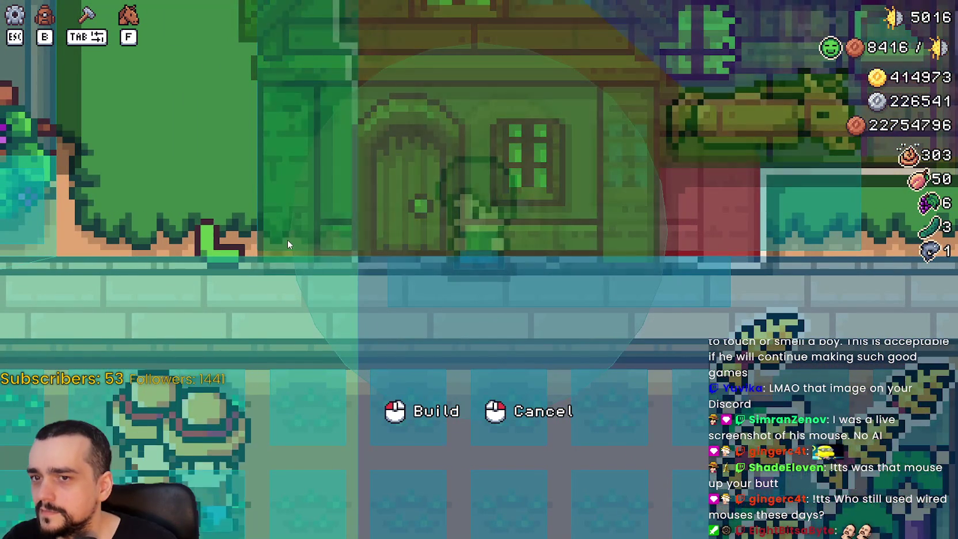
pyautogui.scroll(-2, 288, 244)
pyautogui.hotkey('alt', 'Tab')
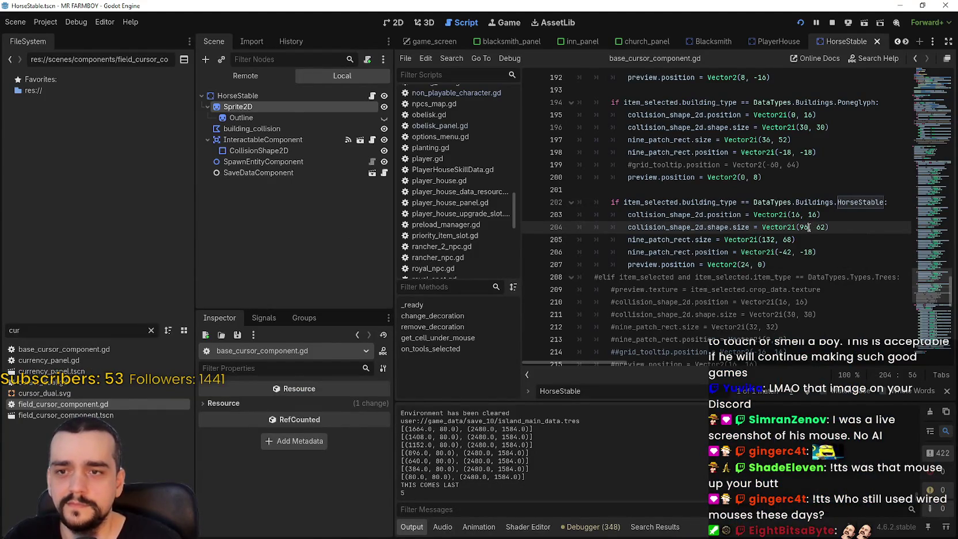
pyautogui.hotkey('alt', 'Tab')
pyautogui.scroll(3, 790, 213)
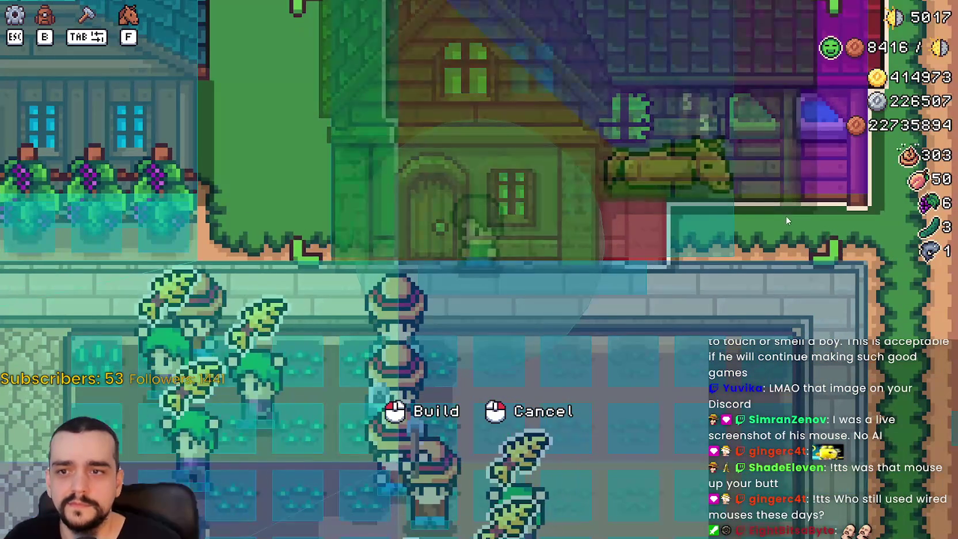
# Step: Change a collision value to 112, save, and check the result in the game
pyautogui.hotkey('alt', 'Tab')
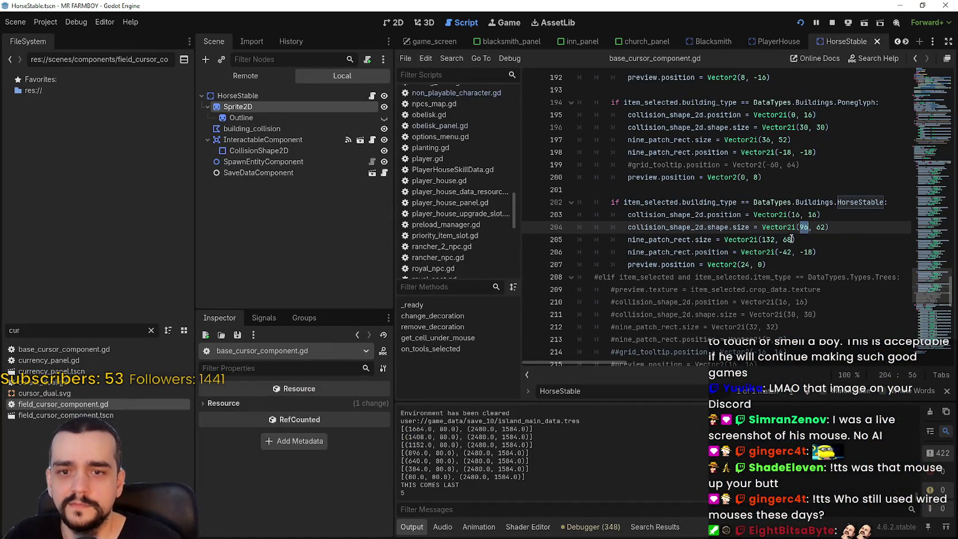
pyautogui.write('112')
pyautogui.hotkey('ctrl', 's')
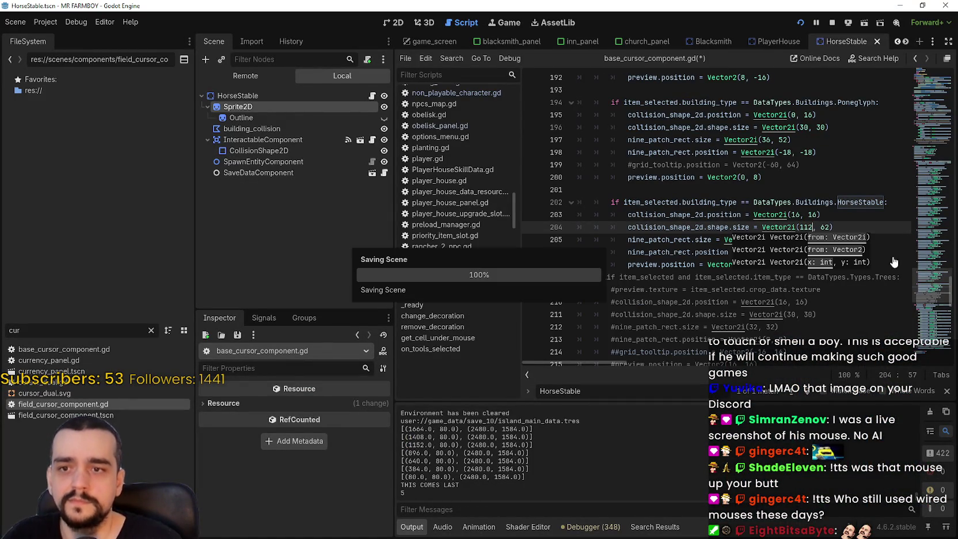
pyautogui.hotkey('alt', 'Tab')
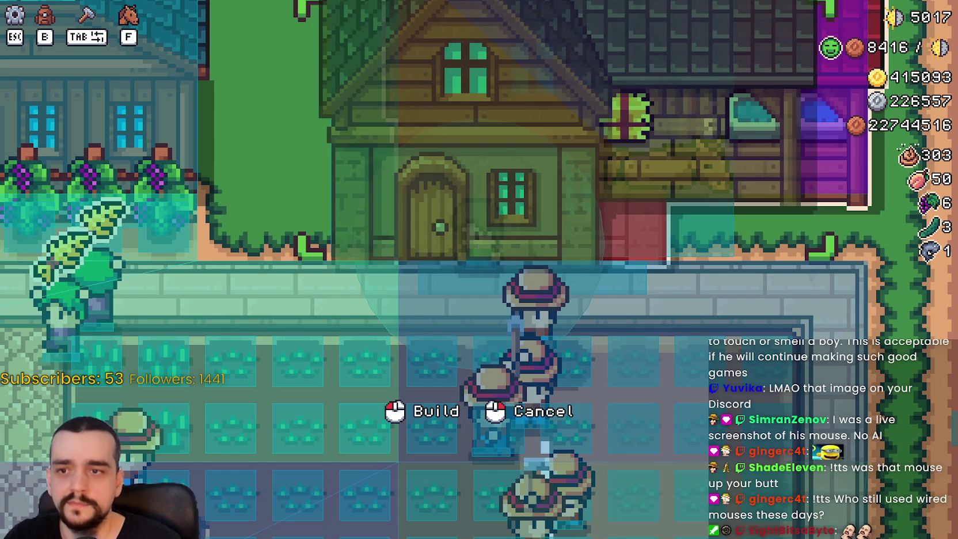
pyautogui.scroll(3, 629, 278)
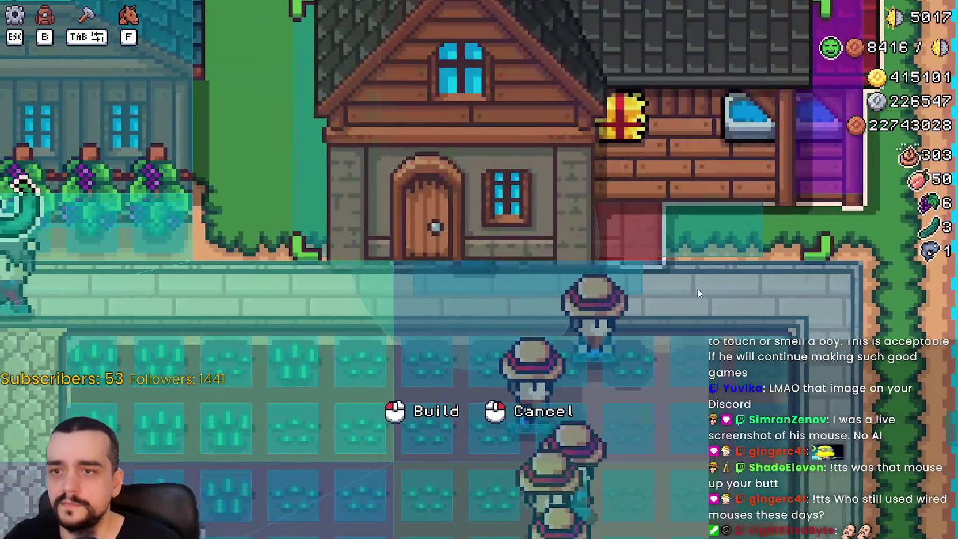
pyautogui.hotkey('alt', 'Tab')
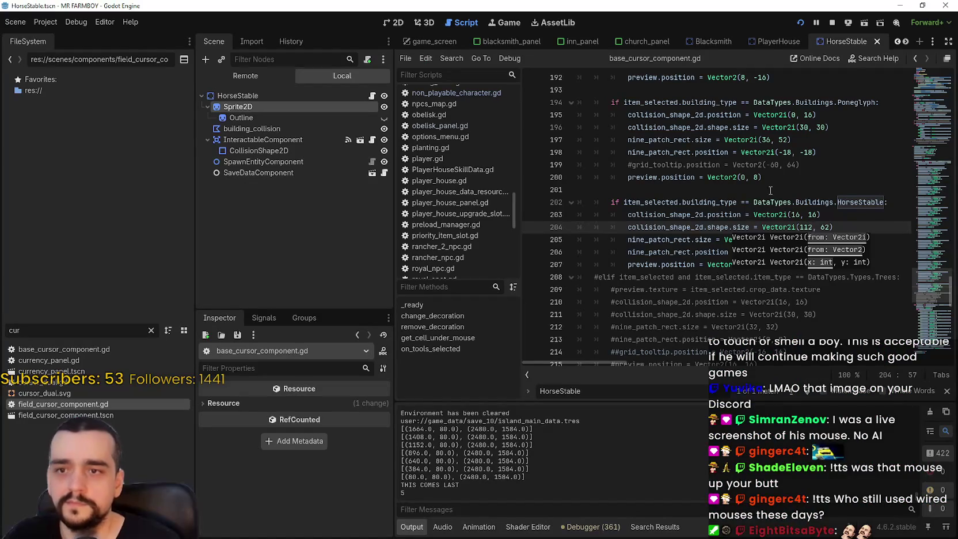
# Step: Set the collision x position to 24 and walk the player left past the house to test placement
pyautogui.doubleClick(795, 214)
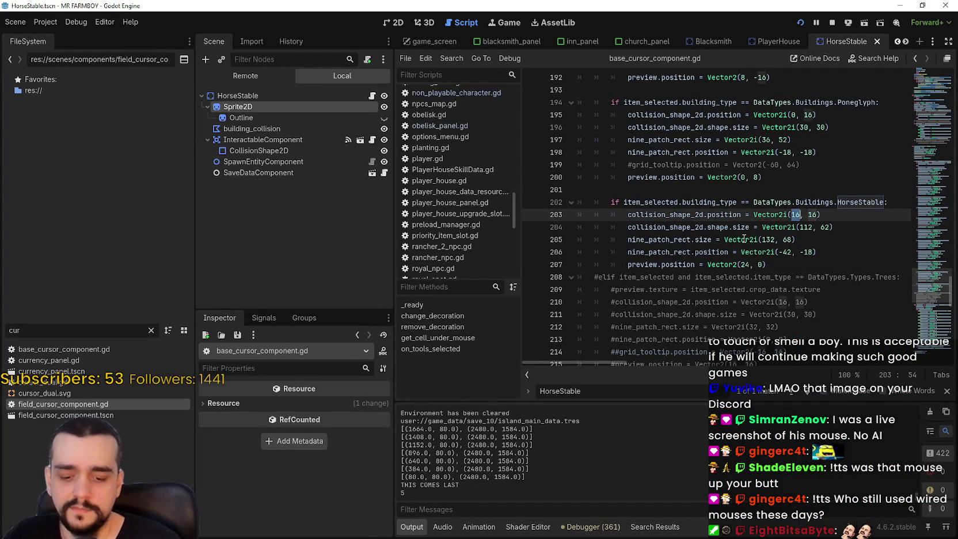
pyautogui.moveTo(743, 237)
pyautogui.write('24')
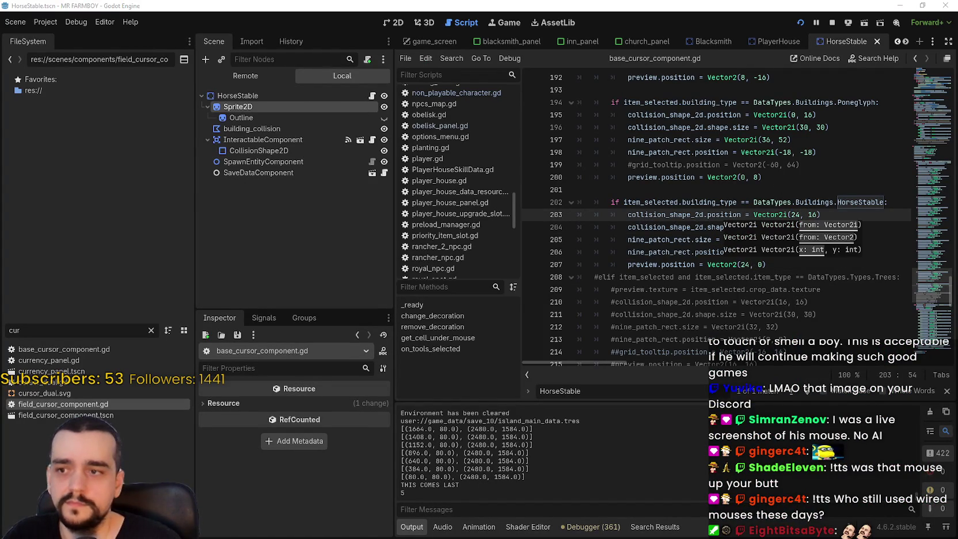
pyautogui.hotkey('alt', 'Tab')
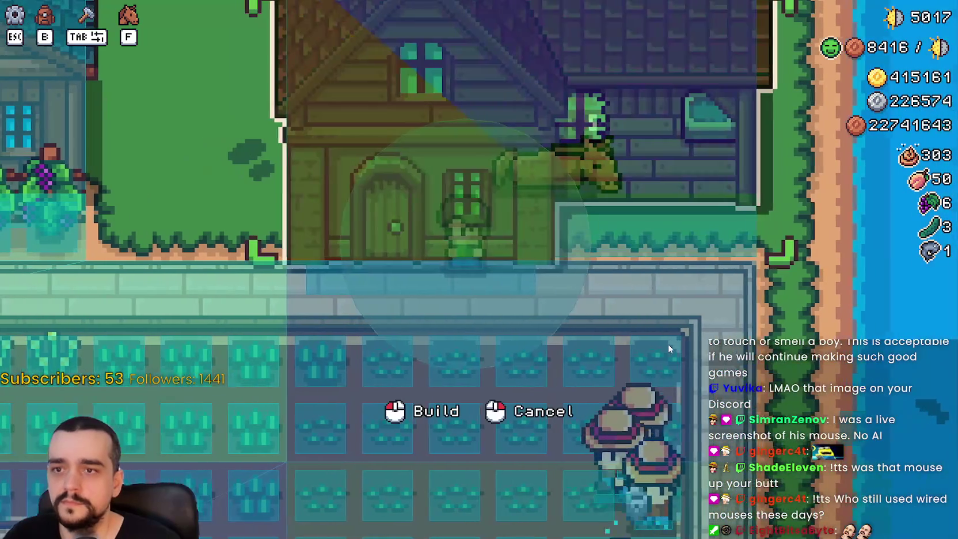
pyautogui.press('a')
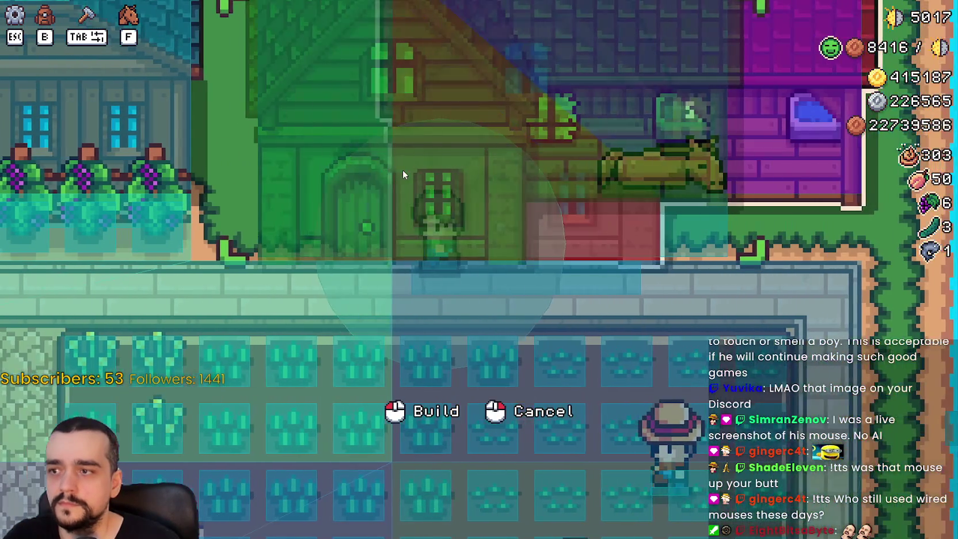
pyautogui.press('a')
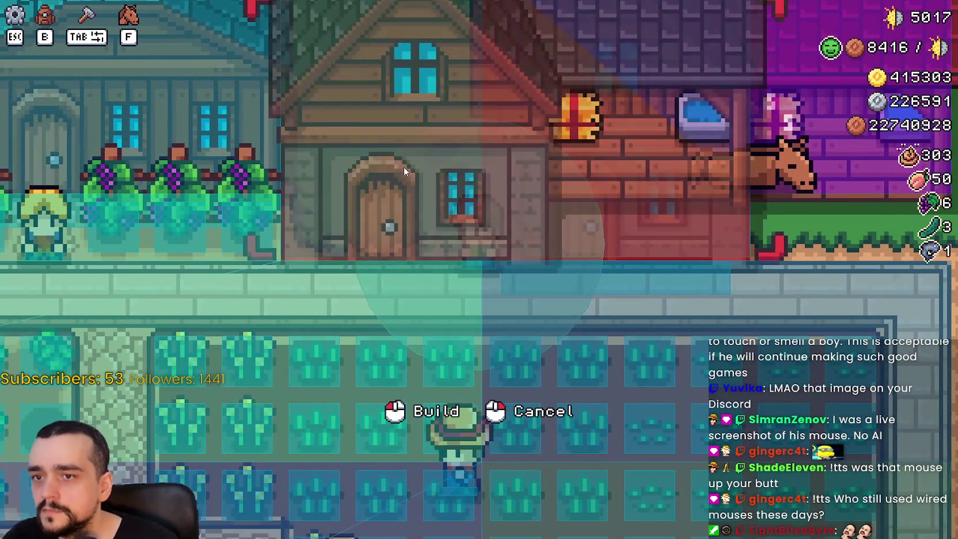
pyautogui.press('a')
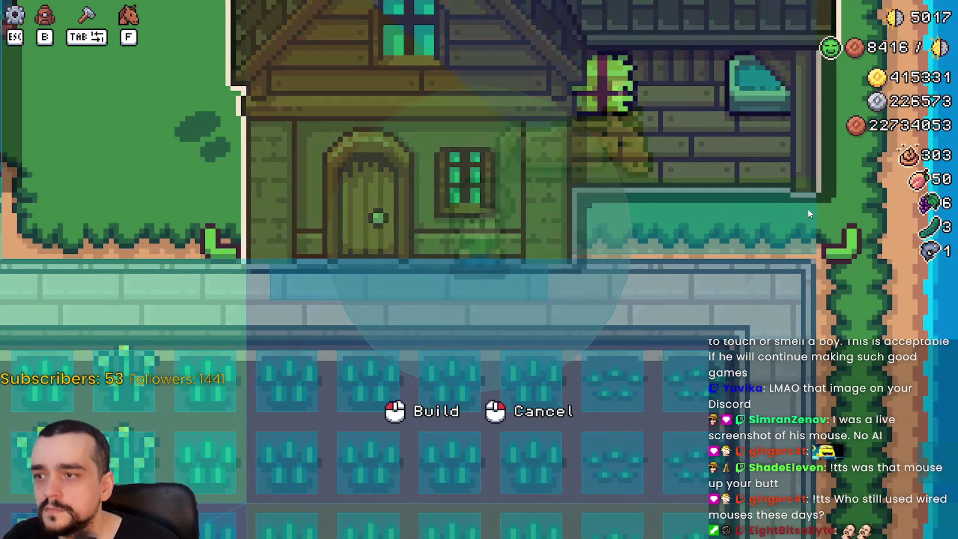
pyautogui.hotkey('alt', 'Tab')
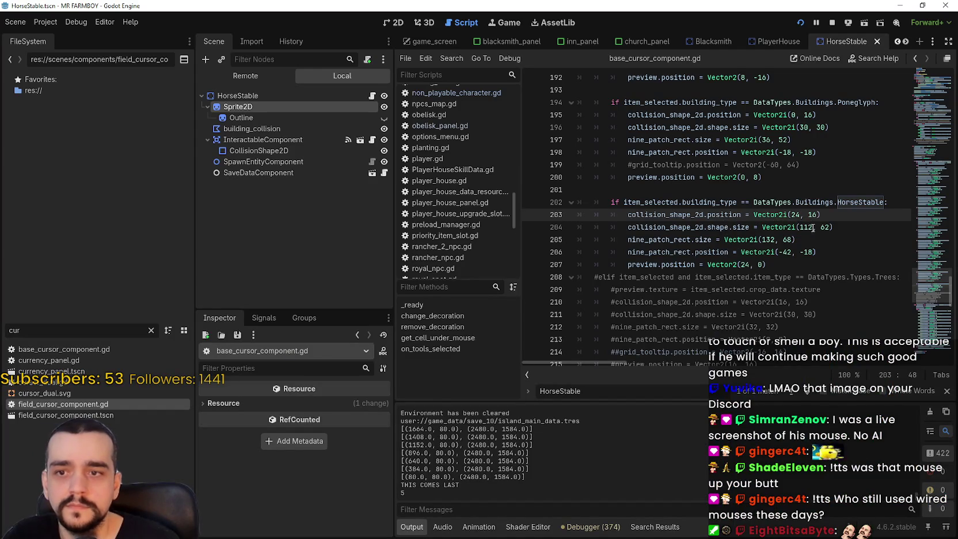
# Step: Set the collision width to 110 and recheck the preview across the farm
pyautogui.click(809, 227)
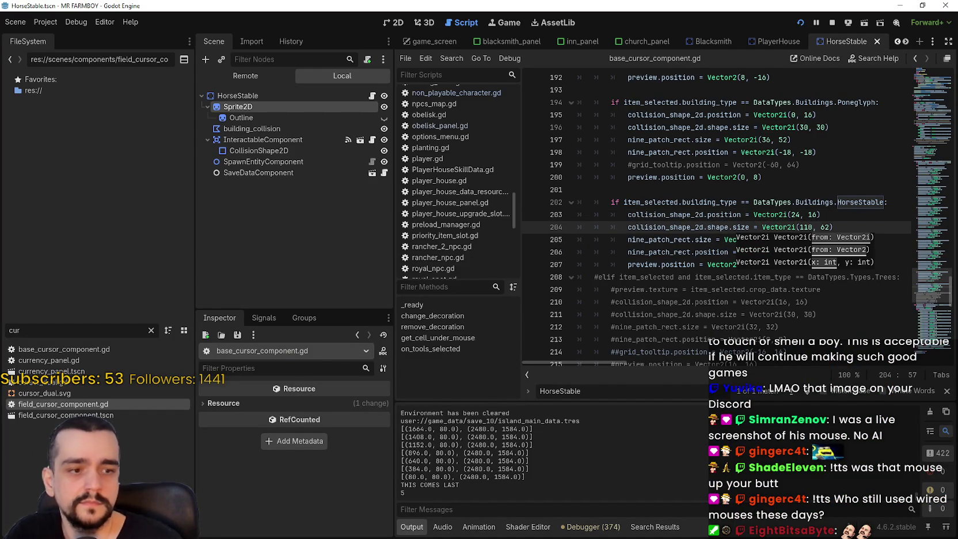
pyautogui.hotkey('alt', 'Tab')
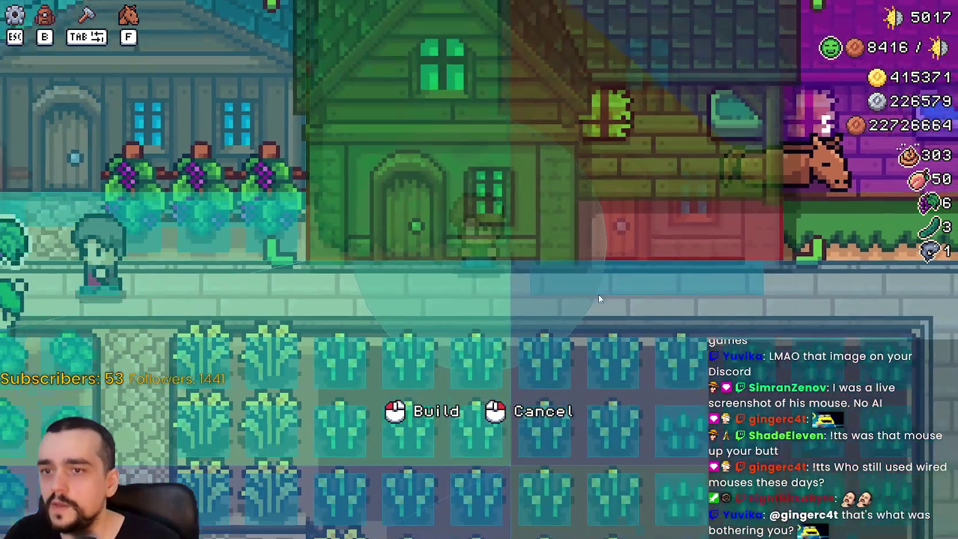
pyautogui.scroll(-3, 624, 314)
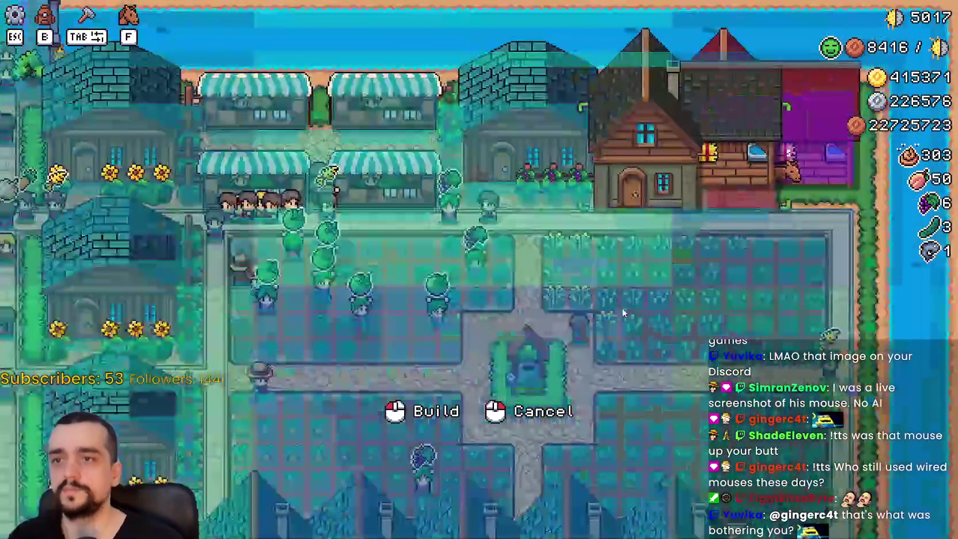
pyautogui.scroll(3, 659, 305)
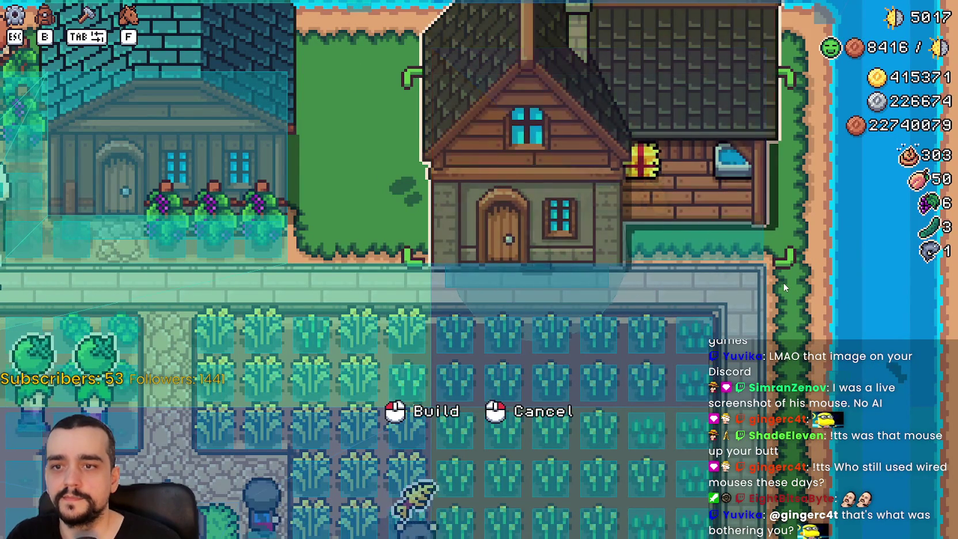
pyautogui.press('d')
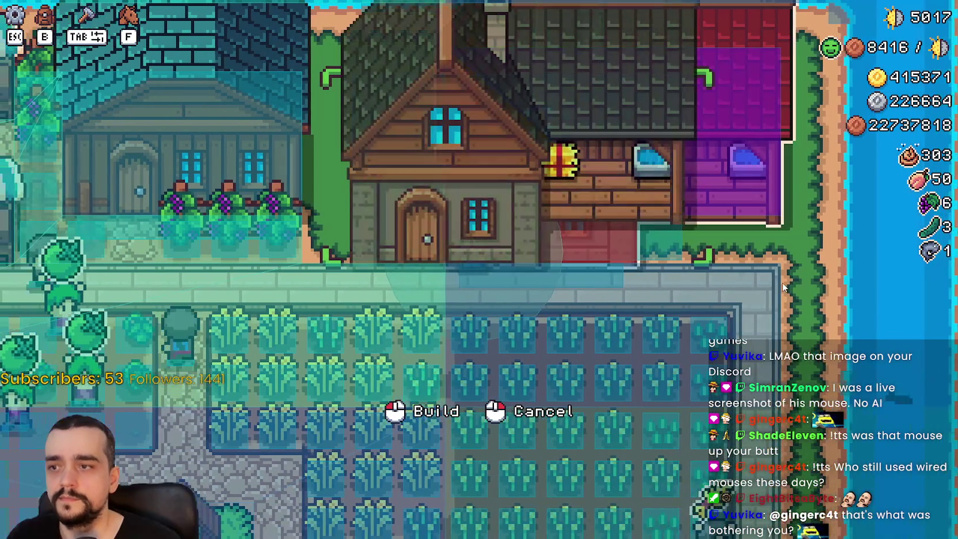
pyautogui.press('a')
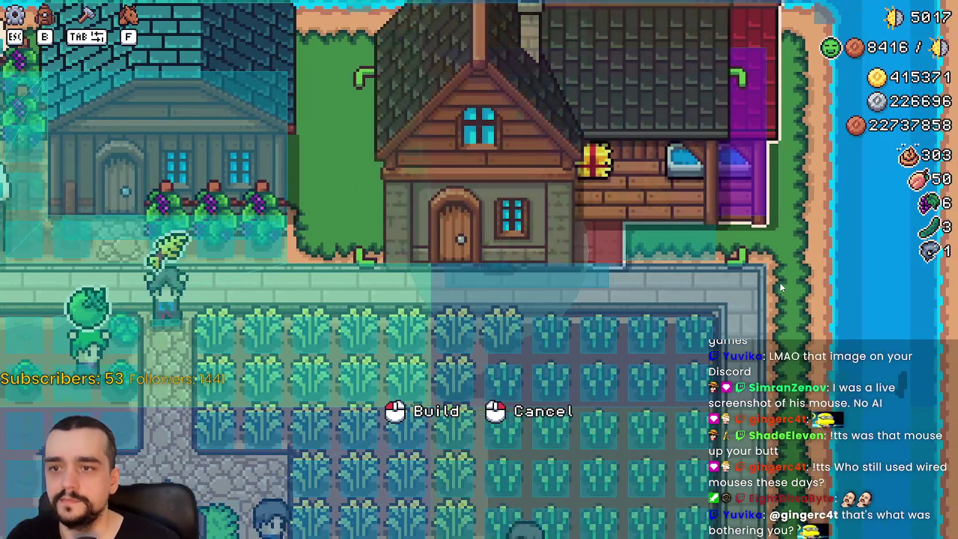
pyautogui.hotkey('alt', 'Tab')
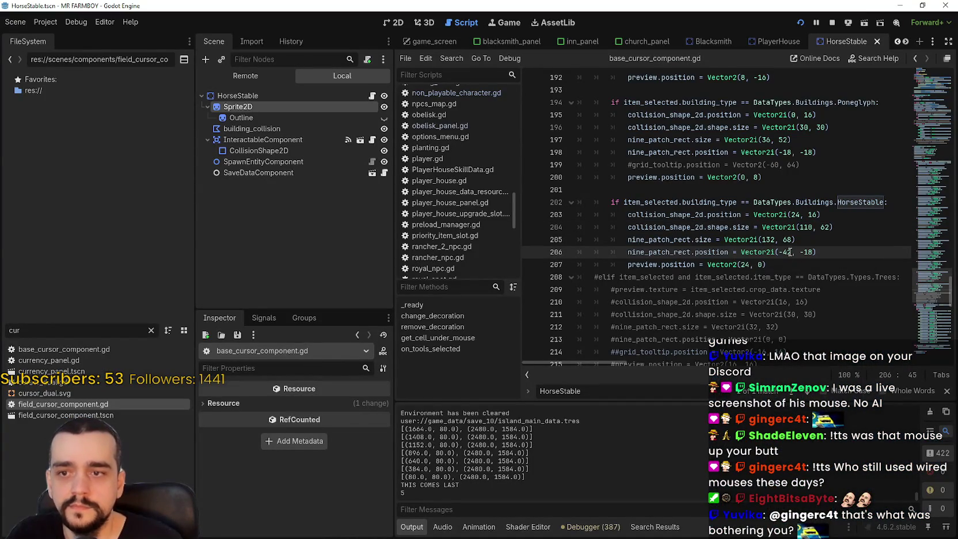
# Step: Edit the outline size on line 205, save, and view the preview in the running game
pyautogui.click(772, 238)
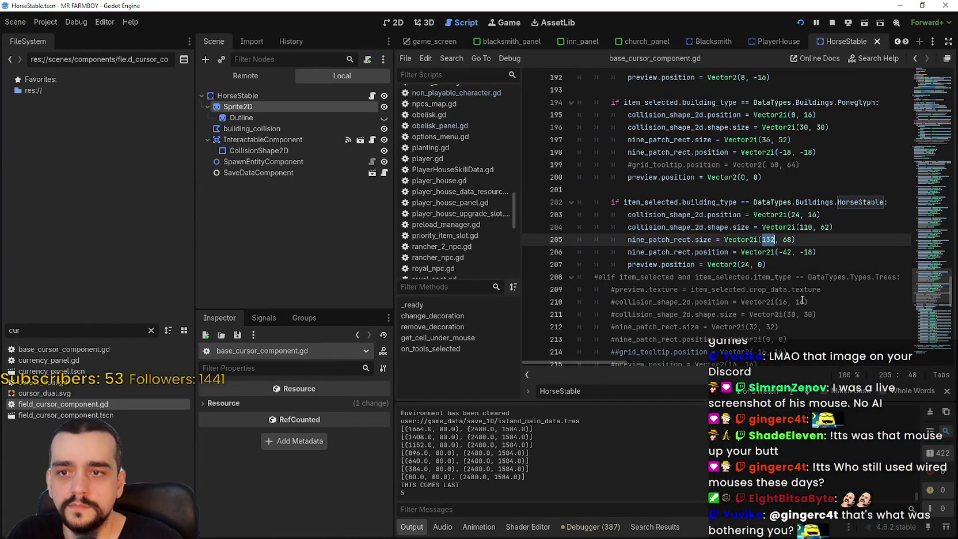
pyautogui.click(788, 248)
pyautogui.scroll(1, 788, 247)
pyautogui.scroll(-1, 788, 248)
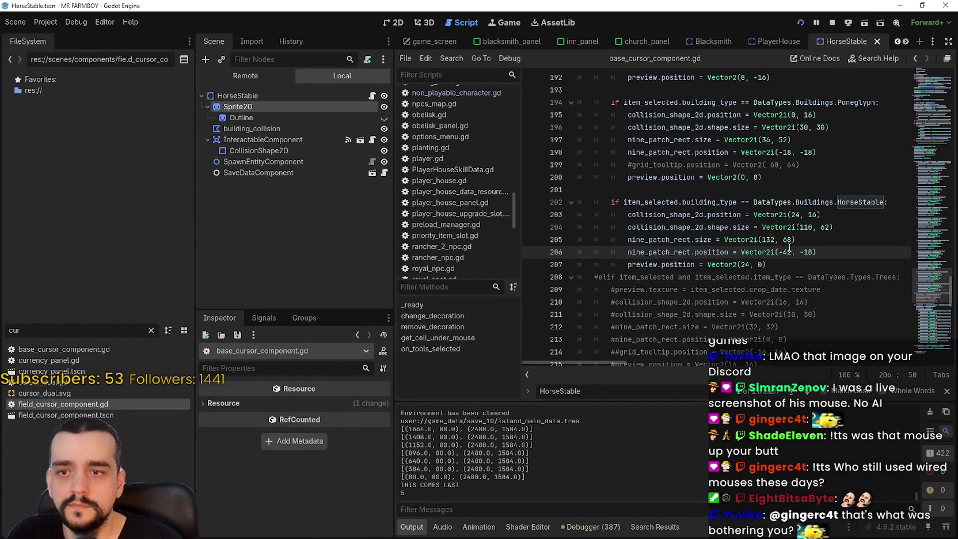
pyautogui.click(791, 239)
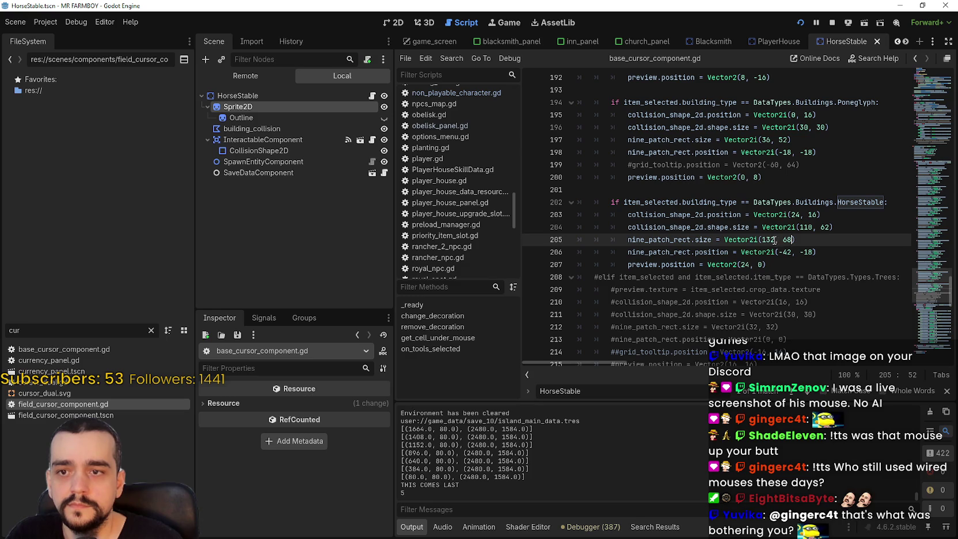
pyautogui.write('4')
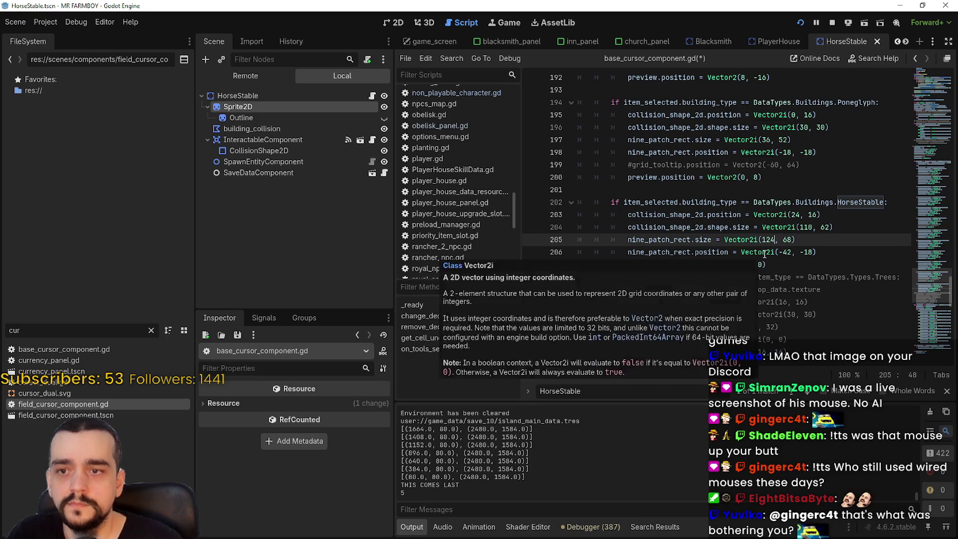
pyautogui.hotkey('ctrl', 's')
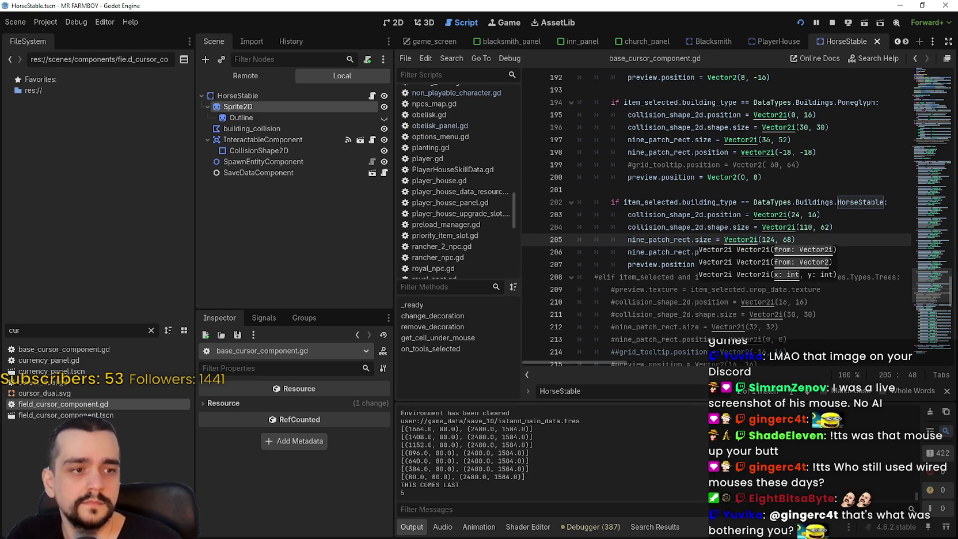
pyautogui.hotkey('alt', 'Tab')
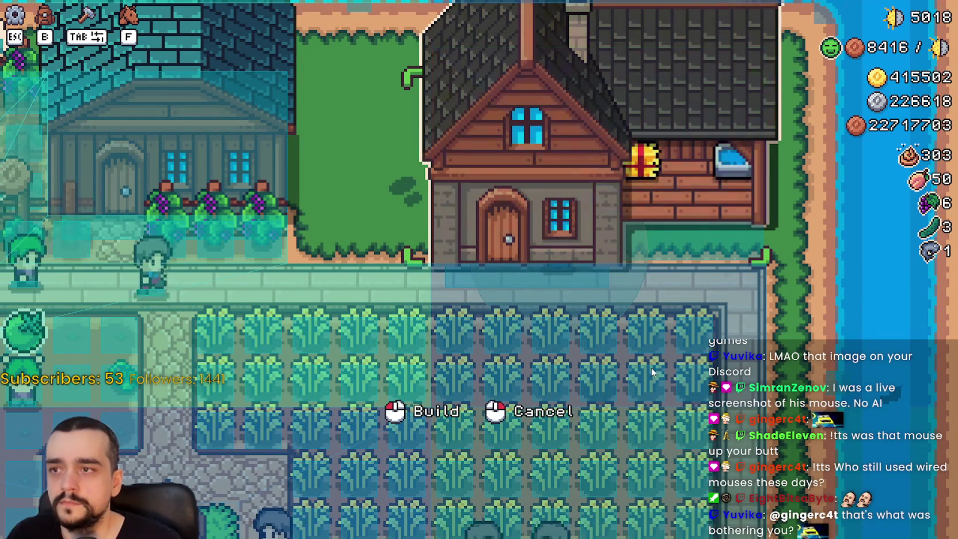
pyautogui.hotkey('alt', 'Tab')
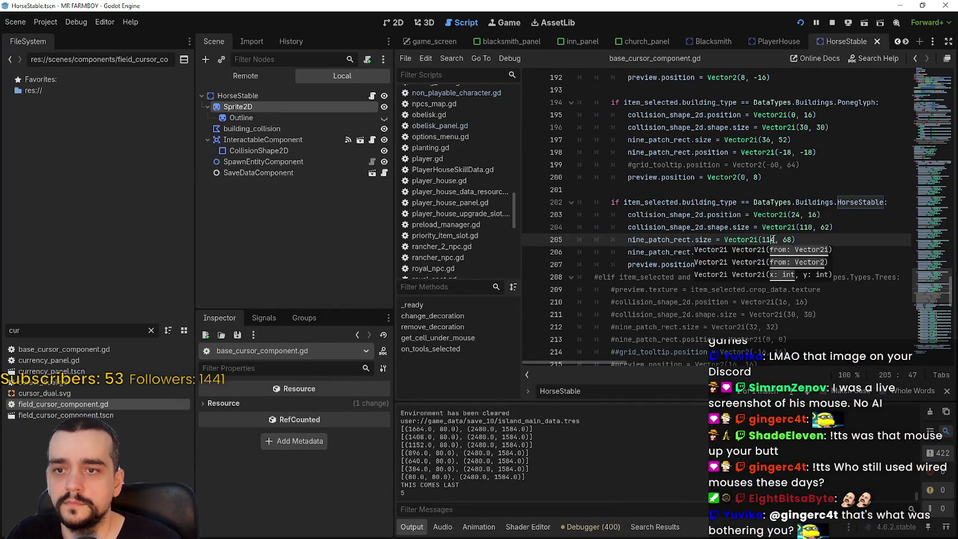
# Step: Set the outline position to (-42, -18) and correct its width to 120, rerunning to verify
pyautogui.hotkey('ctrl', 's')
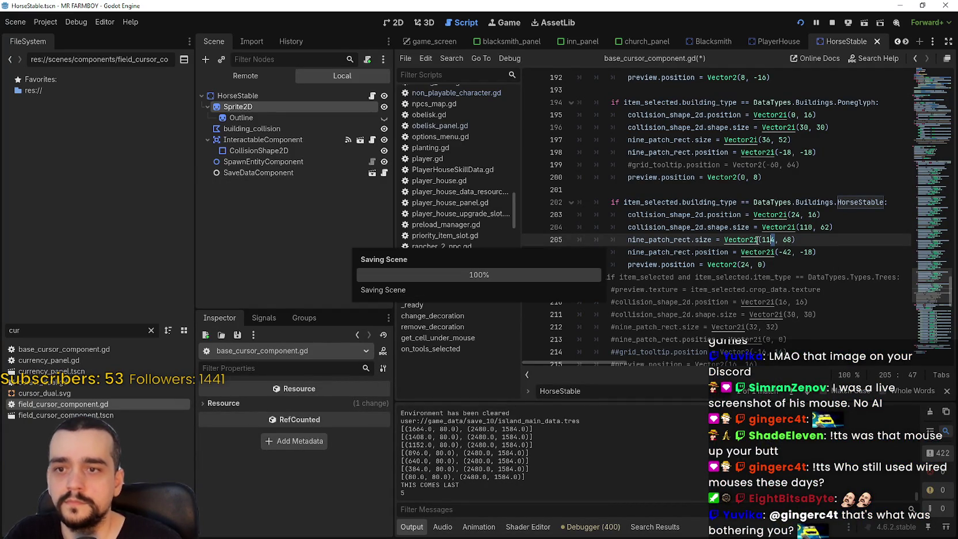
pyautogui.write('6')
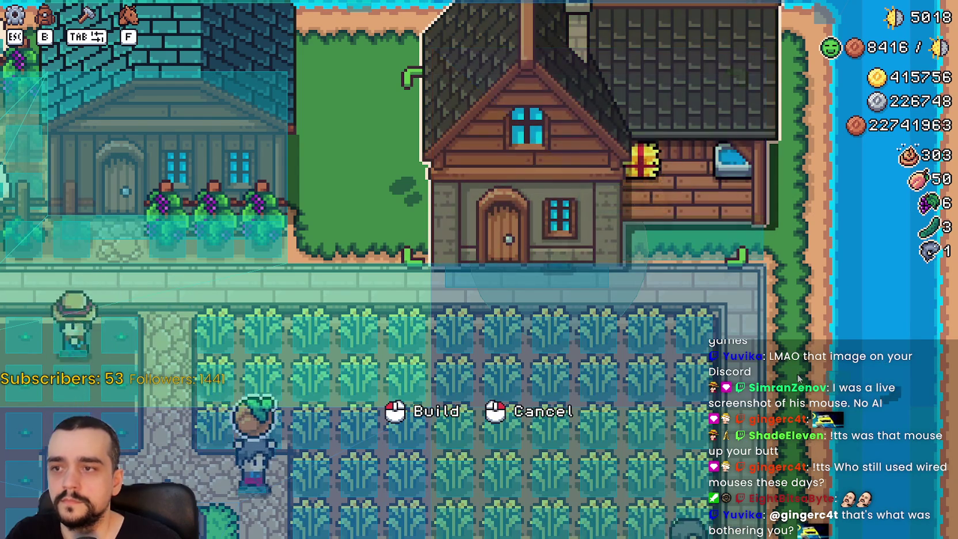
pyautogui.hotkey('alt', 'Tab')
pyautogui.click(727, 252)
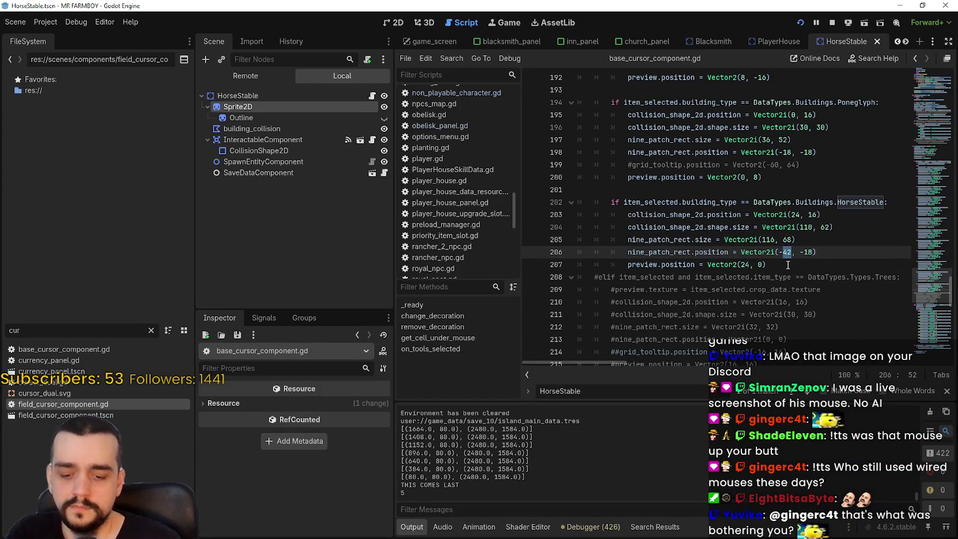
pyautogui.press('F5')
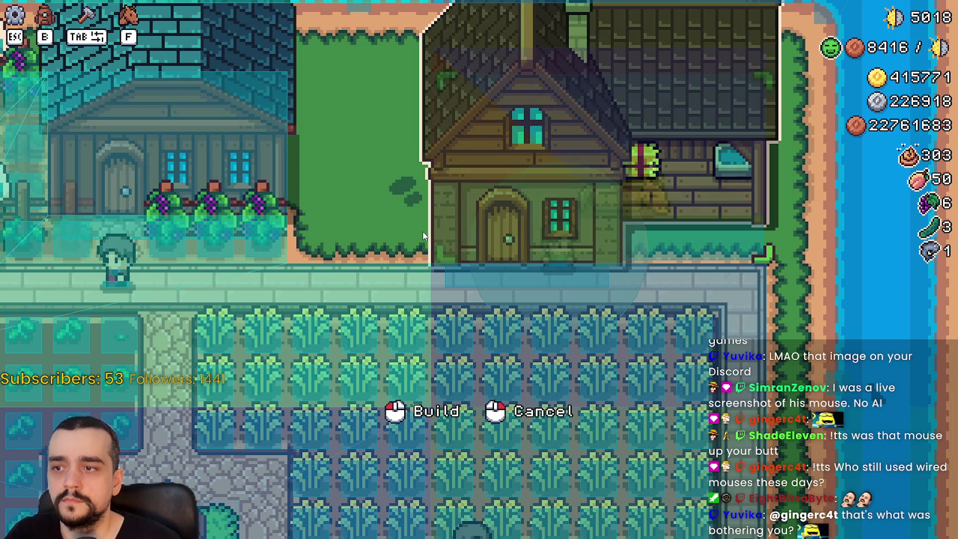
pyautogui.hotkey('alt', 'Tab')
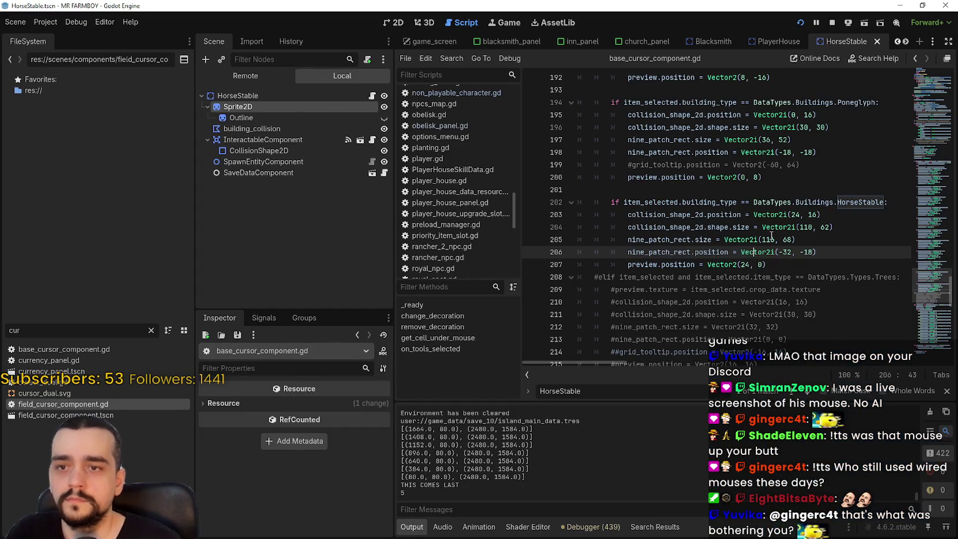
pyautogui.click(772, 239)
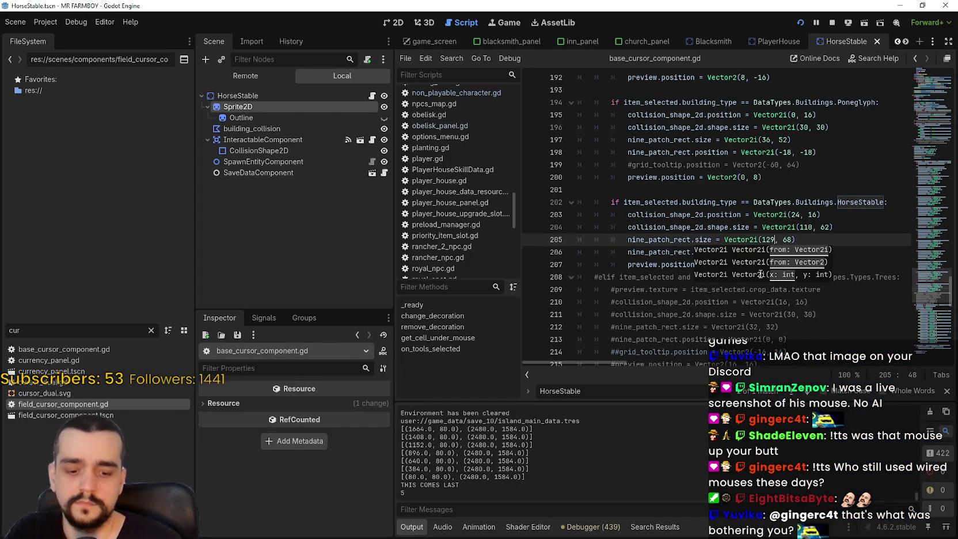
pyautogui.press('BackSpace')
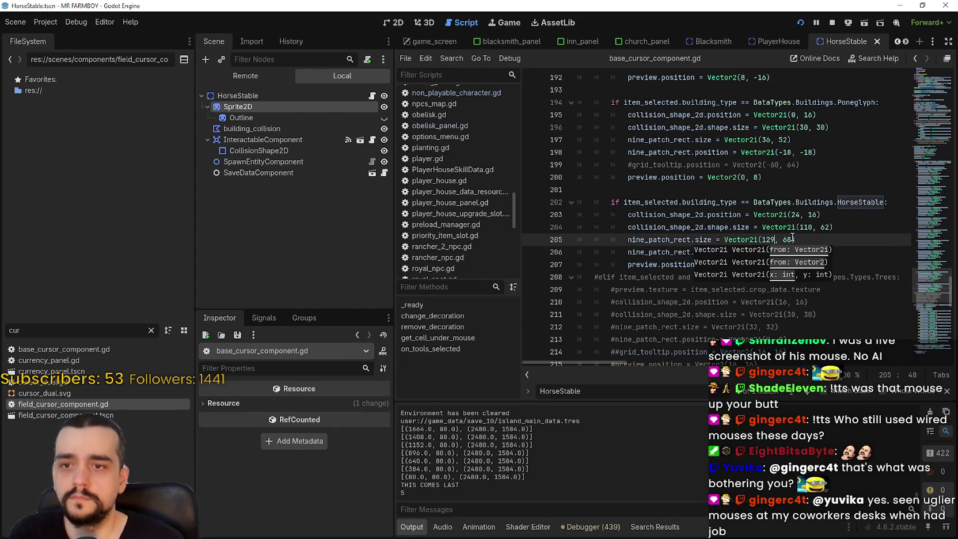
pyautogui.write('0')
pyautogui.hotkey('ctrl', 's')
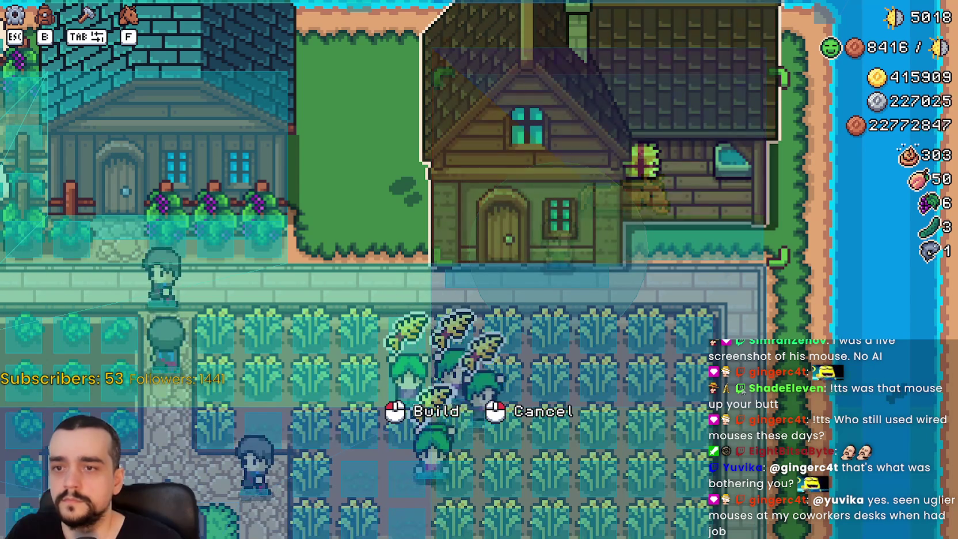
pyautogui.press('F8')
pyautogui.click(768, 251)
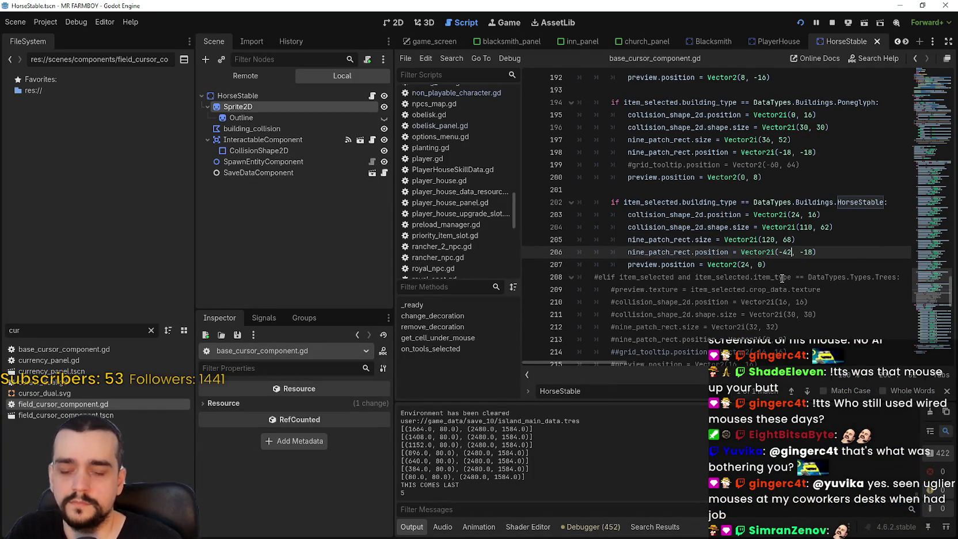
# Step: Save the new outline offset and rerun the game to check the build preview
pyautogui.hotkey('ctrl', 's')
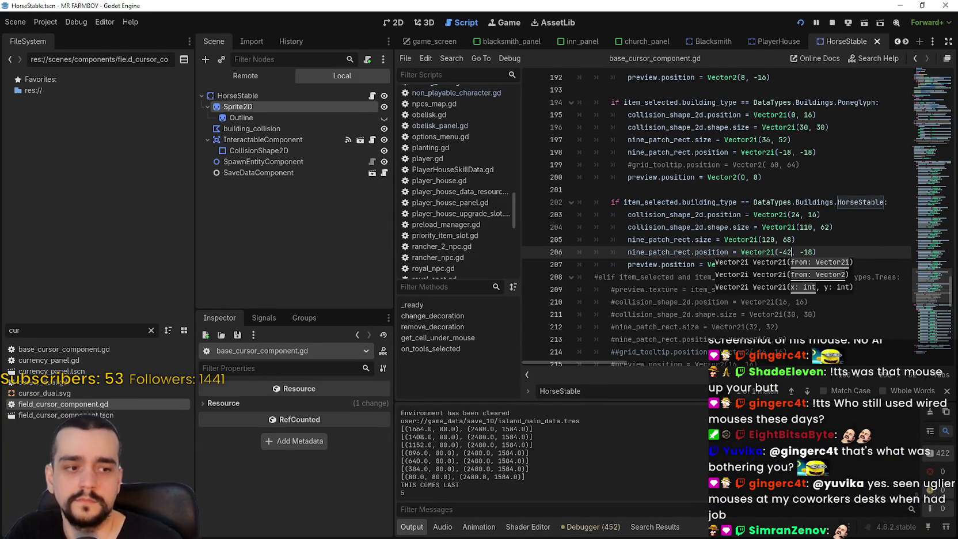
pyautogui.press('F5')
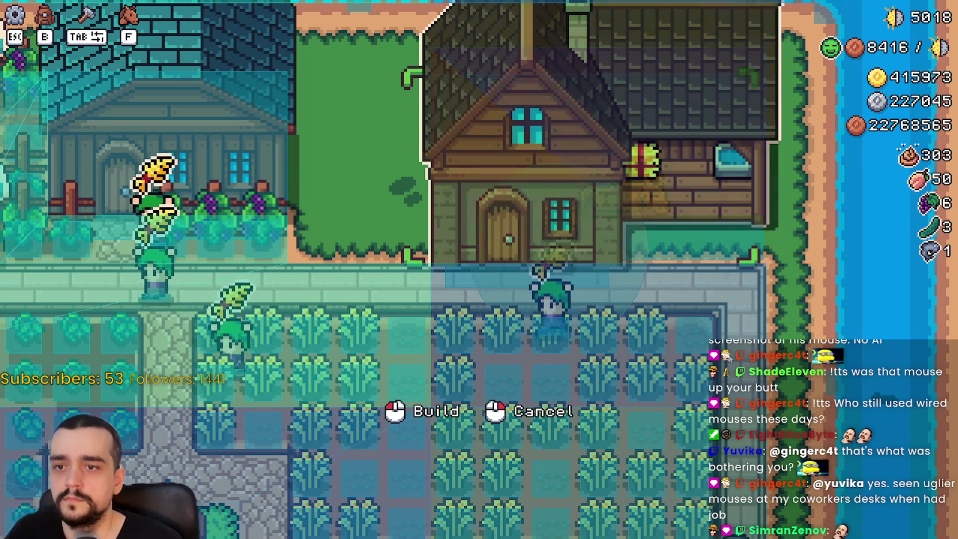
pyautogui.hotkey('alt', 'Tab')
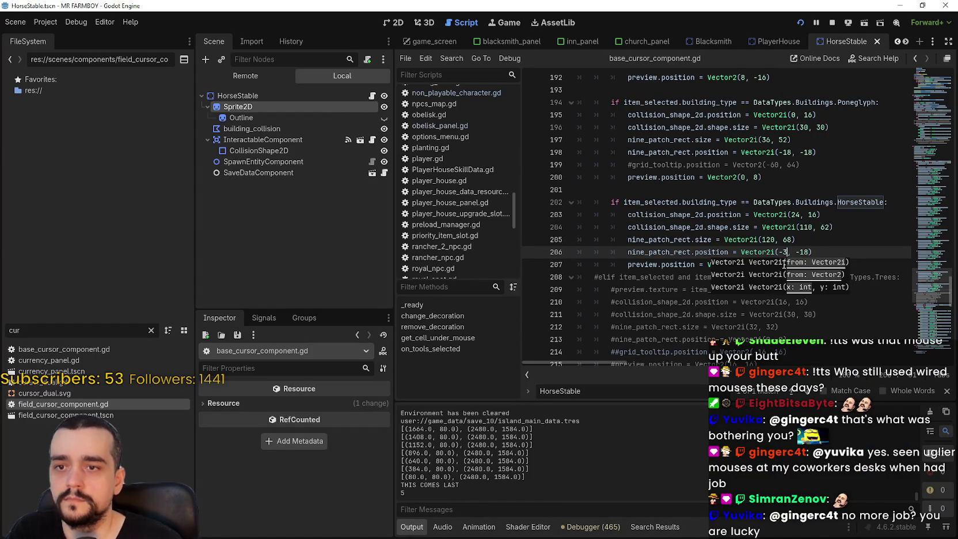
pyautogui.press('F5')
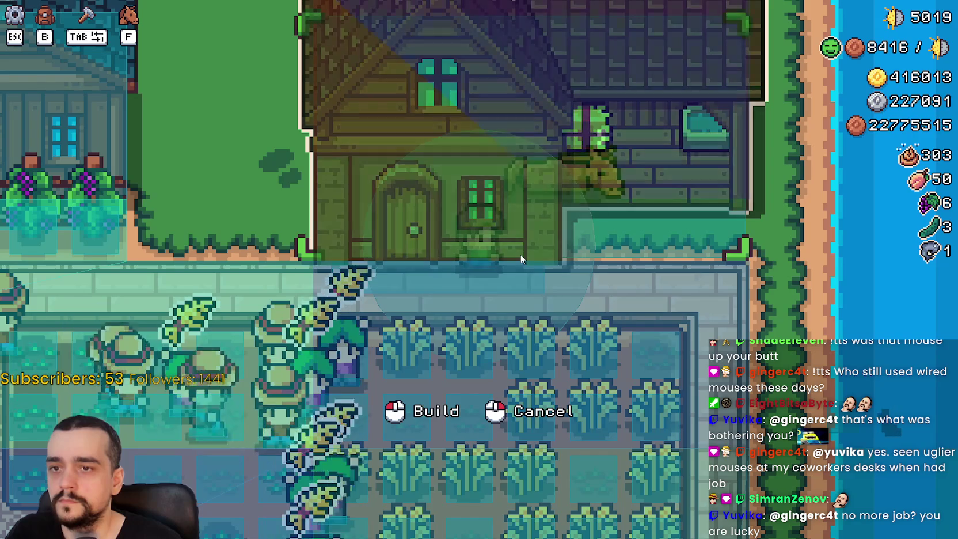
pyautogui.press('F8')
pyautogui.hotkey('alt', 'Tab')
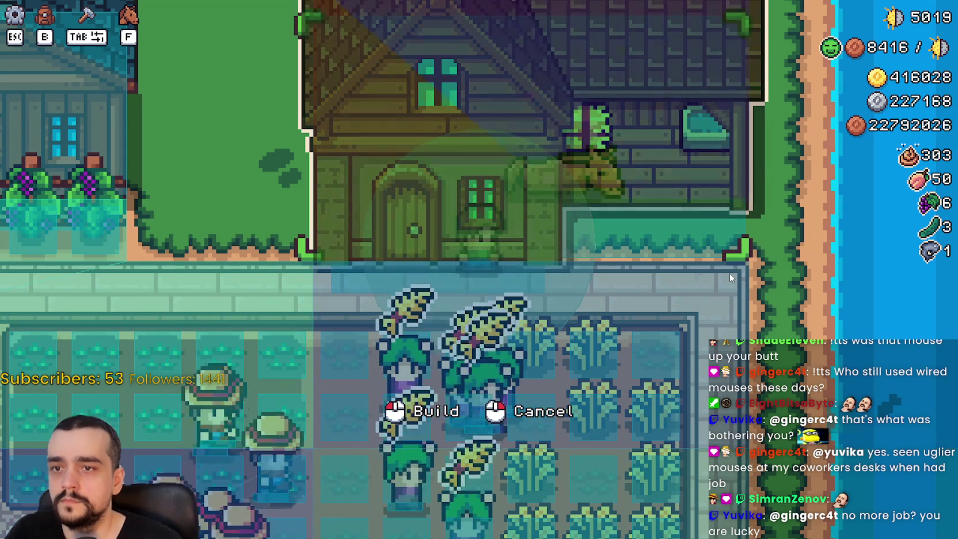
pyautogui.hotkey('alt', 'Tab')
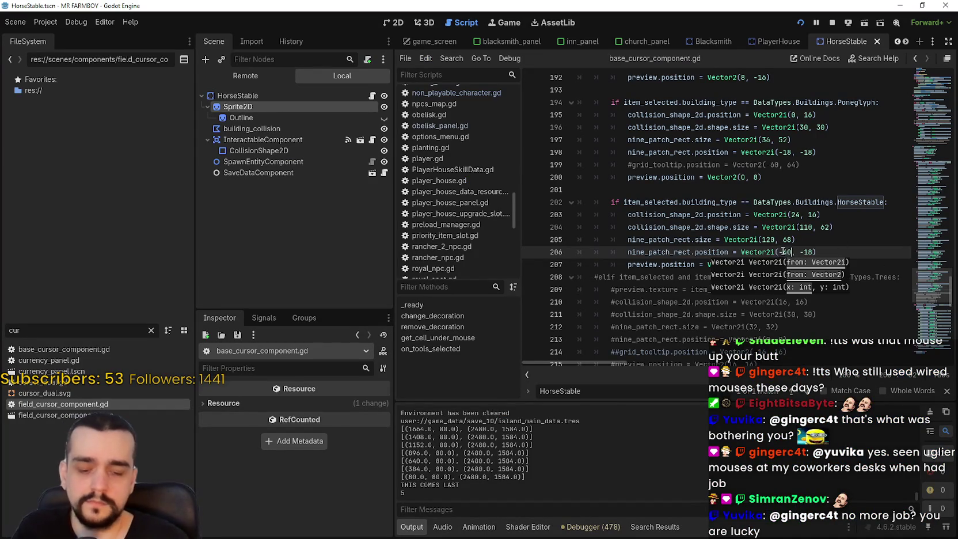
# Step: Keep tweaking and saving the outline offset, comparing the preview in the game each time
pyautogui.hotkey('ctrl', 's')
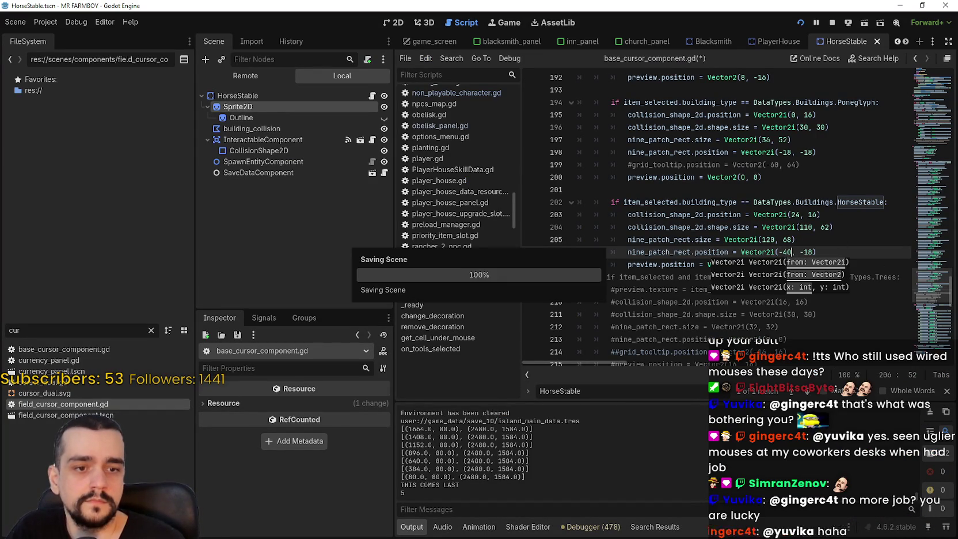
pyautogui.hotkey('alt', 'Tab')
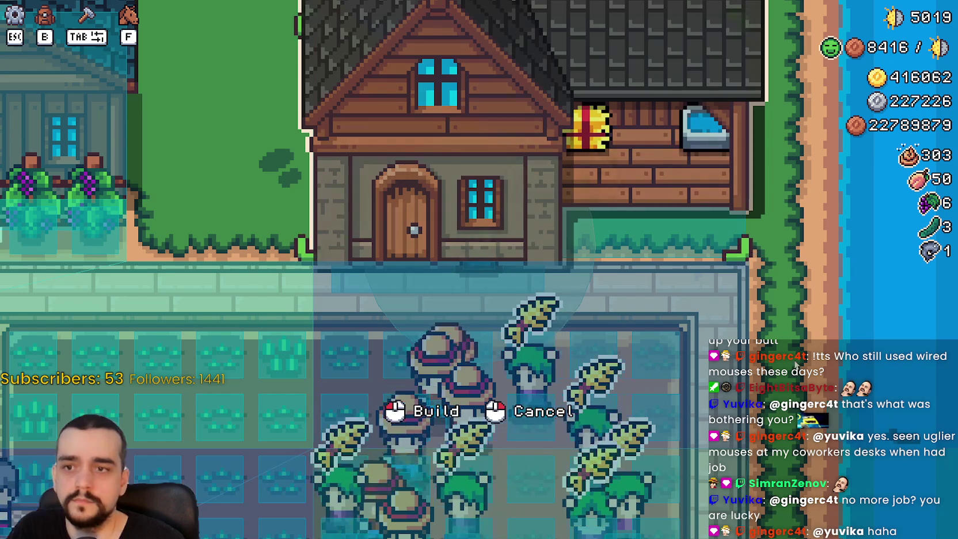
pyautogui.hotkey('alt', 'Tab')
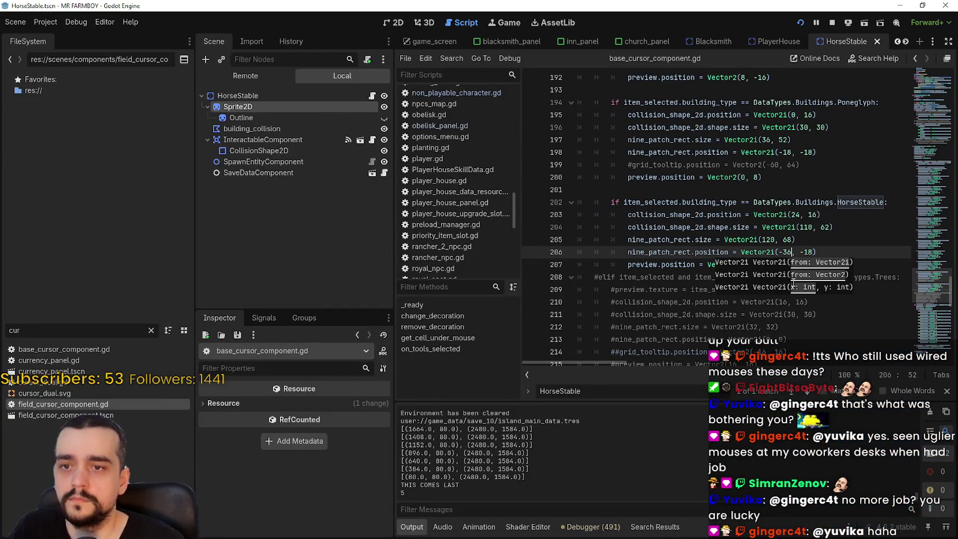
pyautogui.hotkey('ctrl', 's')
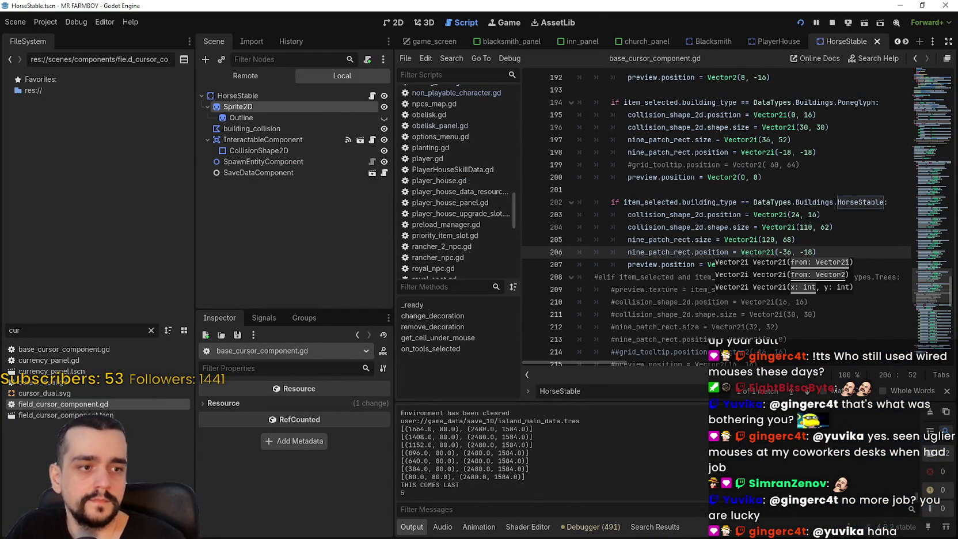
pyautogui.hotkey('alt', 'Tab')
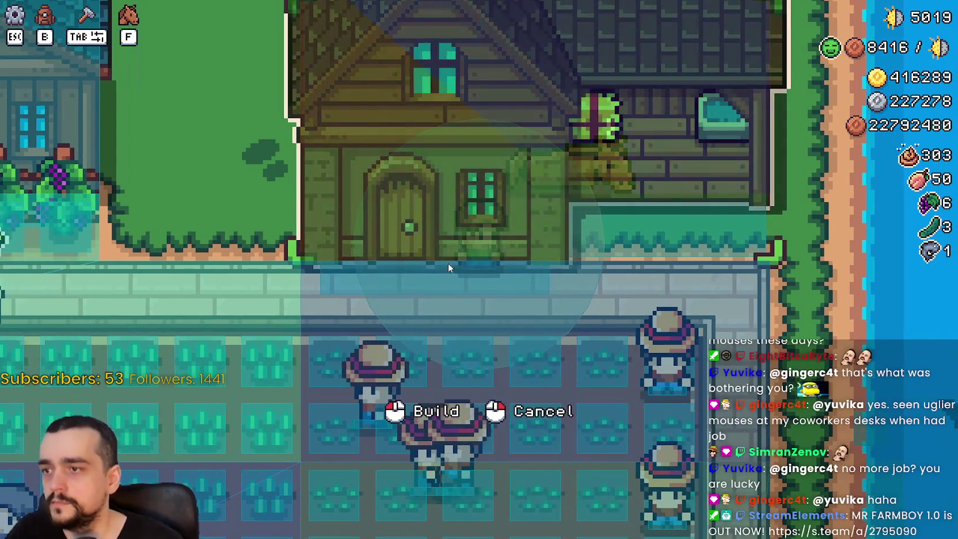
pyautogui.hotkey('alt', 'Tab')
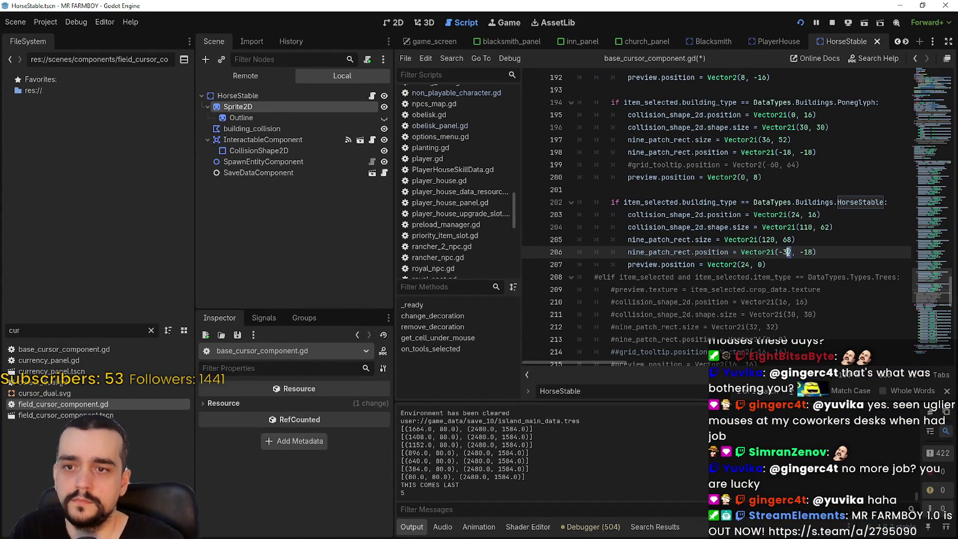
pyautogui.hotkey('ctrl', 's')
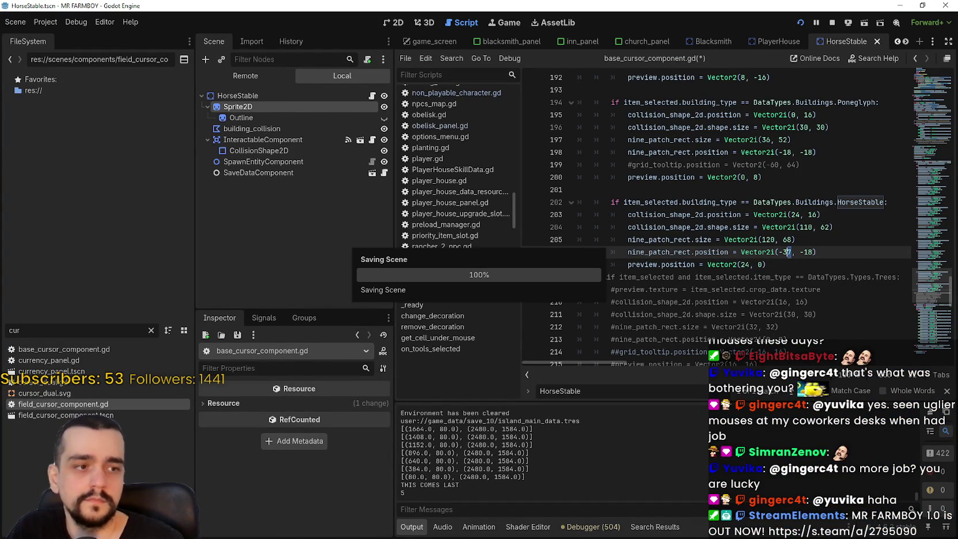
pyautogui.hotkey('alt', 'Tab')
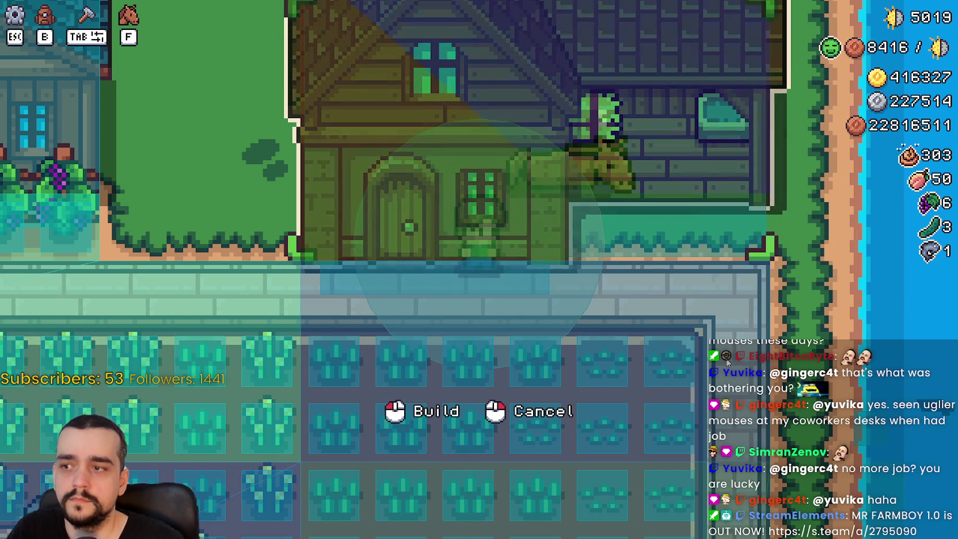
pyautogui.press('a')
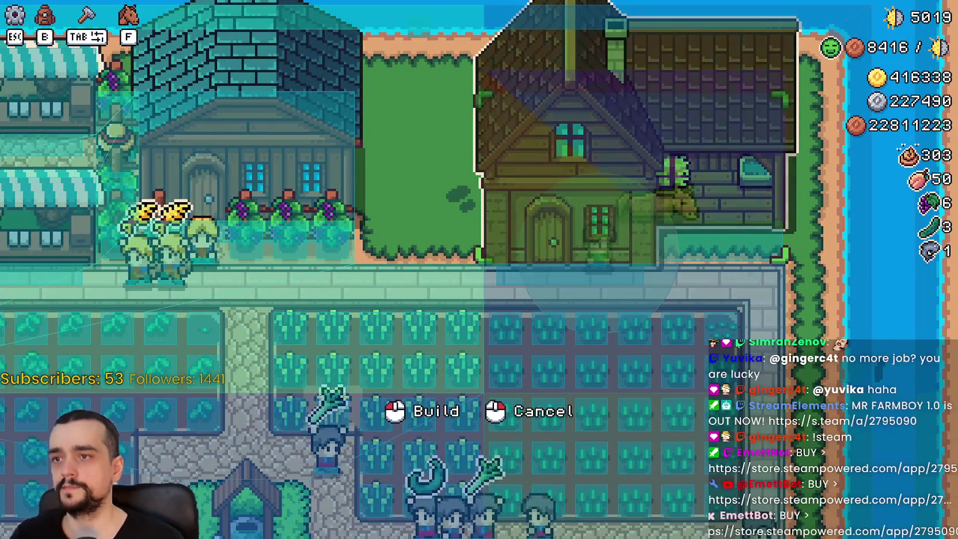
pyautogui.hotkey('alt', 'Tab')
# Step: Set the outline position to (-37, -18) and view the result in the game
pyautogui.click(742, 264)
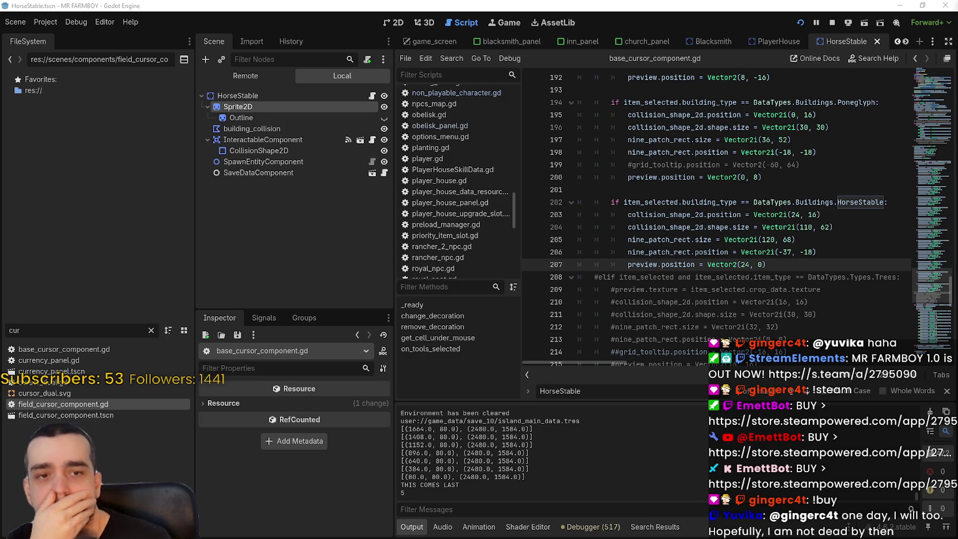
pyautogui.hotkey('alt', 'Tab')
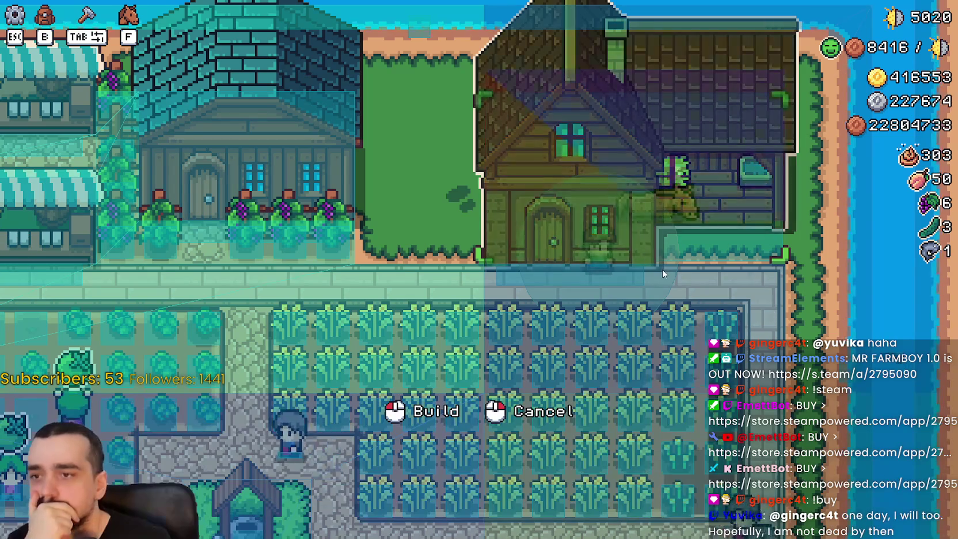
pyautogui.scroll(3, 663, 272)
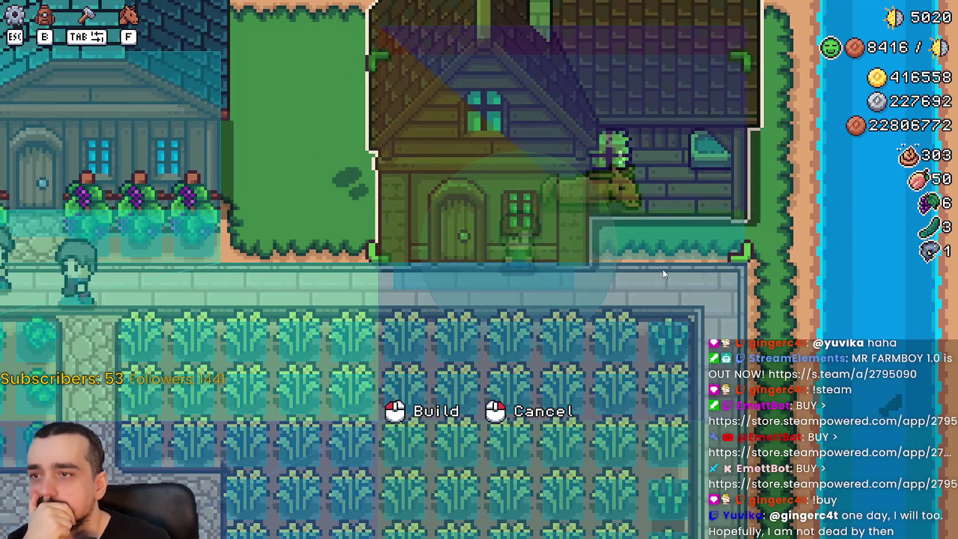
pyautogui.scroll(-3, 664, 263)
pyautogui.scroll(3, 682, 256)
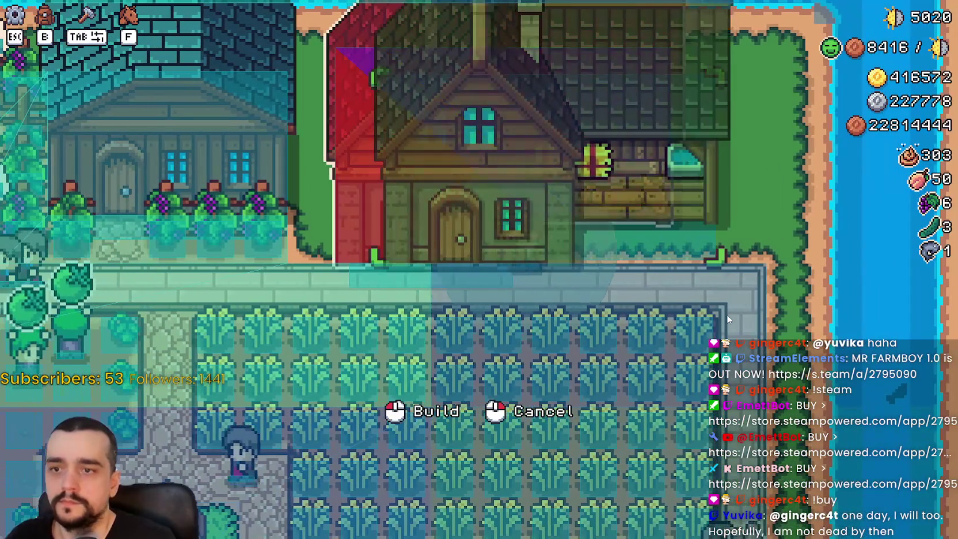
# Step: Exit build mode, pause, and return to the title screen's save selection
pyautogui.click(725, 316)
pyautogui.press('Escape')
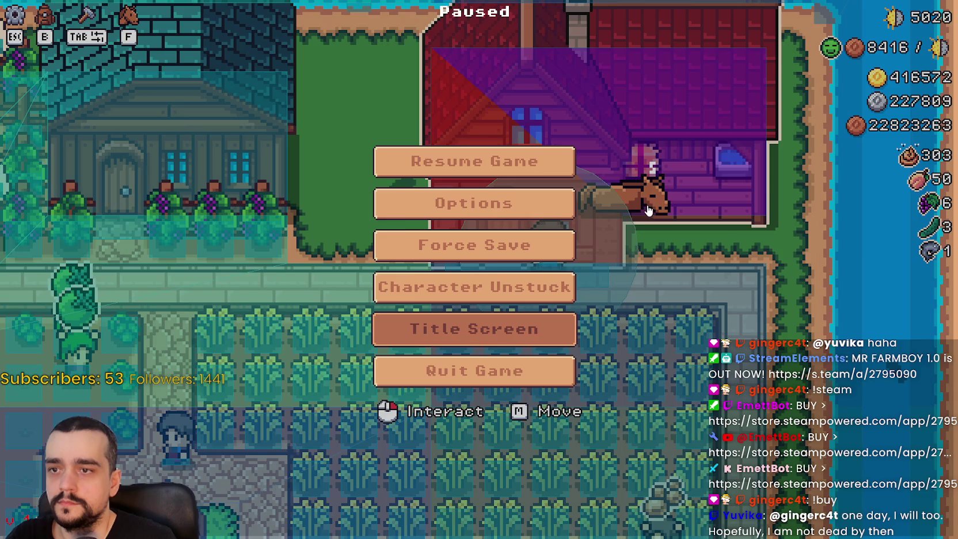
pyautogui.click(474, 328)
pyautogui.click(518, 228)
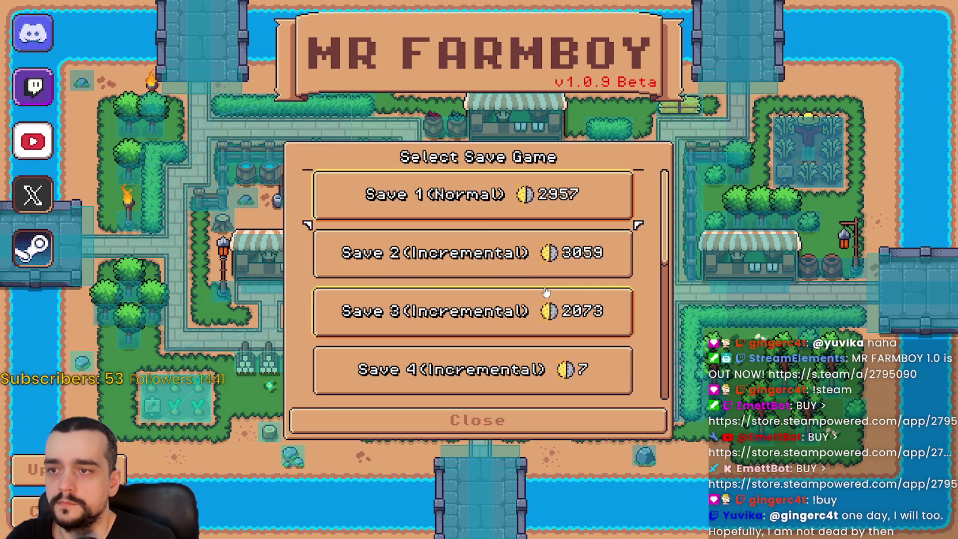
pyautogui.click(516, 266)
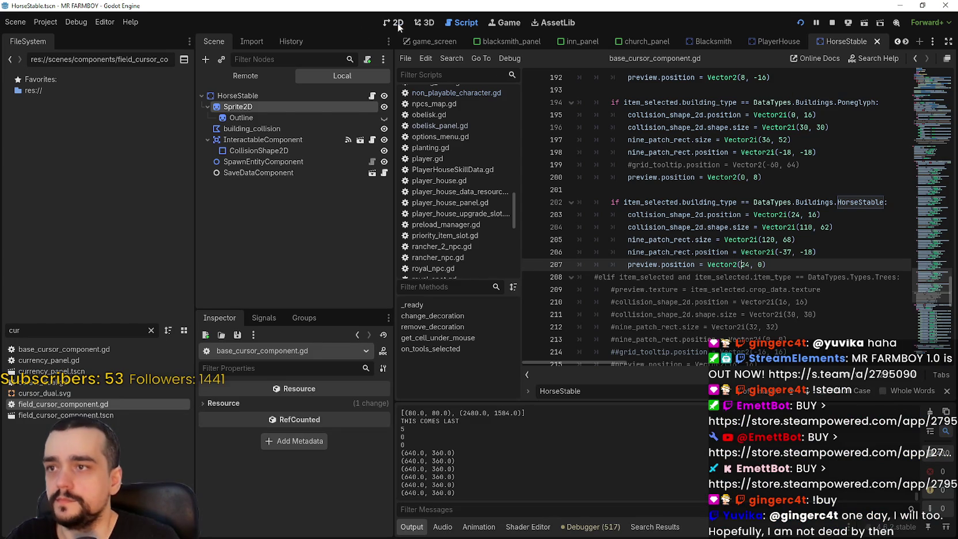
# Step: In PlayerHouse's 2D view, drag the SpawnEntityComponent point right to (56, 24) and save
pyautogui.click(398, 25)
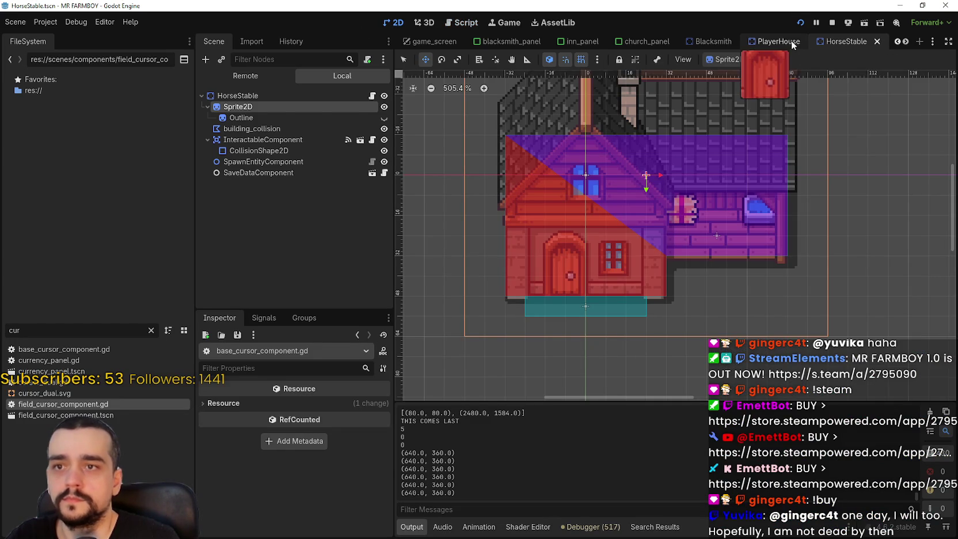
pyautogui.click(784, 42)
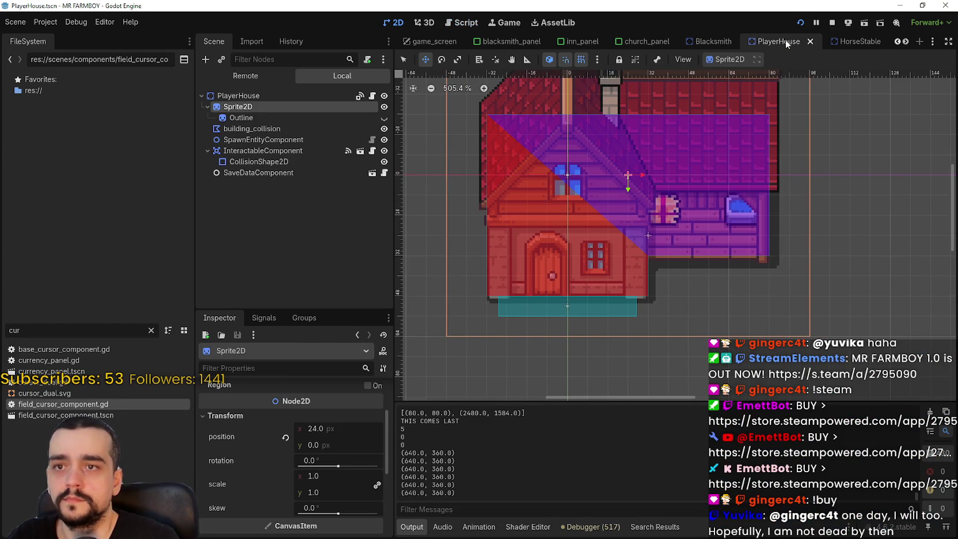
pyautogui.click(263, 140)
pyautogui.scroll(2, 691, 230)
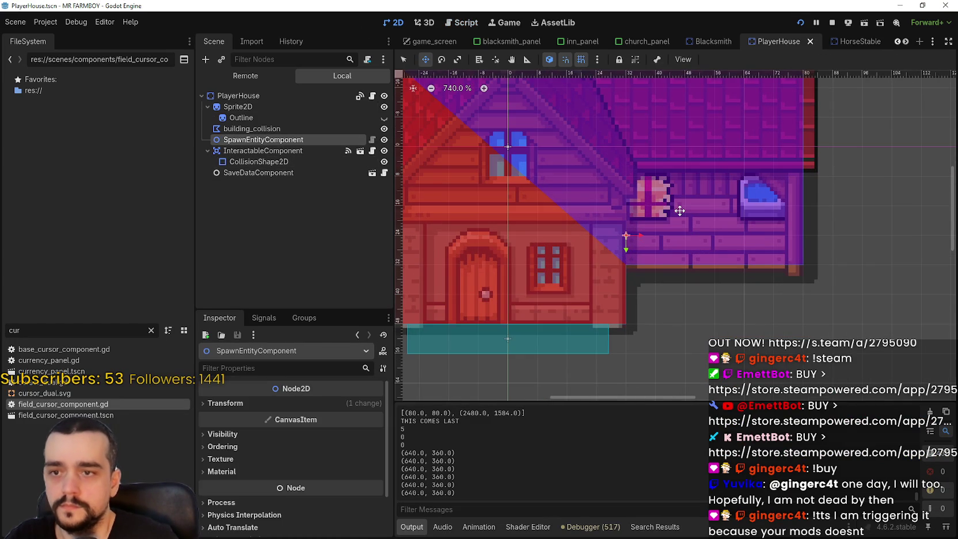
pyautogui.scroll(1, 679, 211)
pyautogui.moveTo(702, 210); pyautogui.dragTo(703, 210)
pyautogui.hotkey('ctrl', 's')
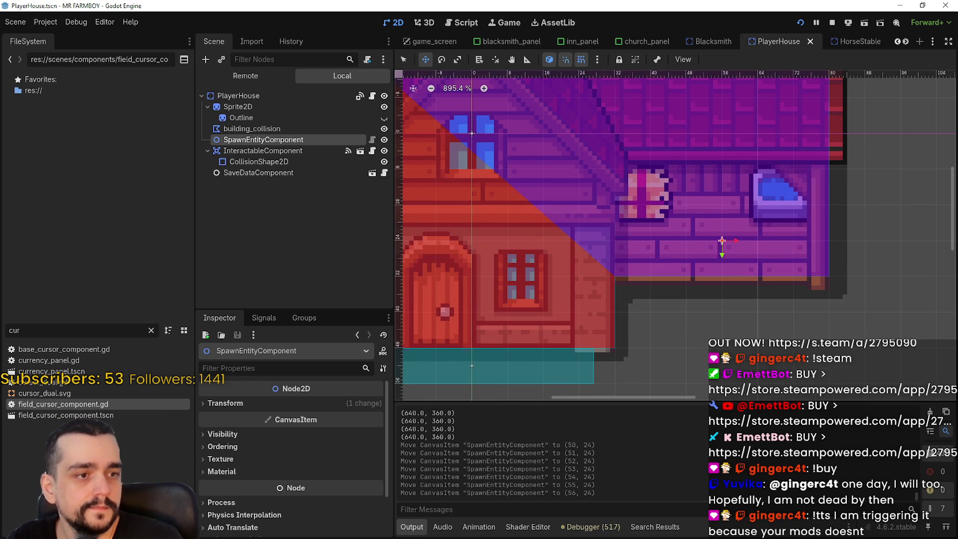
pyautogui.scroll(-1, 731, 252)
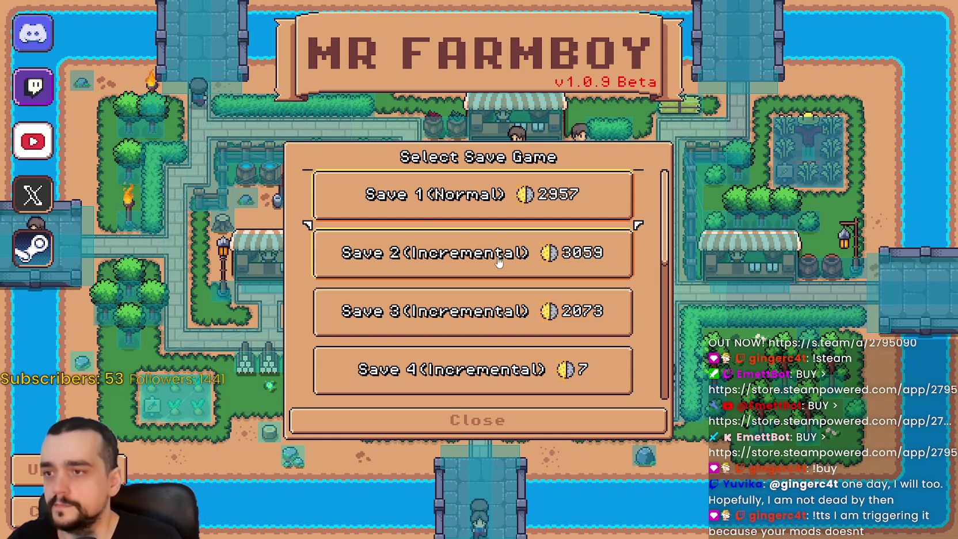
# Step: Load the first save game and pan the camera across the farm toward the red house
pyautogui.click(438, 205)
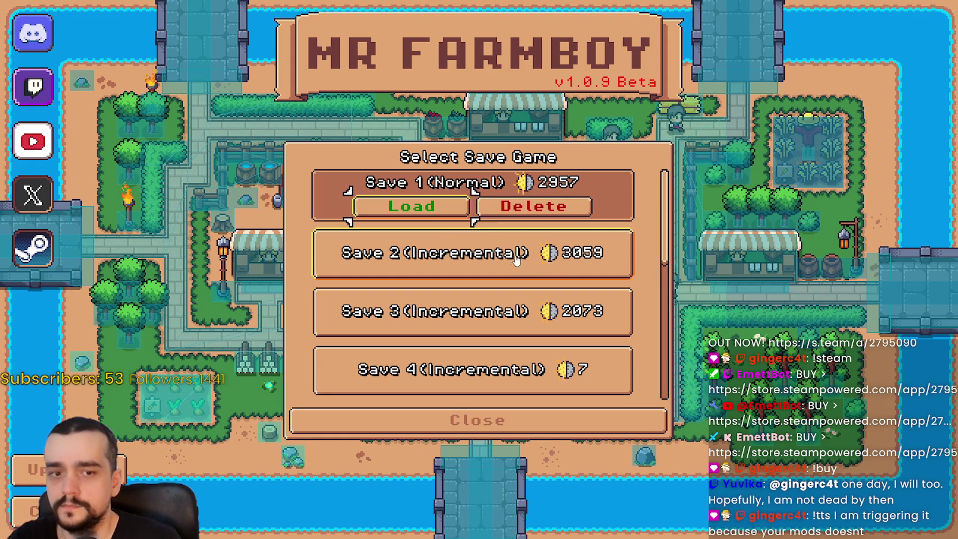
pyautogui.click(413, 207)
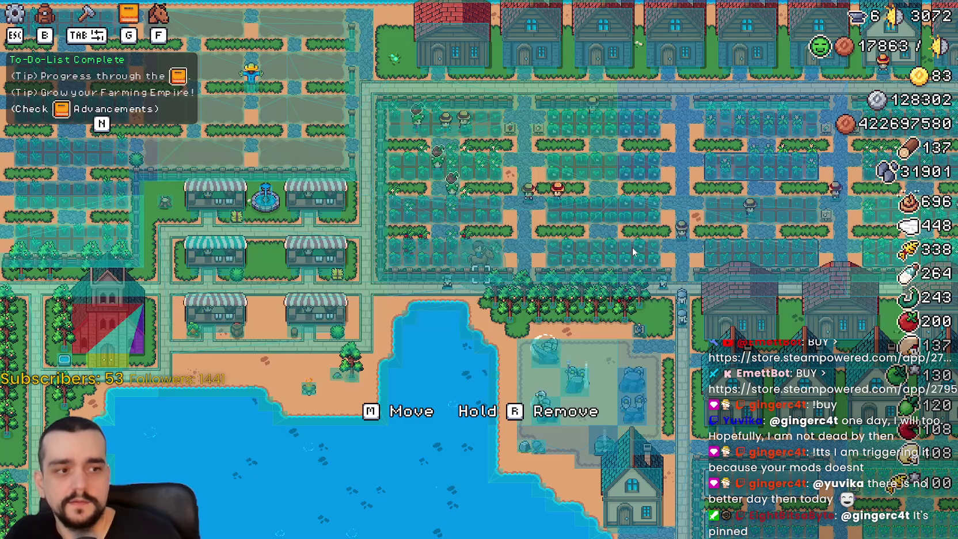
pyautogui.press('d')
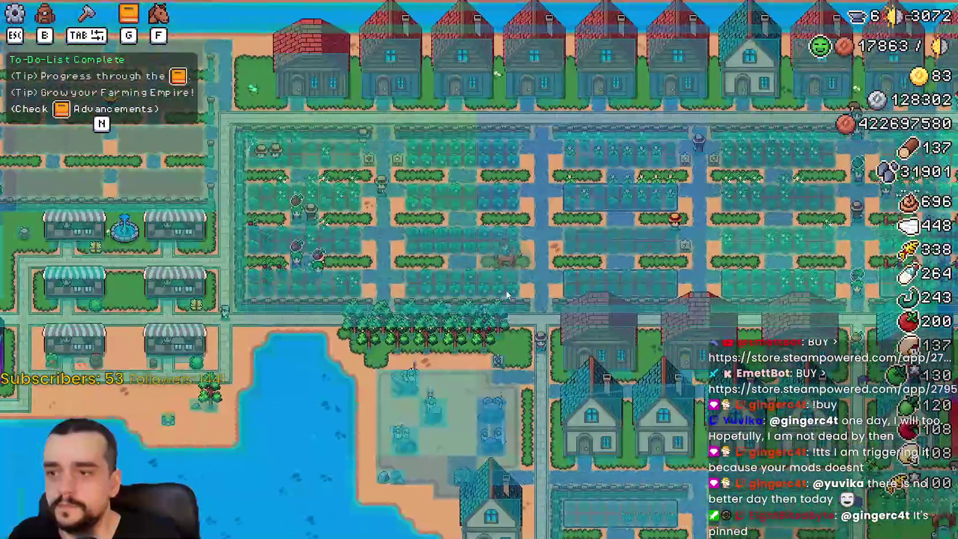
pyautogui.scroll(3, 510, 284)
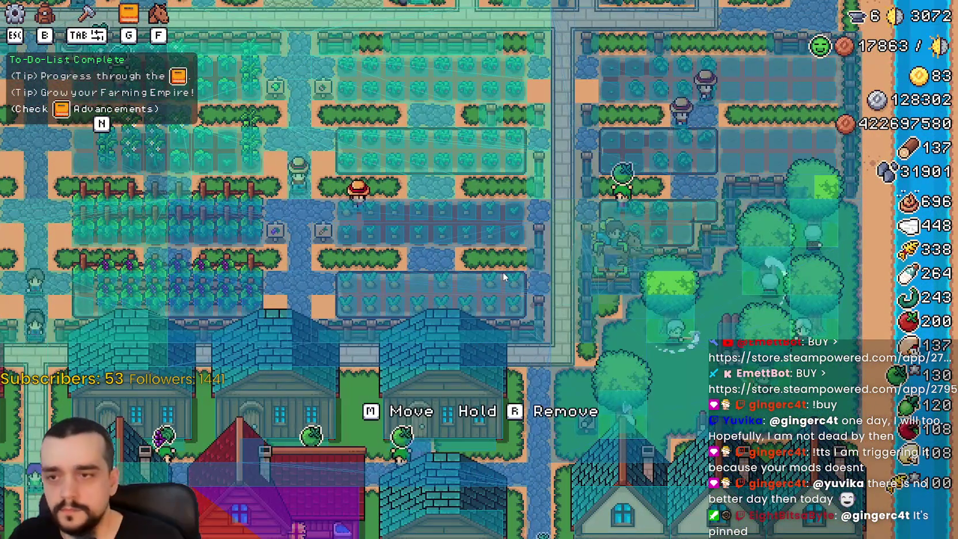
pyautogui.press('w')
pyautogui.press('s')
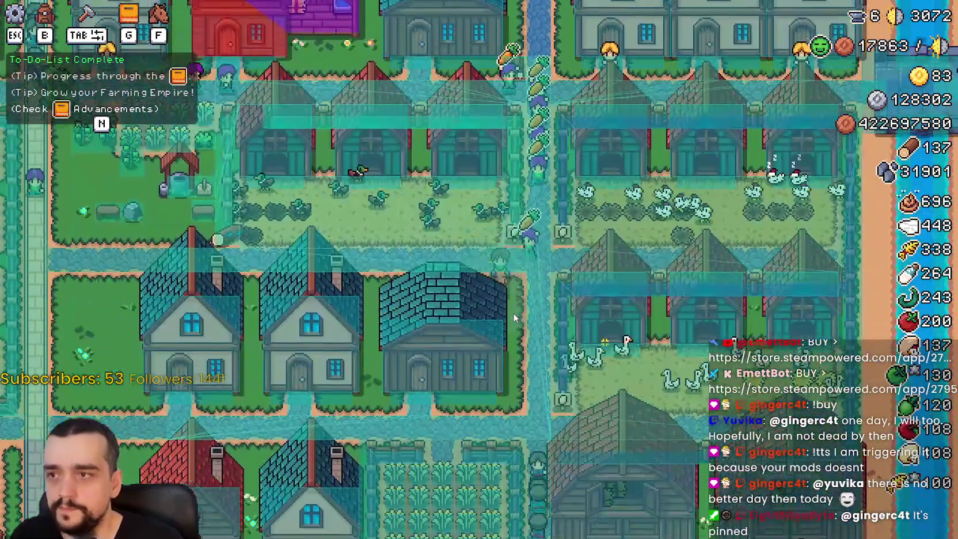
pyautogui.press('a')
pyautogui.press('w')
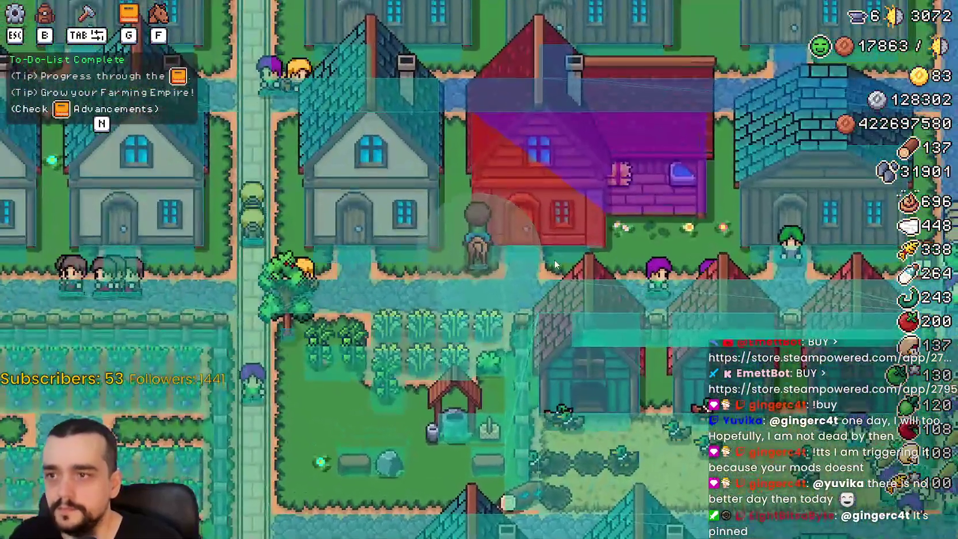
# Step: Ride the horse, bring up the house placement preview, walk around, then close the game
pyautogui.press('f')
pyautogui.scroll(3, 553, 259)
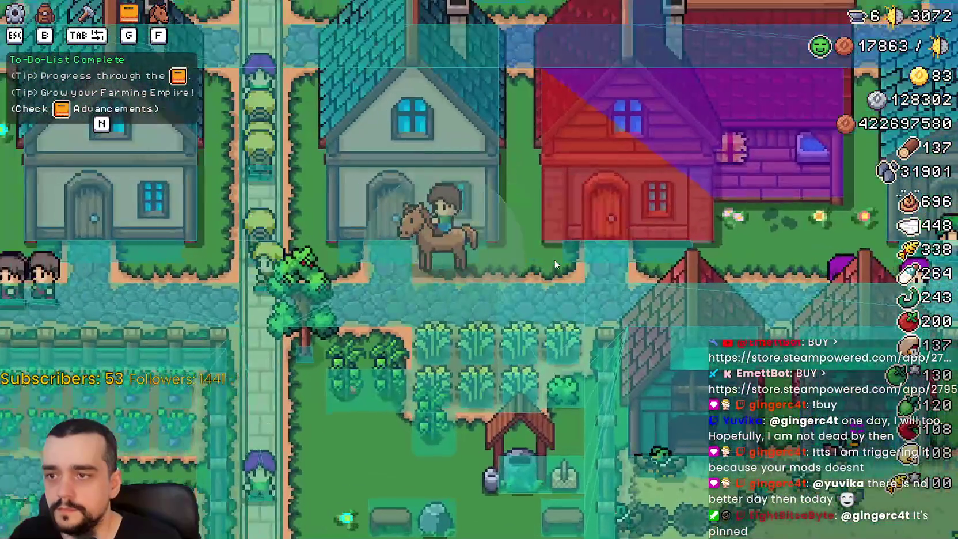
pyautogui.press('f')
pyautogui.press('d')
pyautogui.press('w')
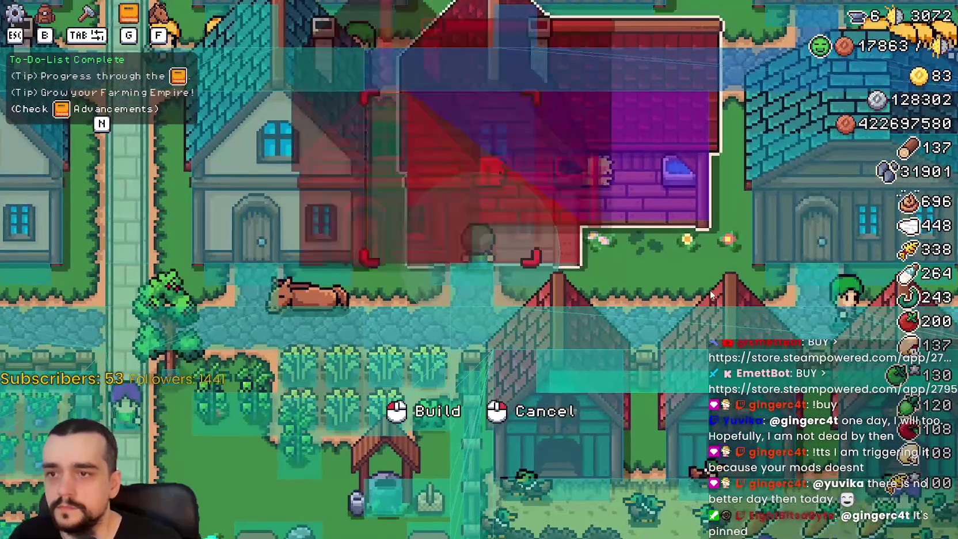
pyautogui.press('d')
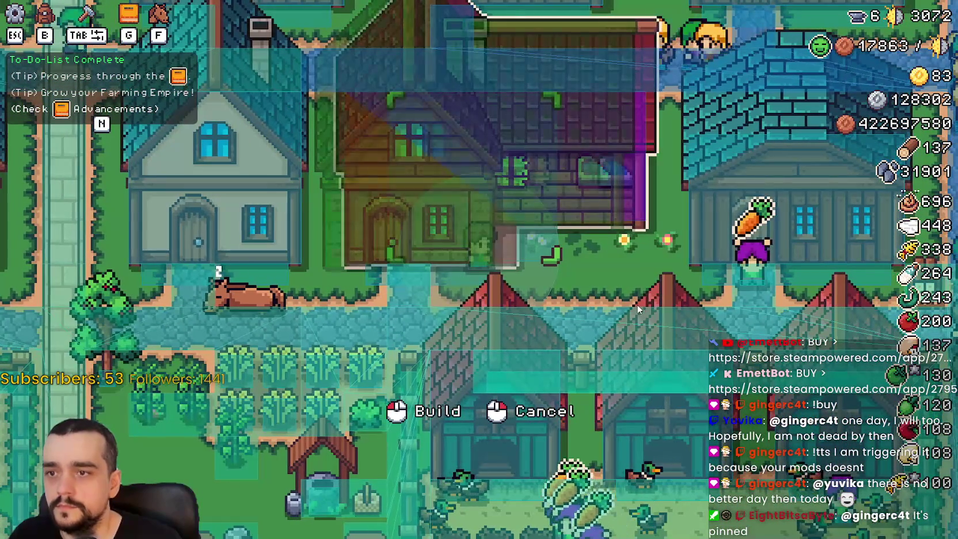
pyautogui.scroll(-2, 636, 304)
pyautogui.press('d')
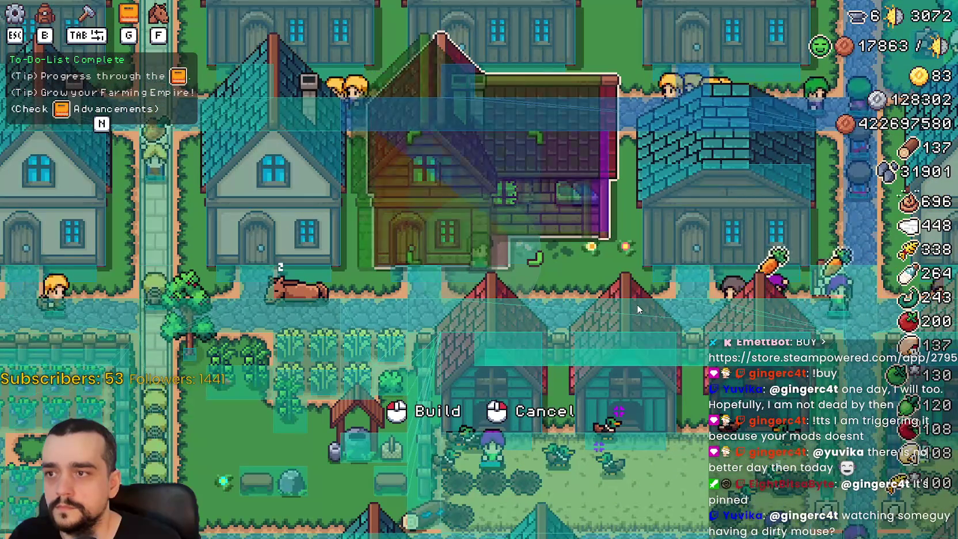
pyautogui.press('a')
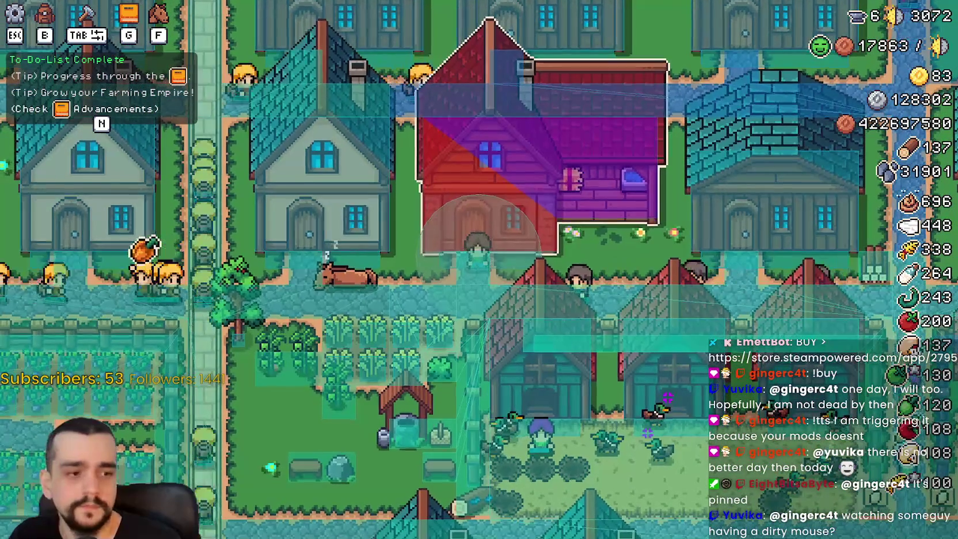
pyautogui.press('F8')
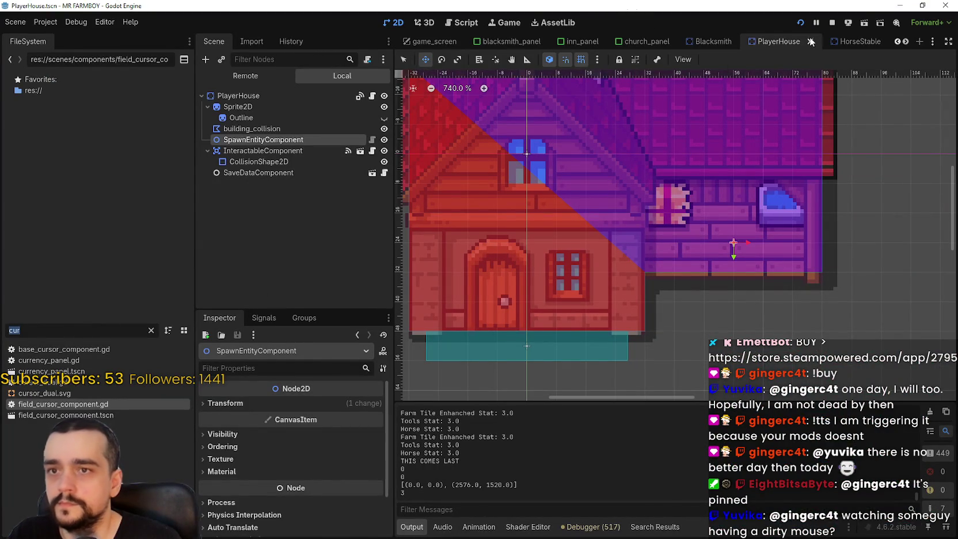
# Step: Open game_screen.tscn, select ShopPanel, and expand its movingBuildingData array
pyautogui.write('game_s')
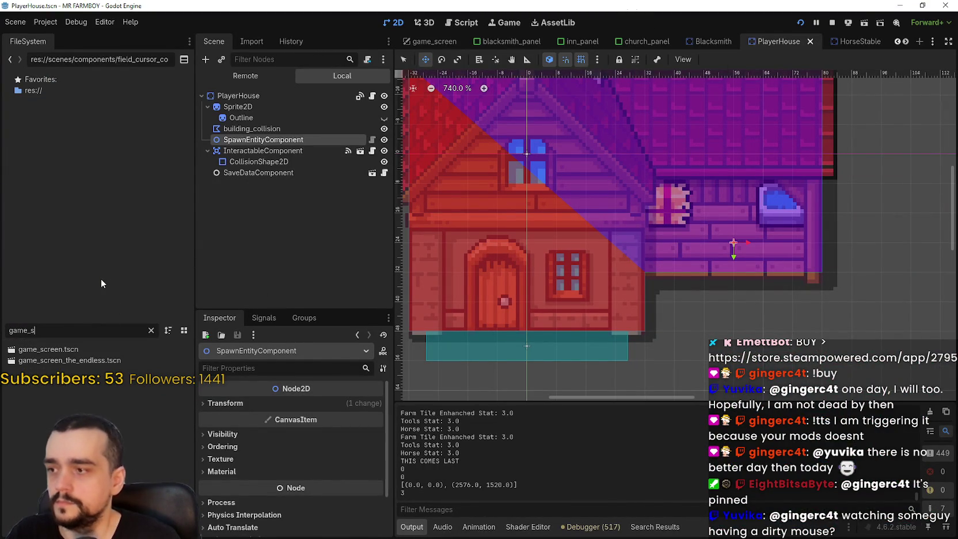
pyautogui.doubleClick(96, 349)
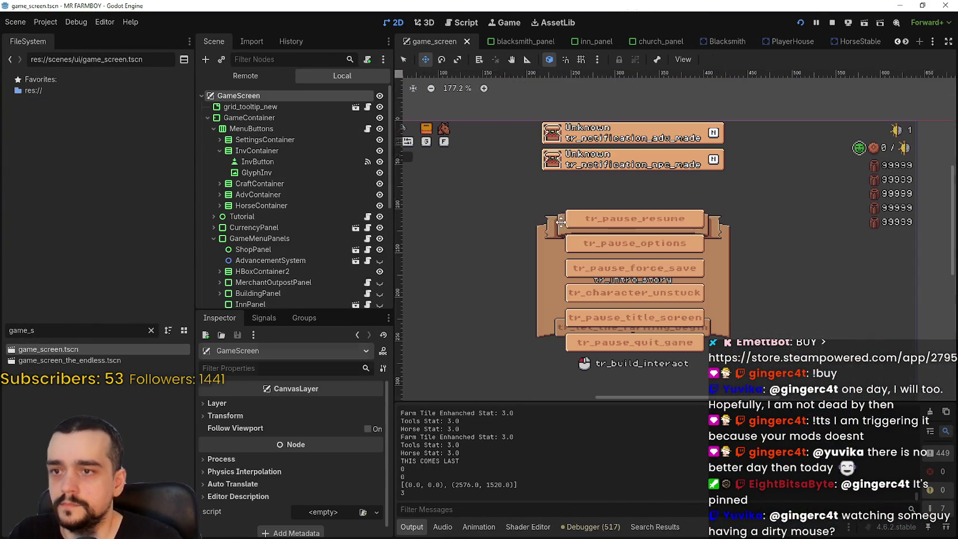
pyautogui.scroll(-2, 314, 170)
pyautogui.click(292, 223)
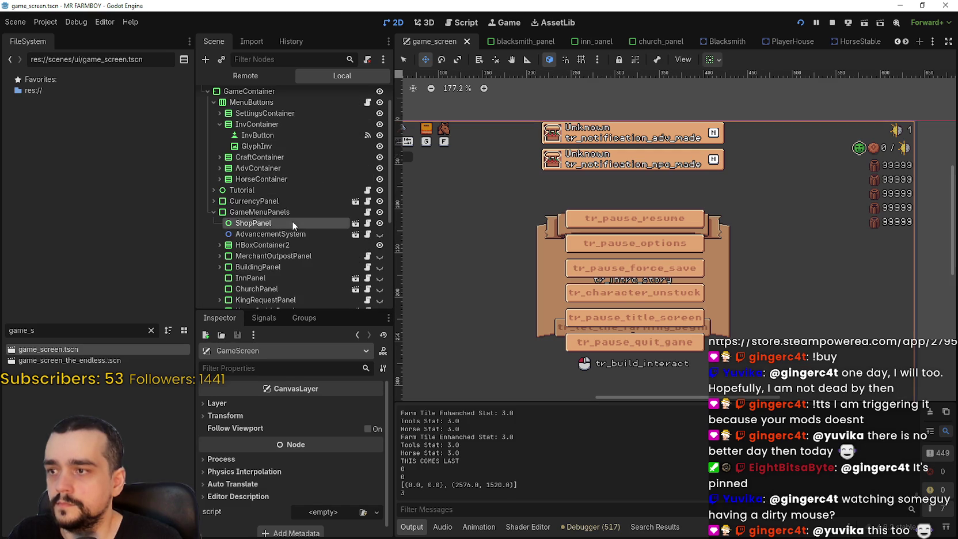
pyautogui.scroll(-2, 319, 438)
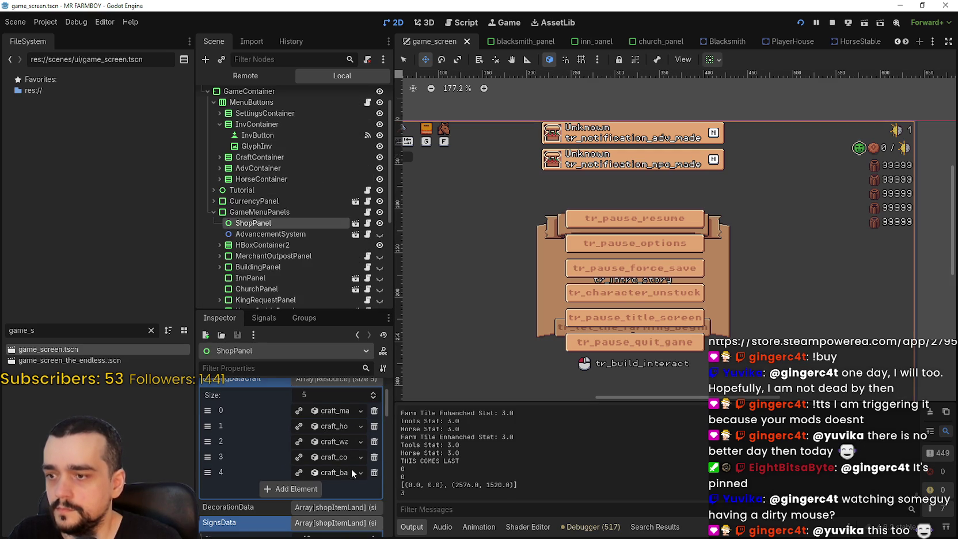
pyautogui.scroll(-6, 350, 472)
pyautogui.scroll(5, 345, 478)
pyautogui.click(331, 484)
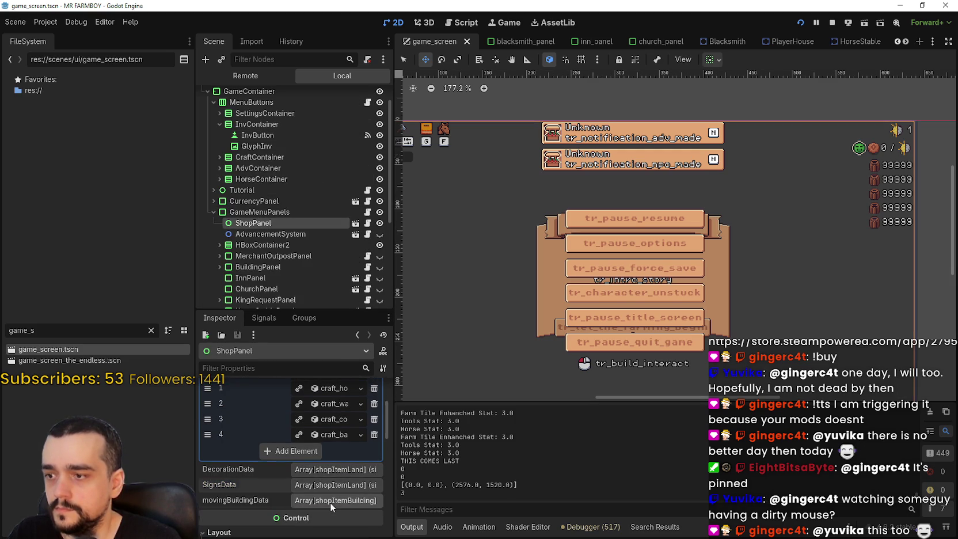
pyautogui.click(330, 500)
pyautogui.scroll(-2, 337, 495)
pyautogui.moveTo(396, 493); pyautogui.dragTo(513, 503)
# Step: Change craft_horse_stable's build_data building_type from House T to Horse Stable and save the scene
pyautogui.click(421, 516)
pyautogui.scroll(-2, 435, 507)
pyautogui.click(430, 415)
pyautogui.scroll(-2, 426, 447)
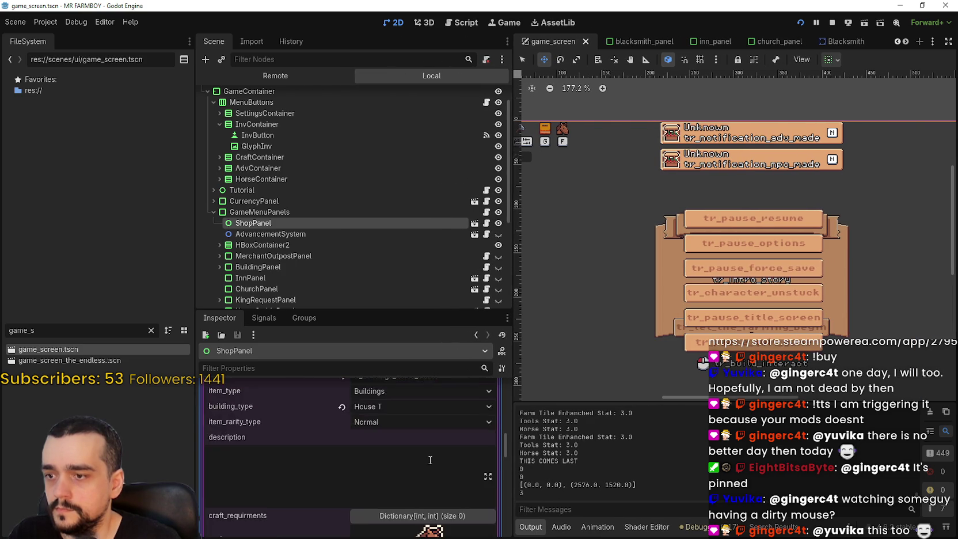
pyautogui.scroll(1, 427, 448)
pyautogui.scroll(2, 427, 448)
pyautogui.click(399, 406)
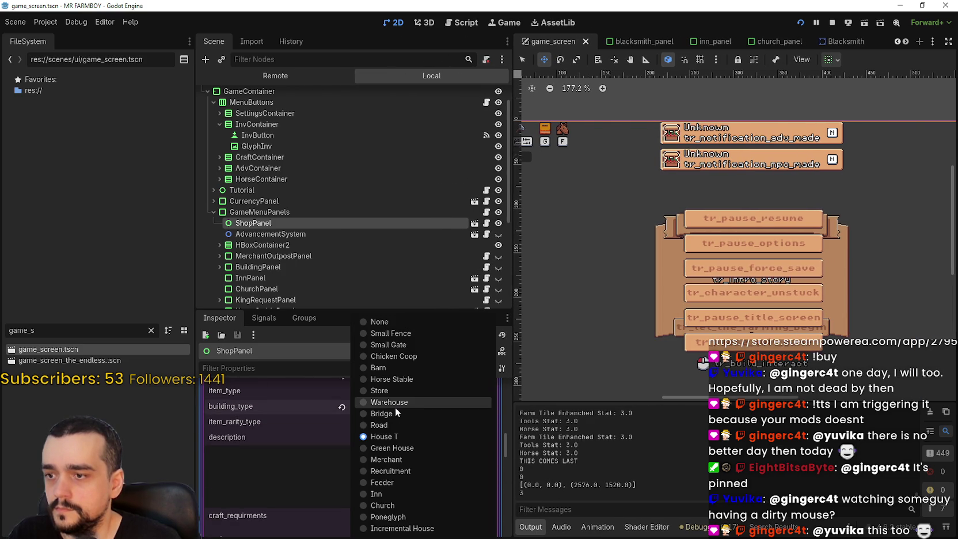
pyautogui.click(422, 378)
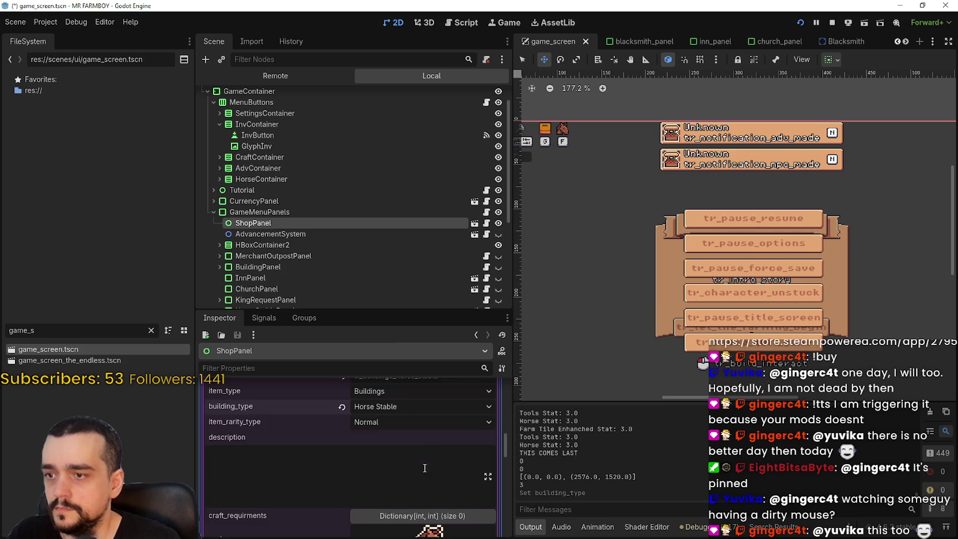
pyautogui.scroll(2, 423, 467)
pyautogui.hotkey('ctrl', 's')
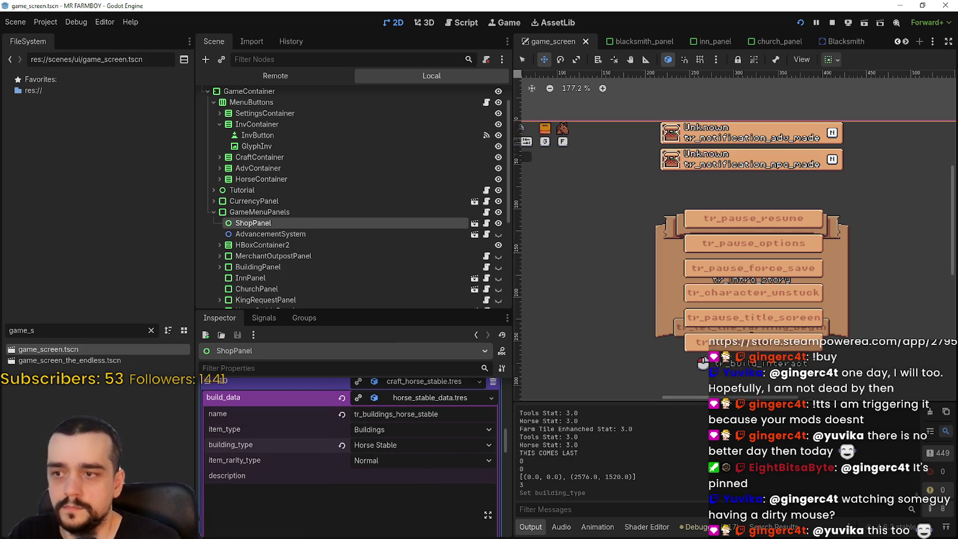
# Step: Check the horse stable placement preview in the running game
pyautogui.hotkey('alt', 'Tab')
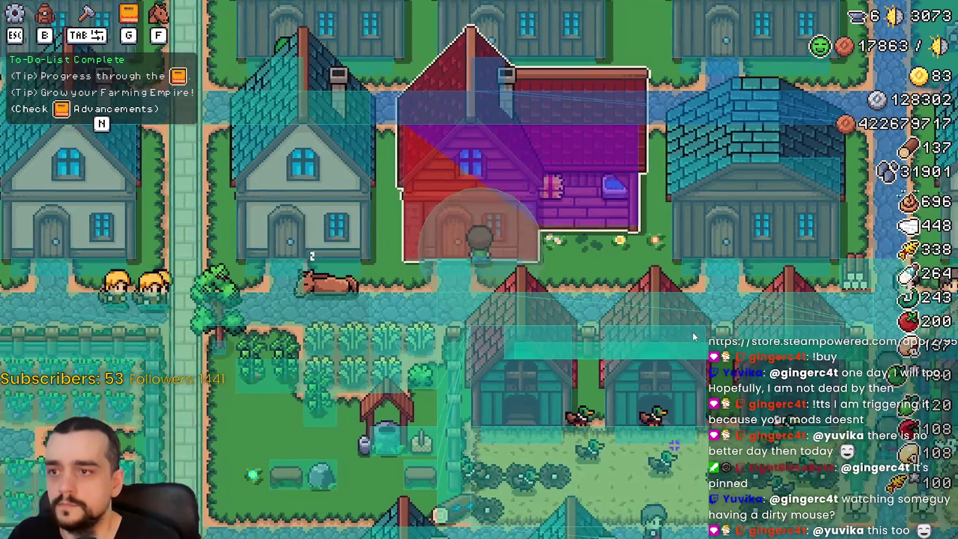
pyautogui.scroll(1, 695, 384)
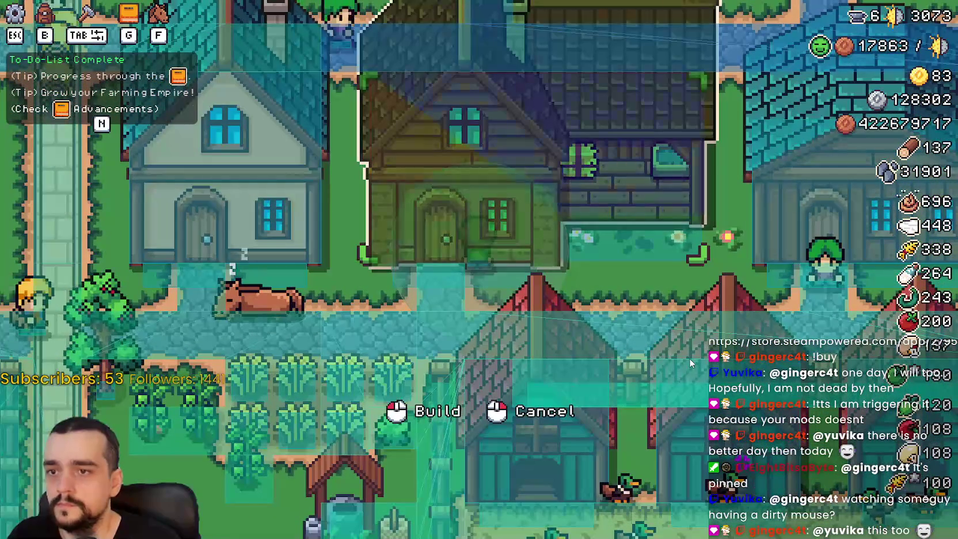
pyautogui.scroll(1, 689, 361)
pyautogui.press('d')
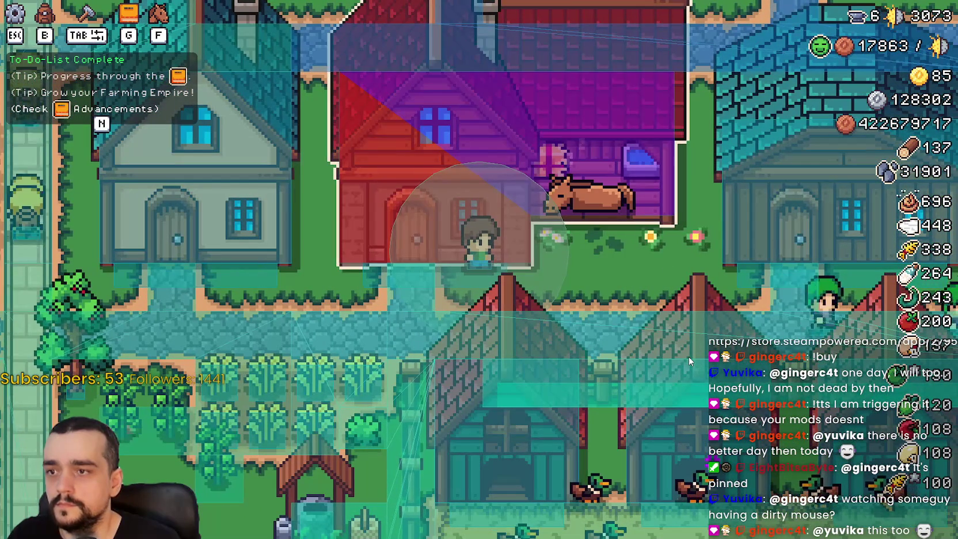